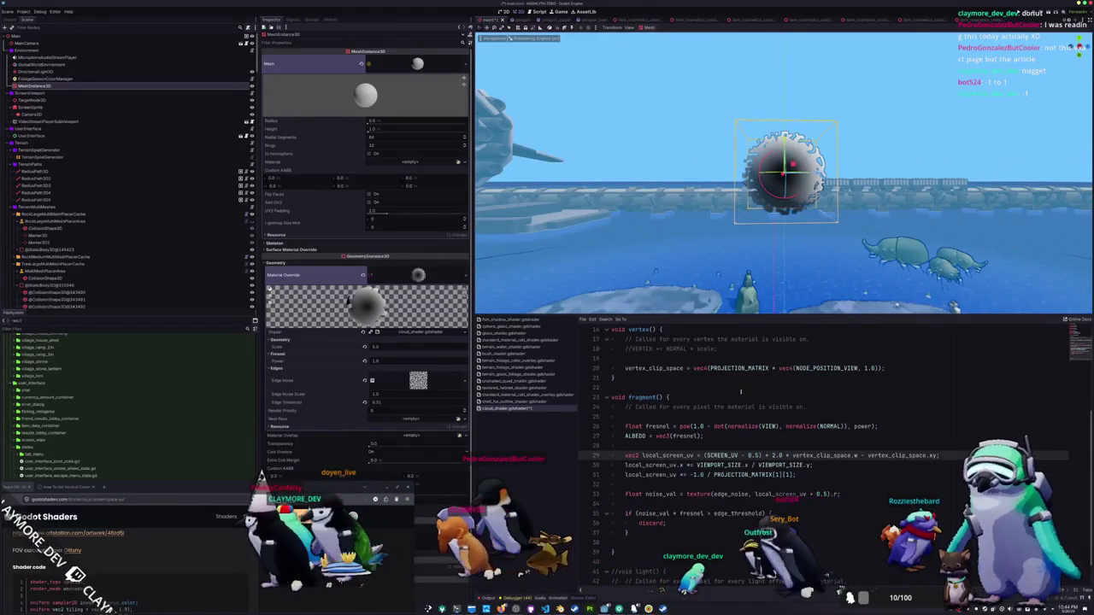
Select vertex_clip_space.w on line 29 to examine the clip-space w term.
double_click(818, 456)
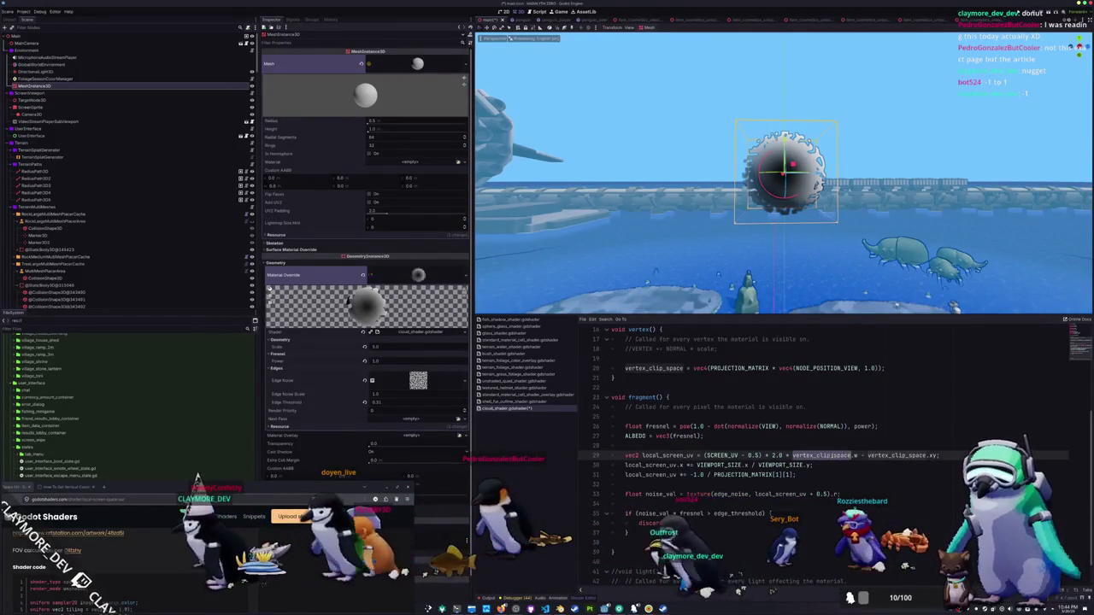
drag(792, 456, 858, 456)
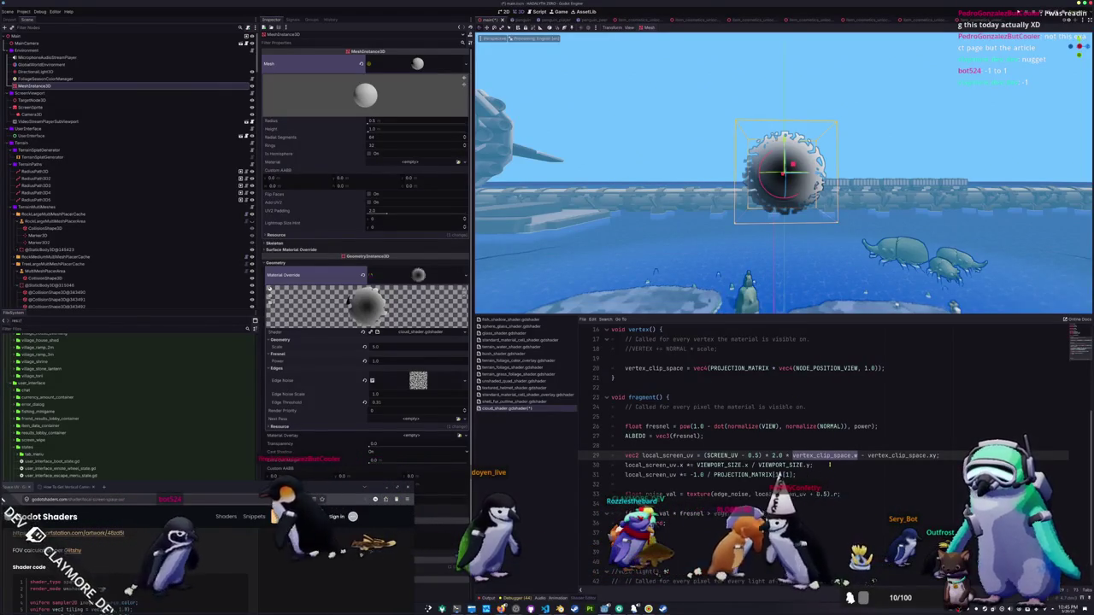
click(866, 456)
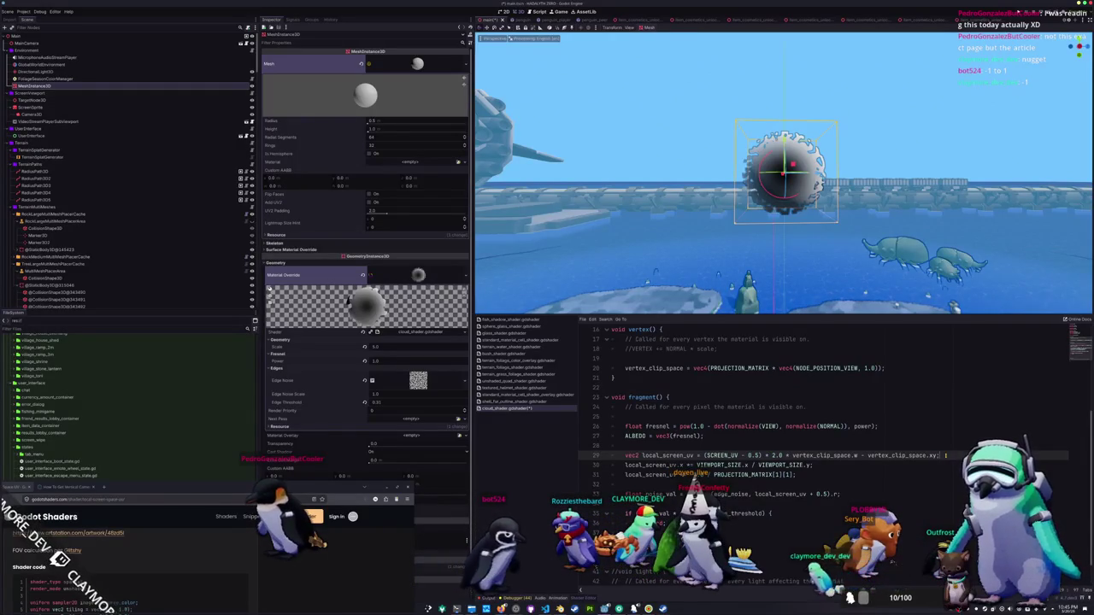
drag(858, 455, 782, 456)
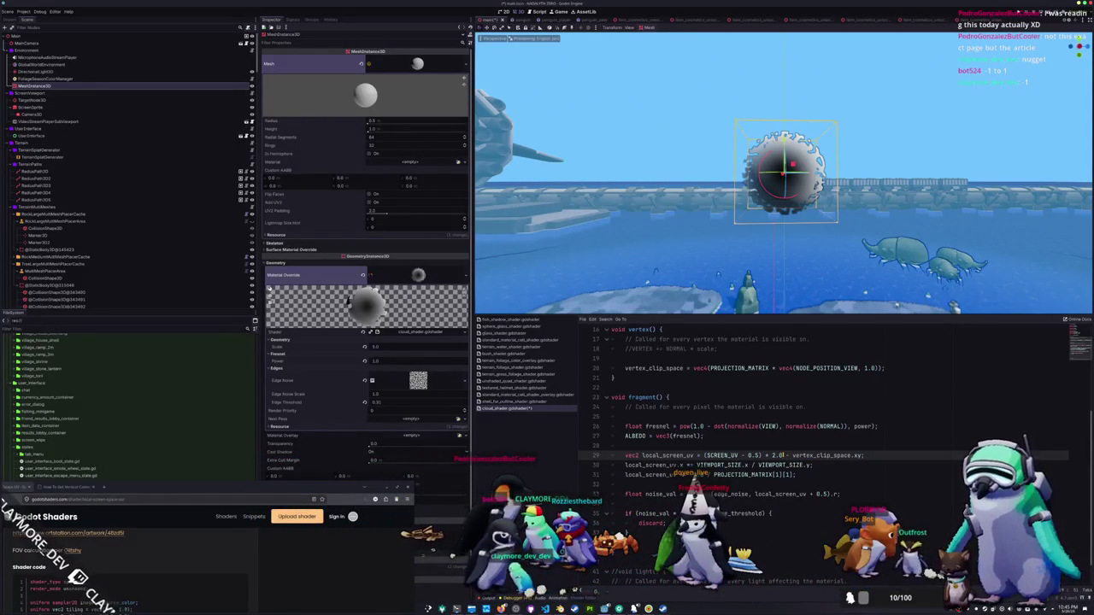
Orbit around the sphere, then bring up the songho.ca projection-matrix article.
mouse_move(742, 242)
mouse_down()
mouse_move(813, 242)
mouse_move(753, 232)
mouse_up()
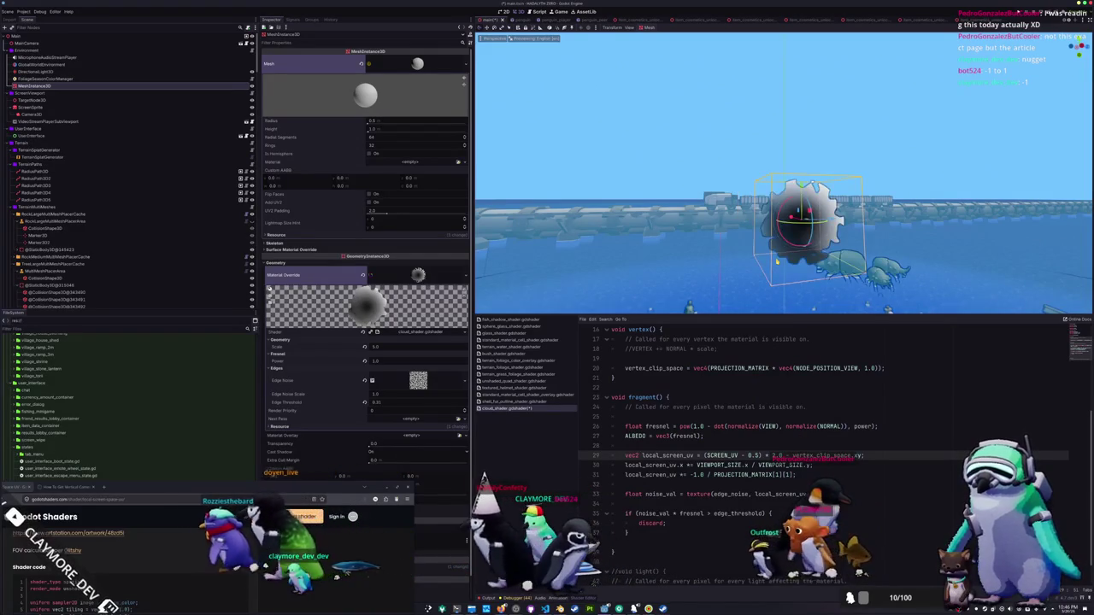
click(788, 436)
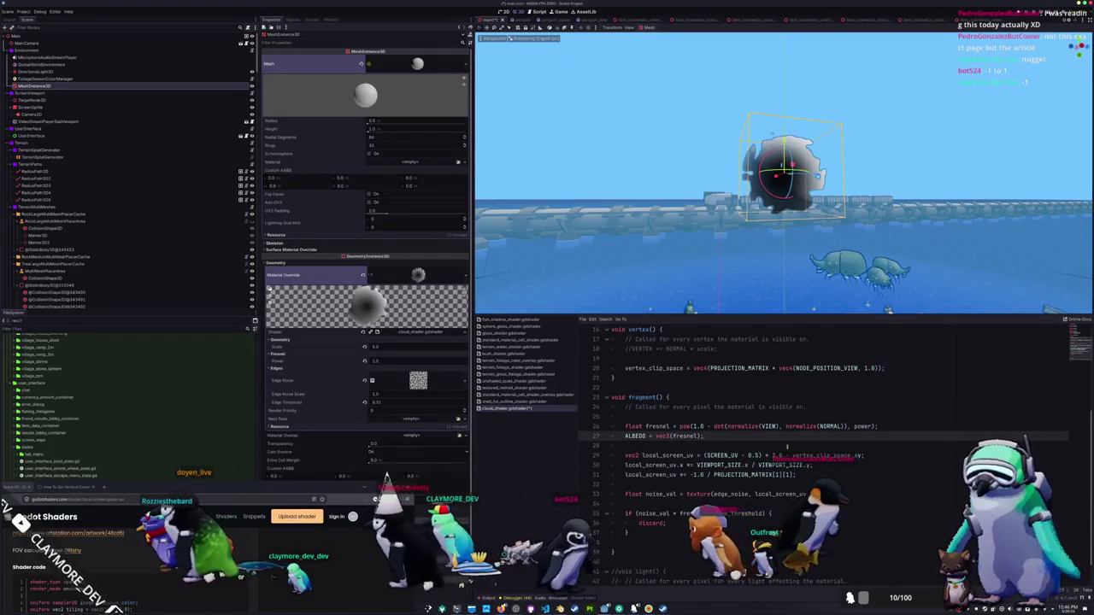
click(788, 445)
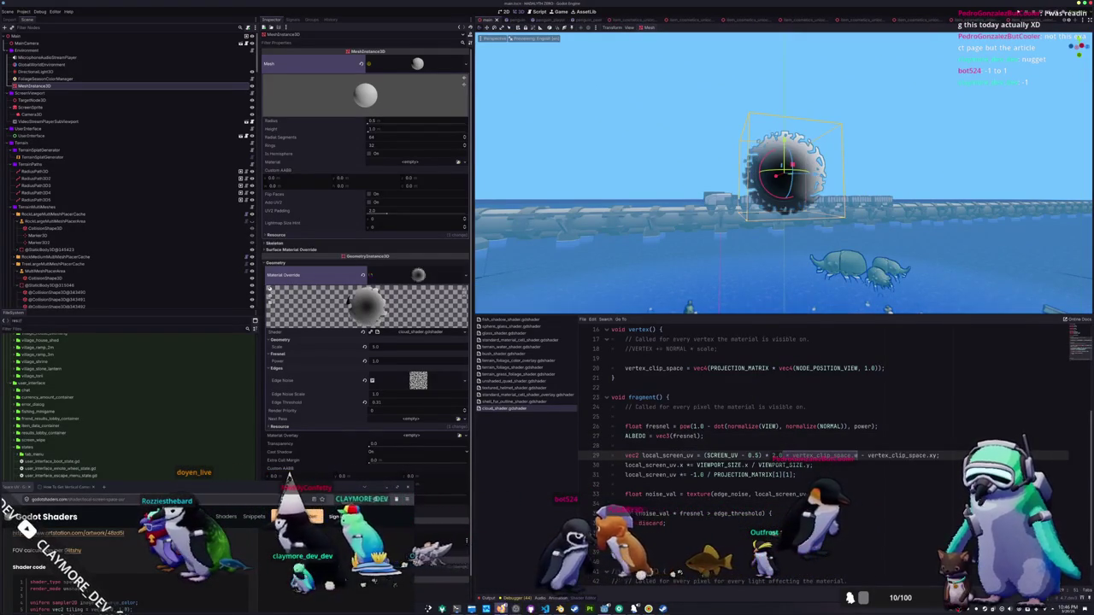
key(alt+Tab)
scroll(624, 301, up, 2)
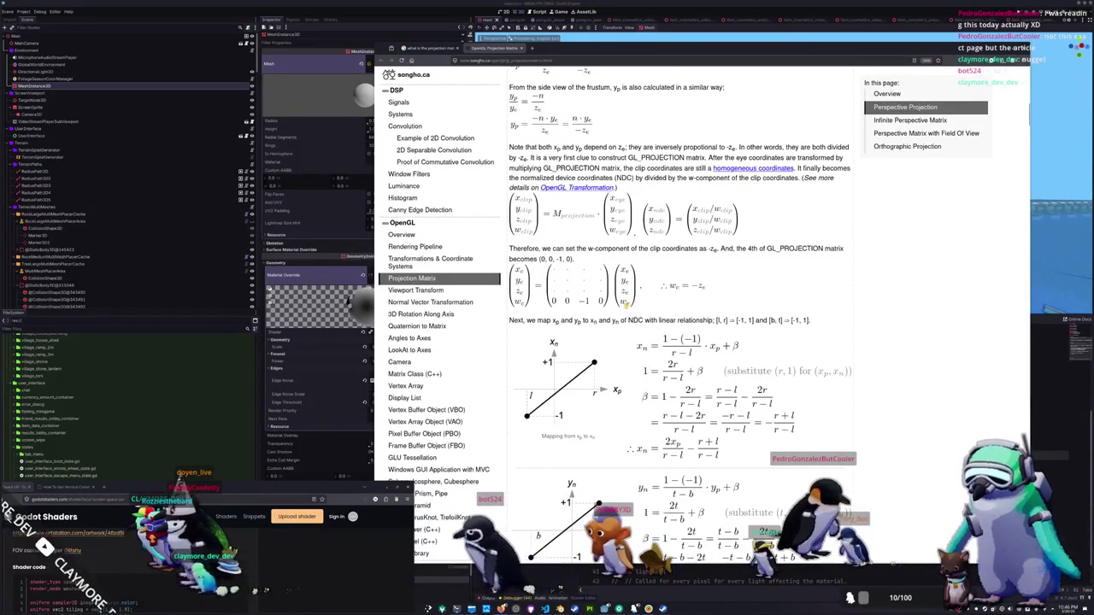
Read the songho.ca projection-matrix page and the Stack Overflow answer about vertex W.
scroll(630, 305, up, 2)
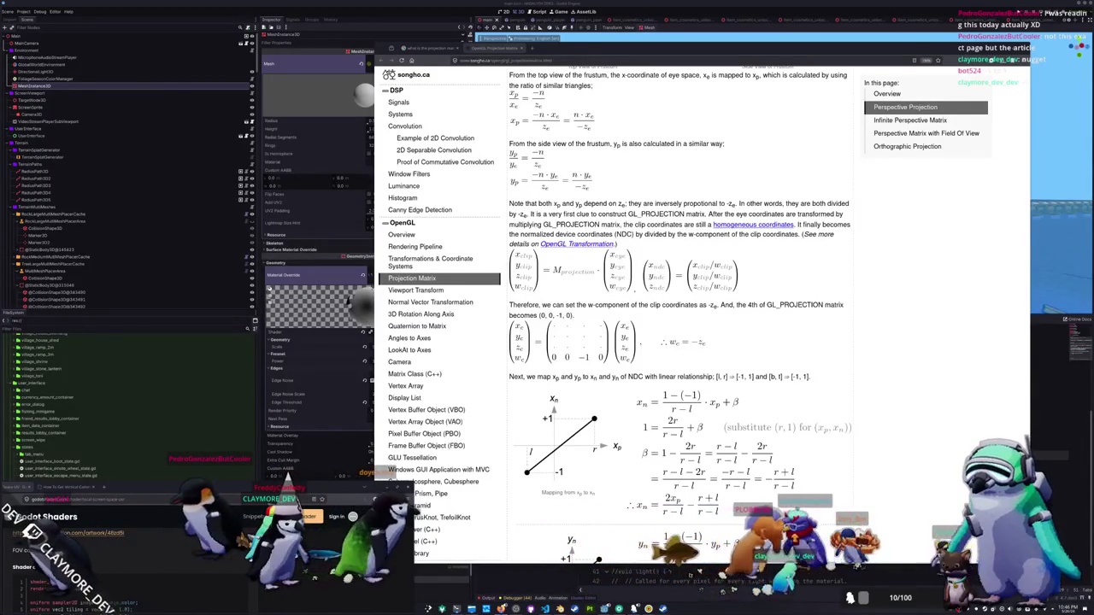
key(alt+Tab)
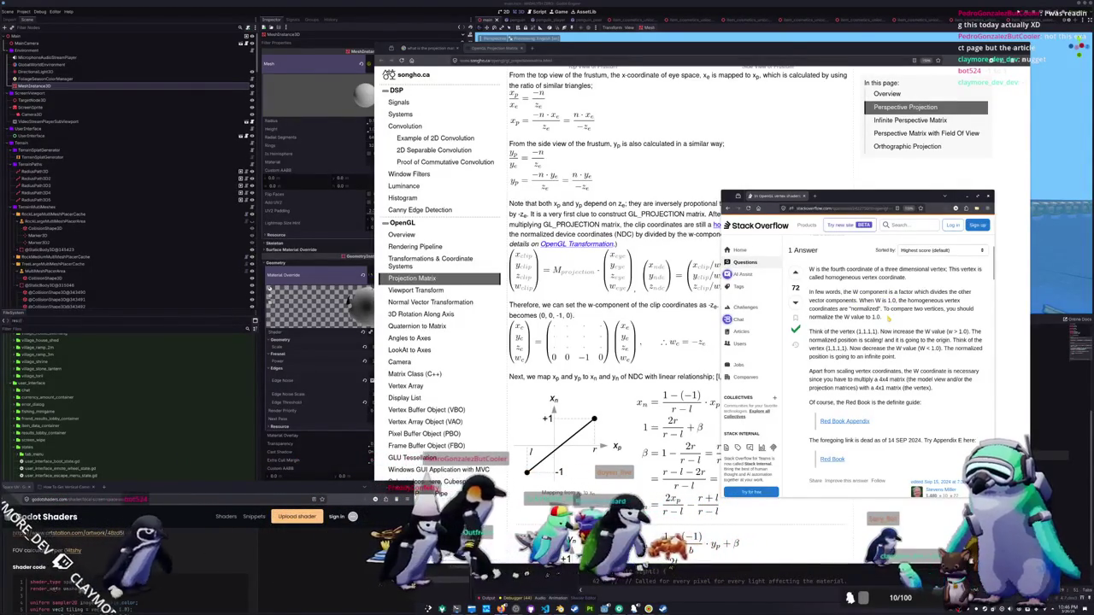
scroll(893, 359, down, 1)
scroll(926, 313, down, 1)
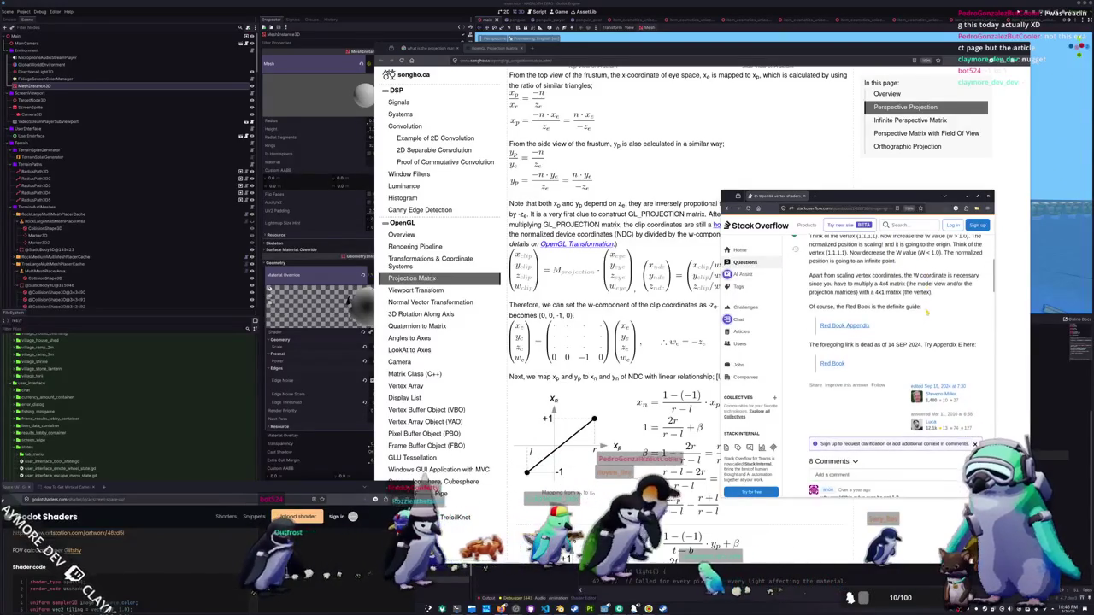
scroll(927, 312, up, 1)
Skim the LearnOpenGL transformations page, then return to the Godot editor.
key(alt+Tab)
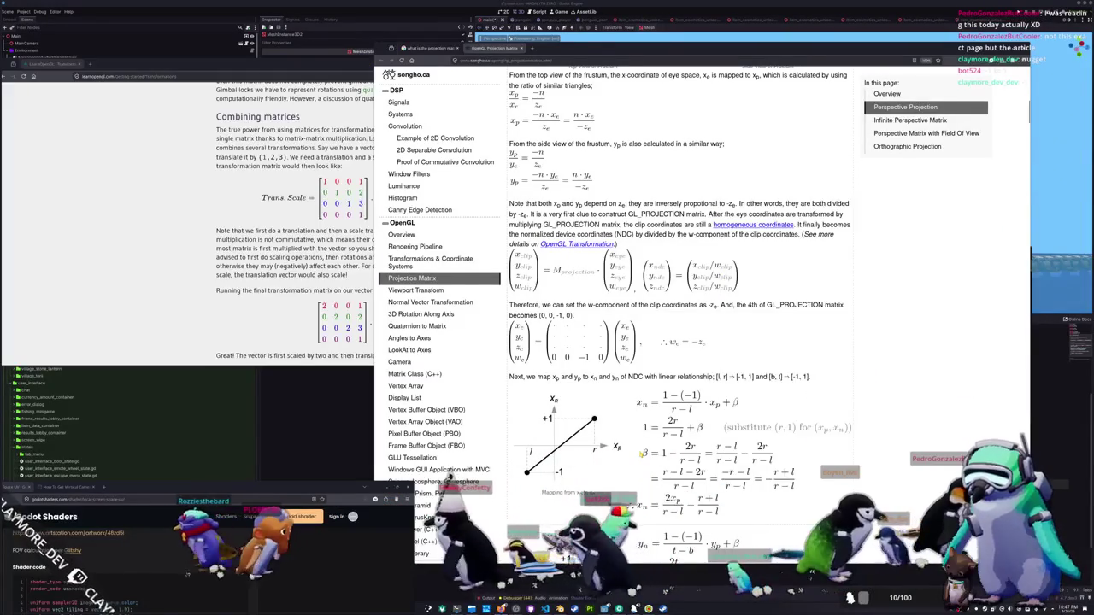
scroll(667, 257, down, 1)
scroll(641, 454, down, 3)
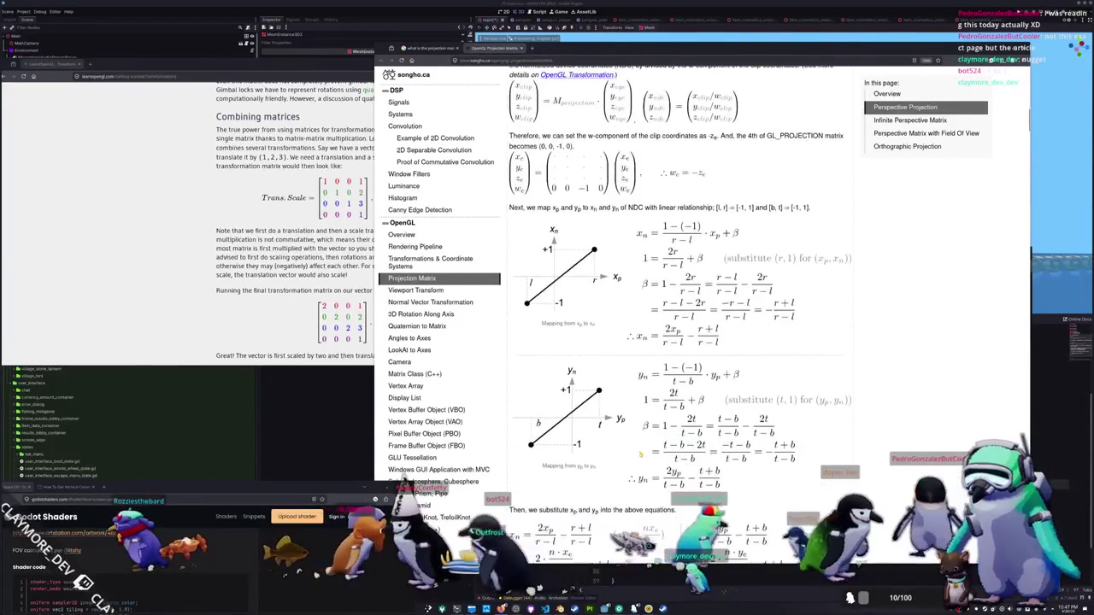
key(alt+Tab)
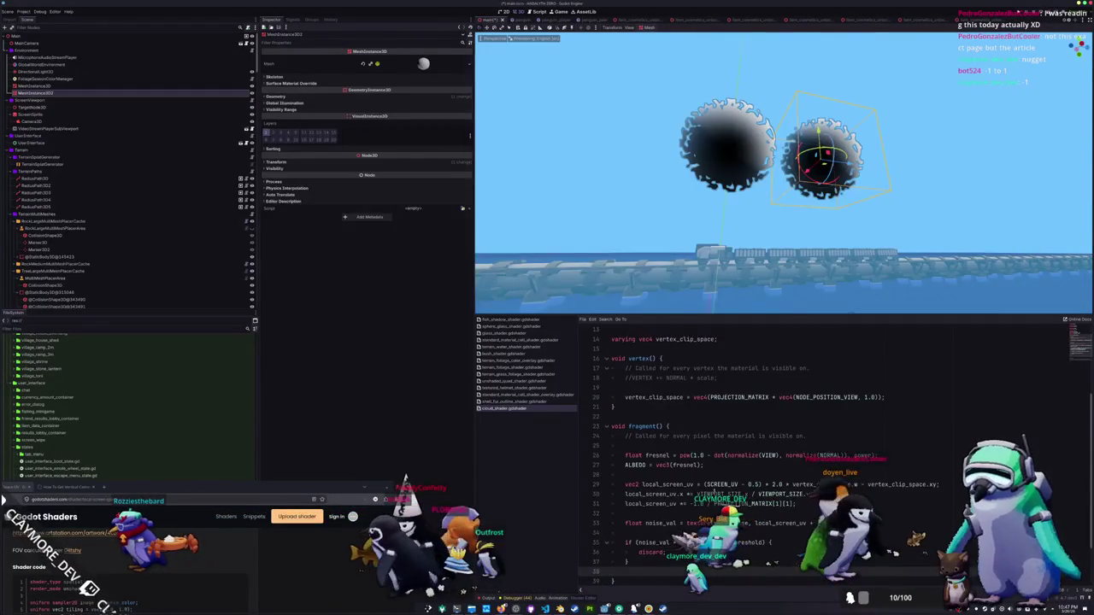
Inspect screen-UV lines 30–31 and the PROJECTION_MATRIX[1][1] index, then switch to VS Code.
scroll(658, 476, down, 1)
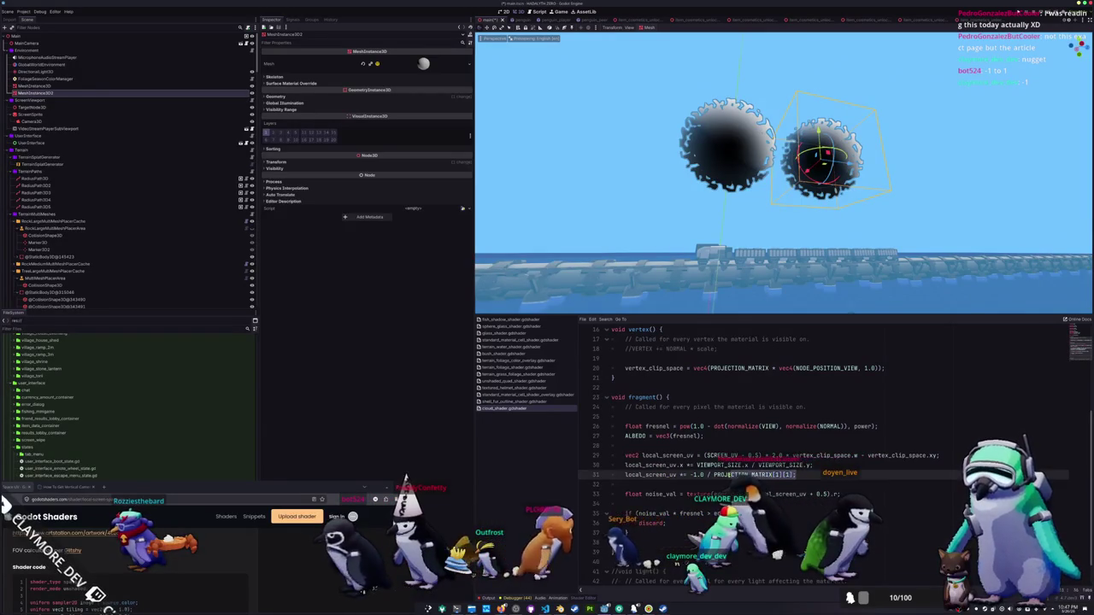
click(804, 465)
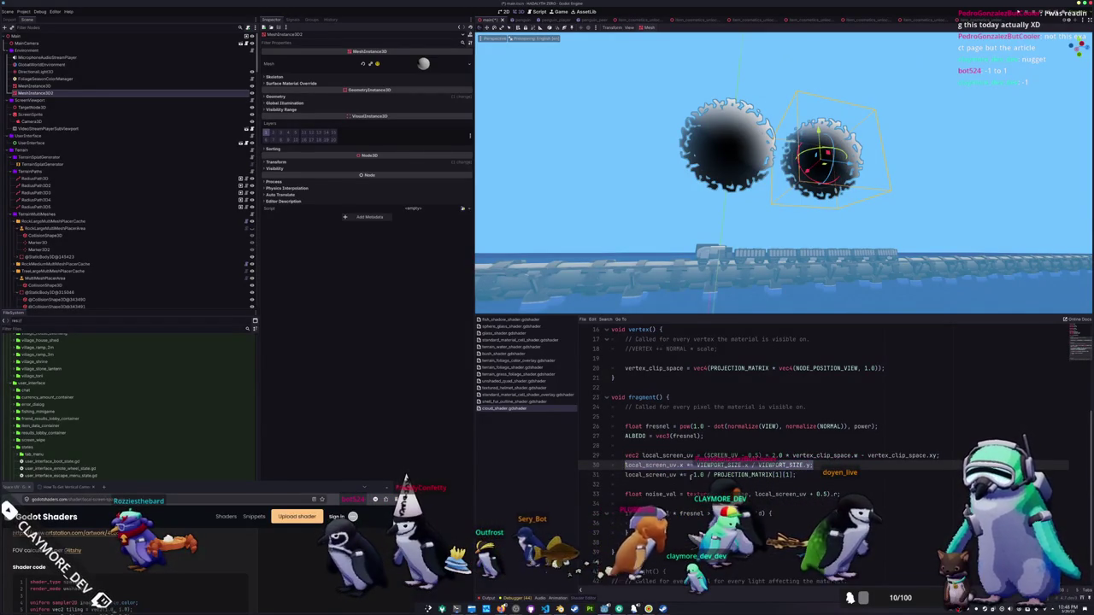
click(798, 474)
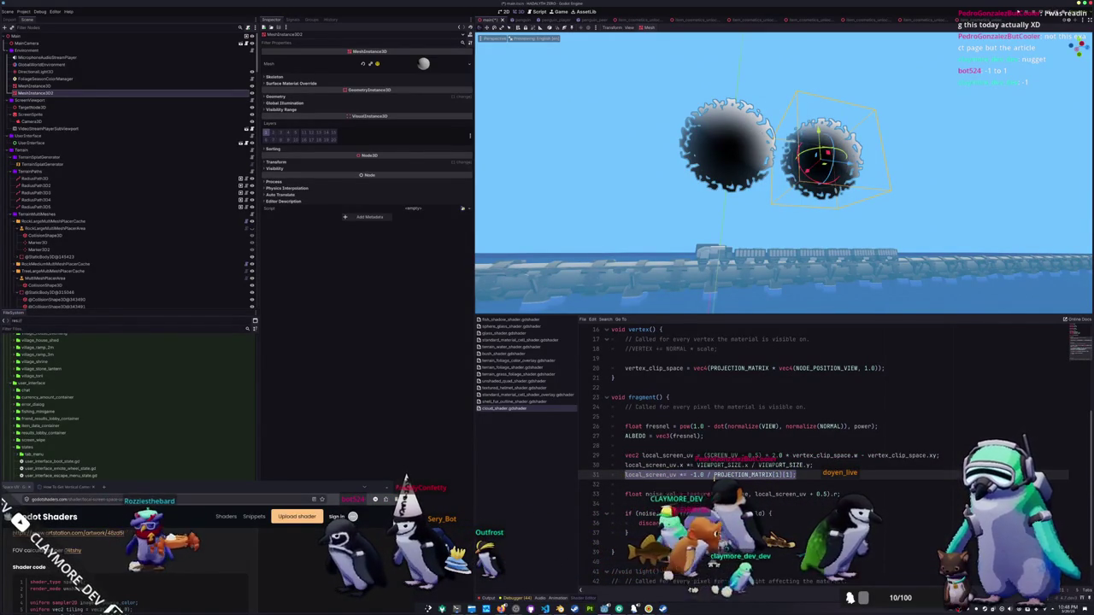
click(777, 475)
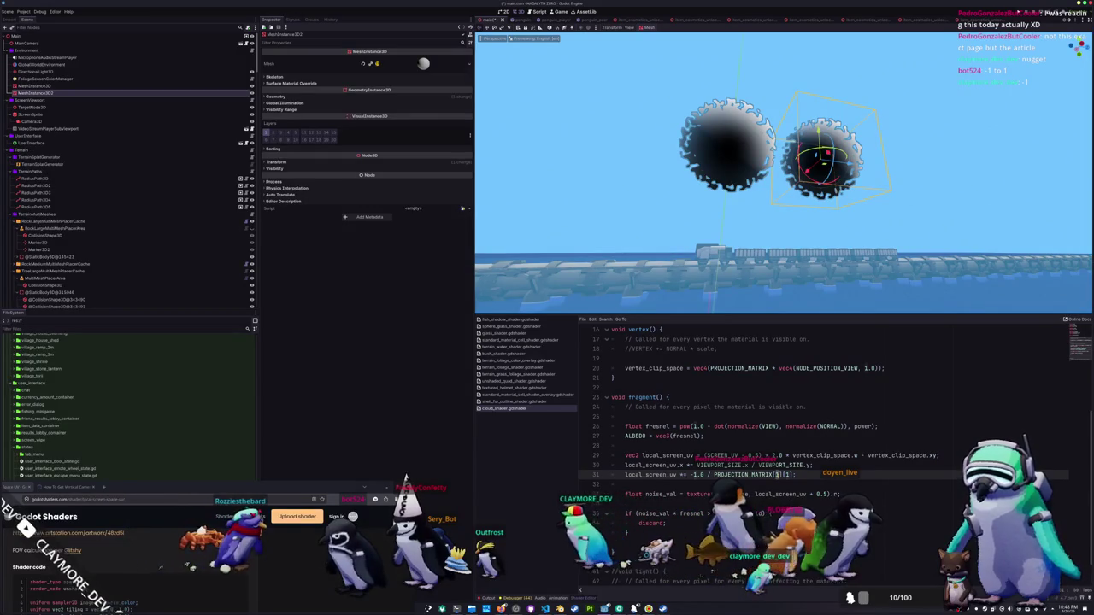
double_click(777, 475)
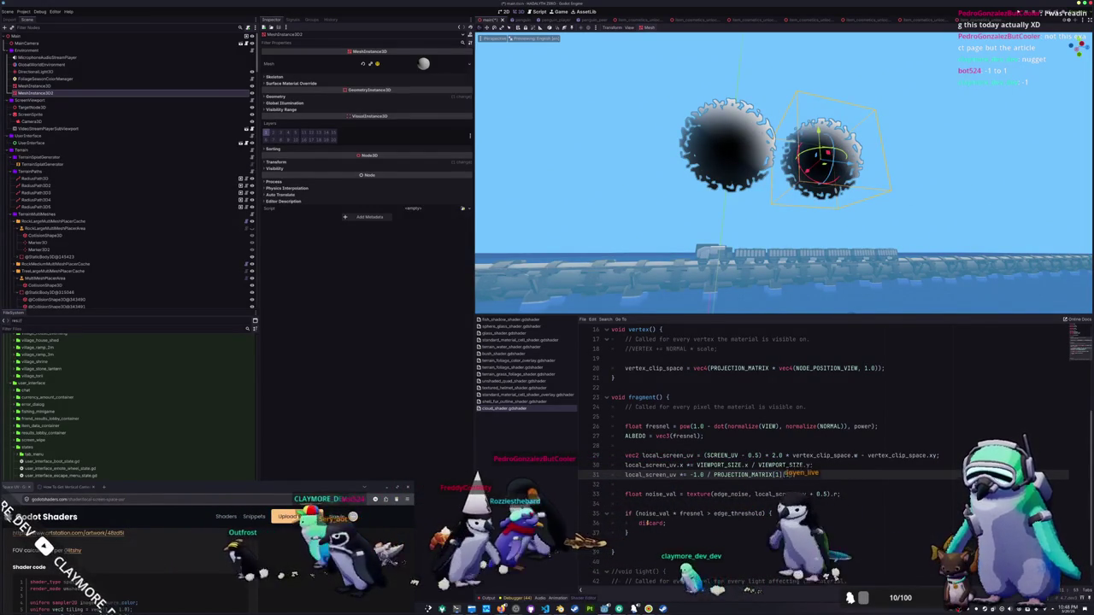
key(alt+Tab)
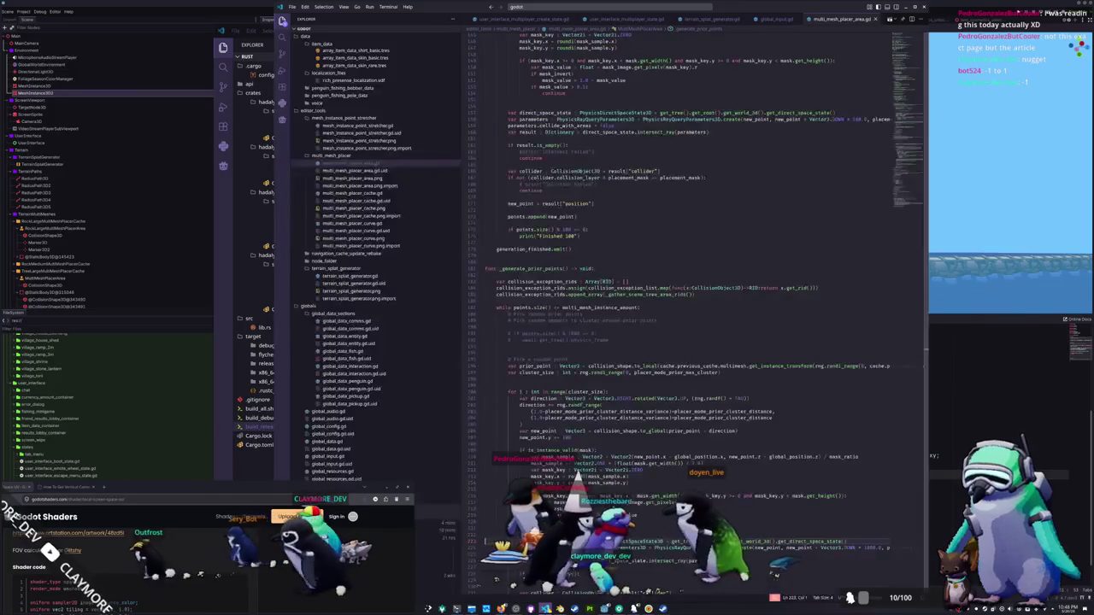
Bring the songho.ca Projection Matrix article back in front of VS Code.
key(alt+Tab)
scroll(675, 325, up, 3)
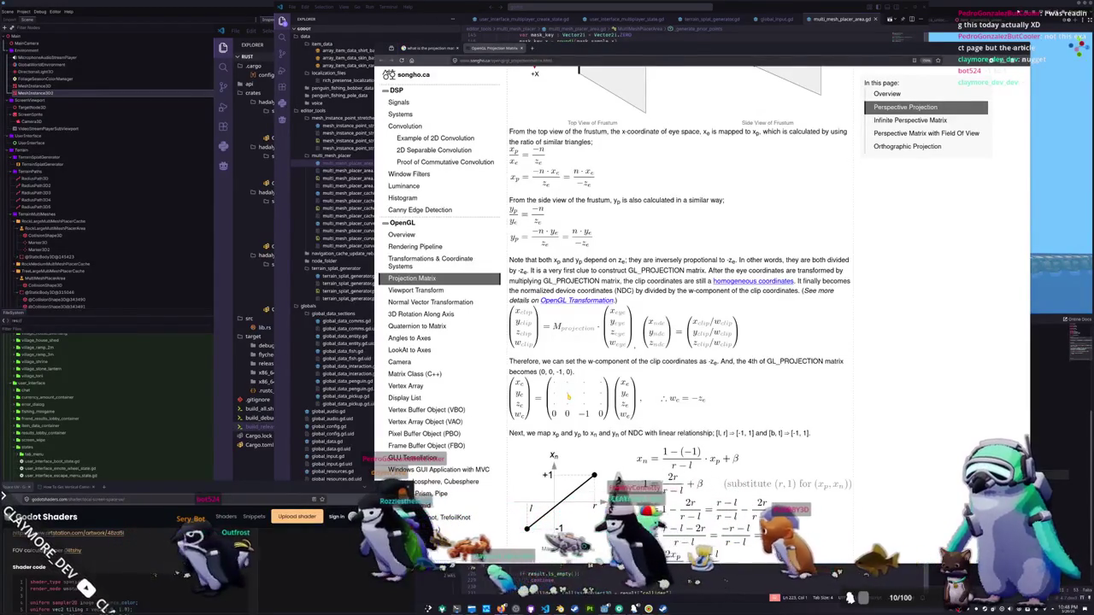
Read songho.ca from Overview to the GL_PROJECTION third-row coefficients, then return to VS Code.
scroll(681, 325, up, 10)
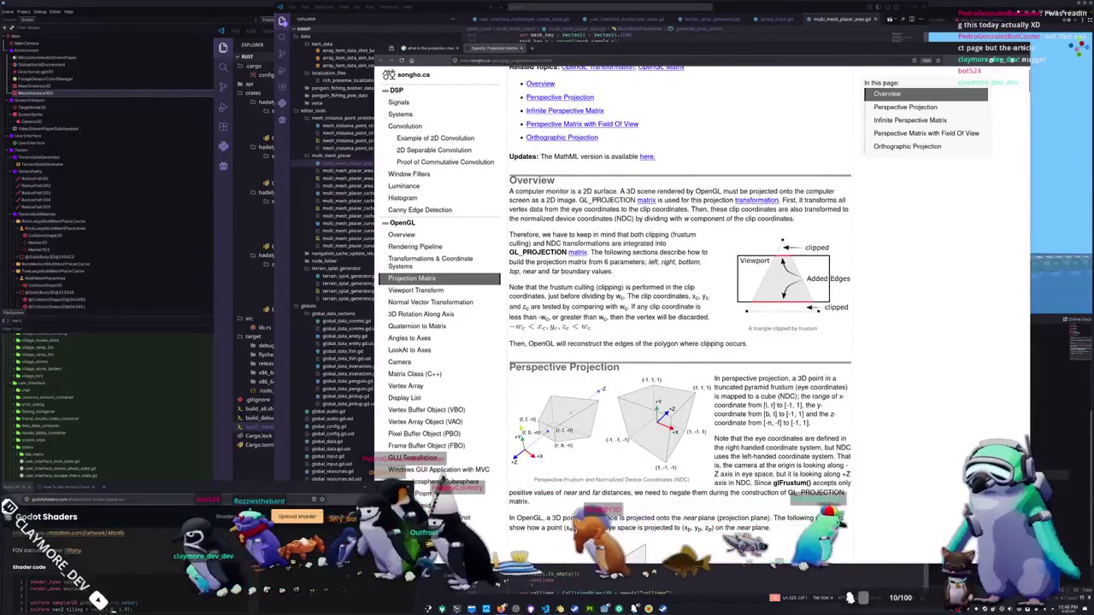
scroll(681, 324, down, 4)
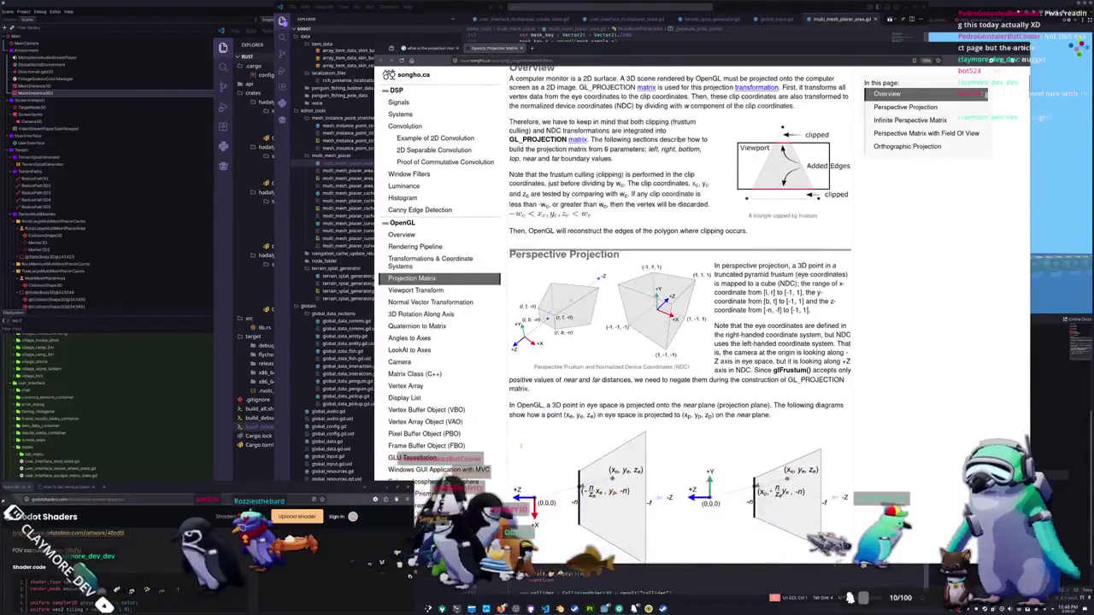
scroll(680, 325, down, 10)
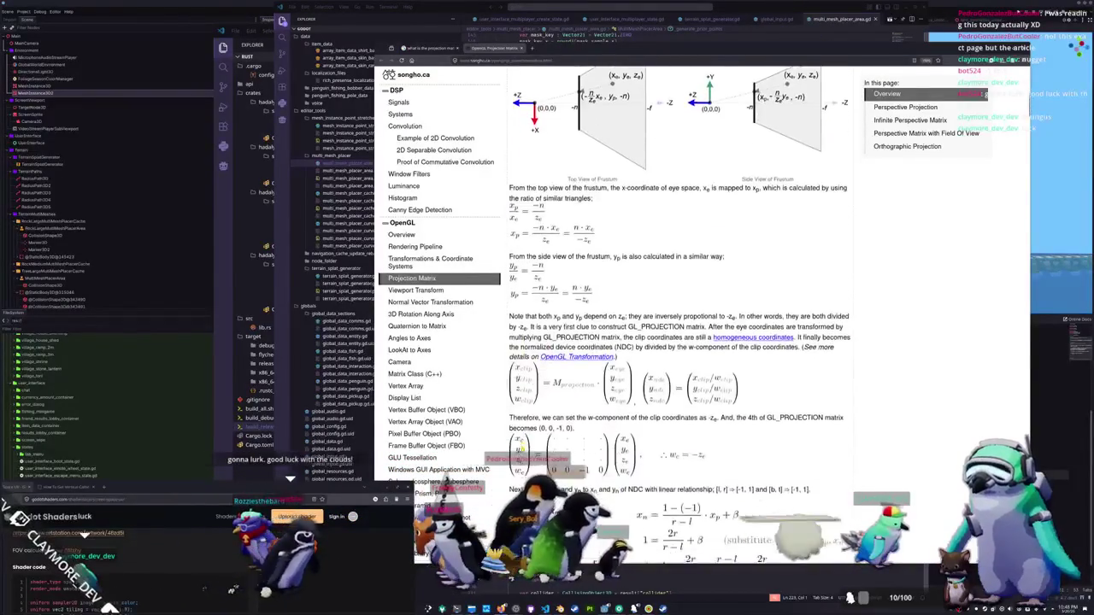
scroll(681, 325, down, 9)
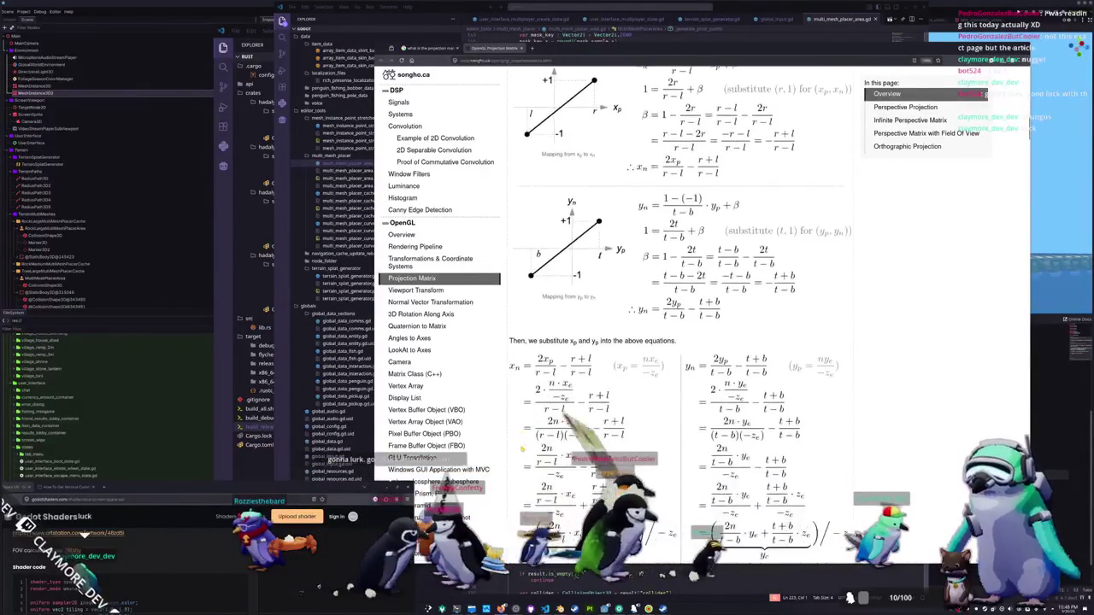
scroll(681, 325, down, 8)
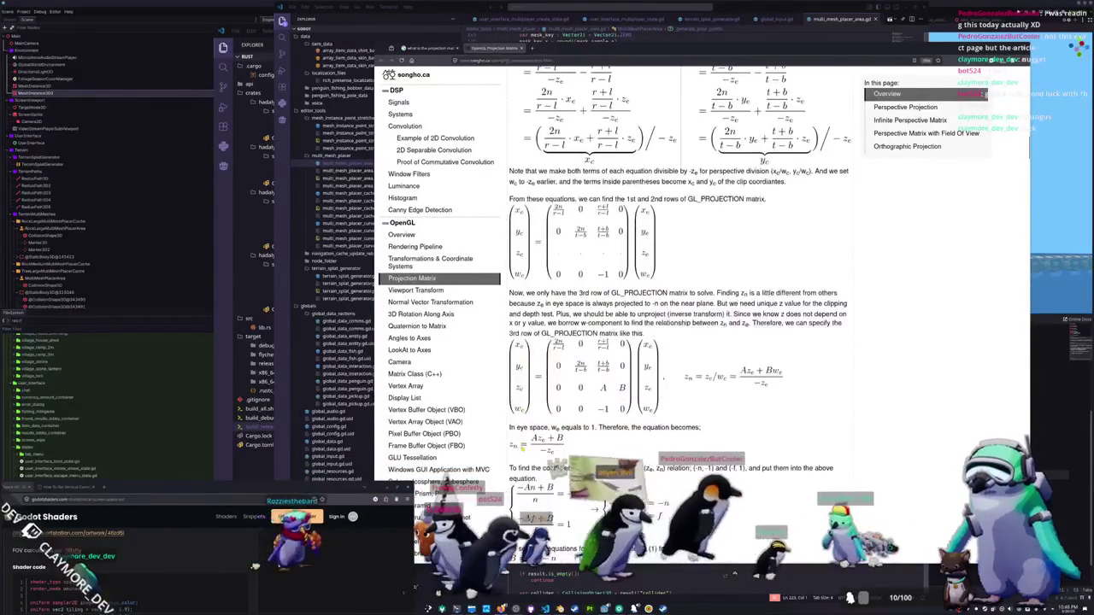
scroll(543, 411, down, 1)
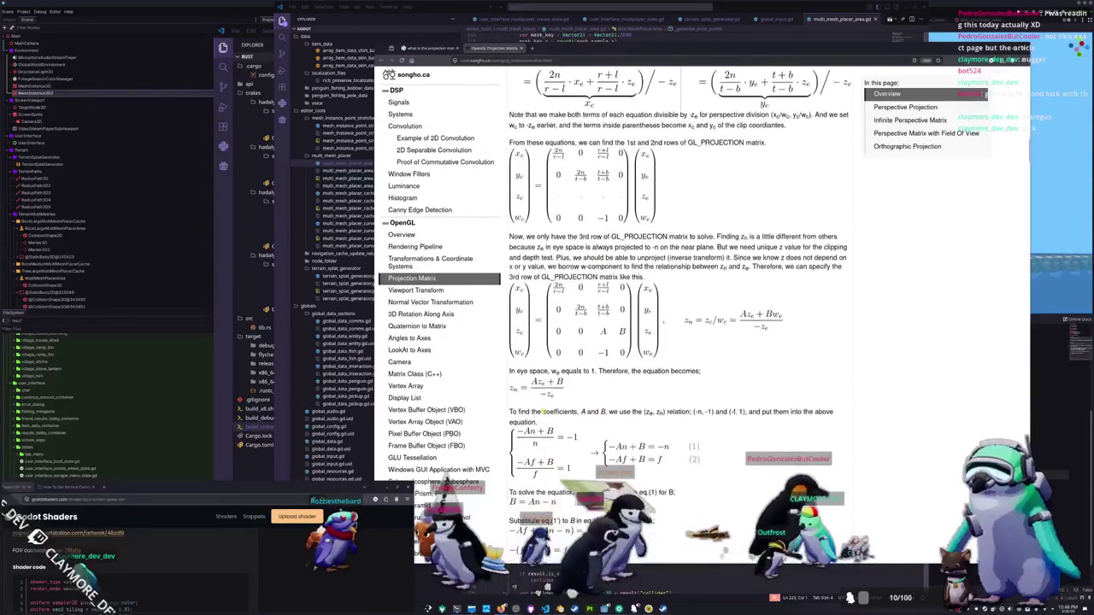
scroll(547, 410, up, 1)
key(alt+Tab)
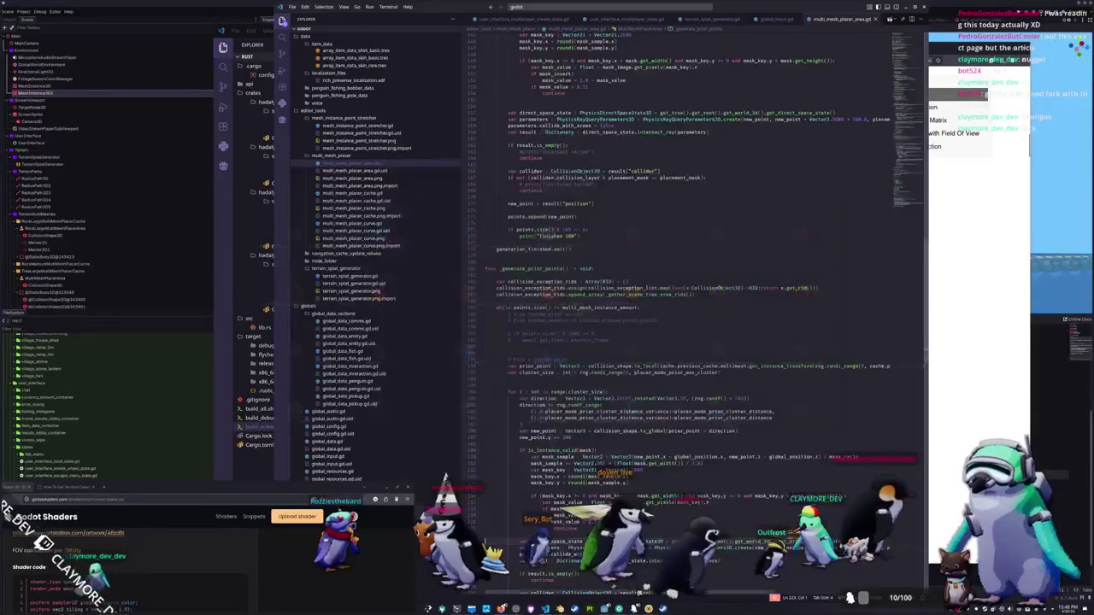
key(alt+Tab)
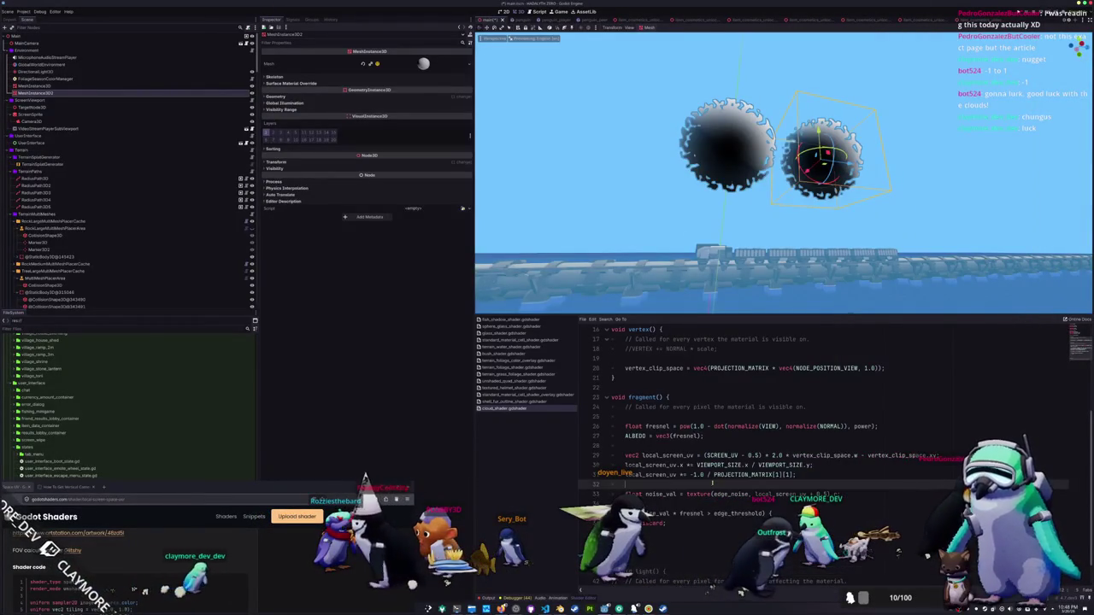
click(714, 475)
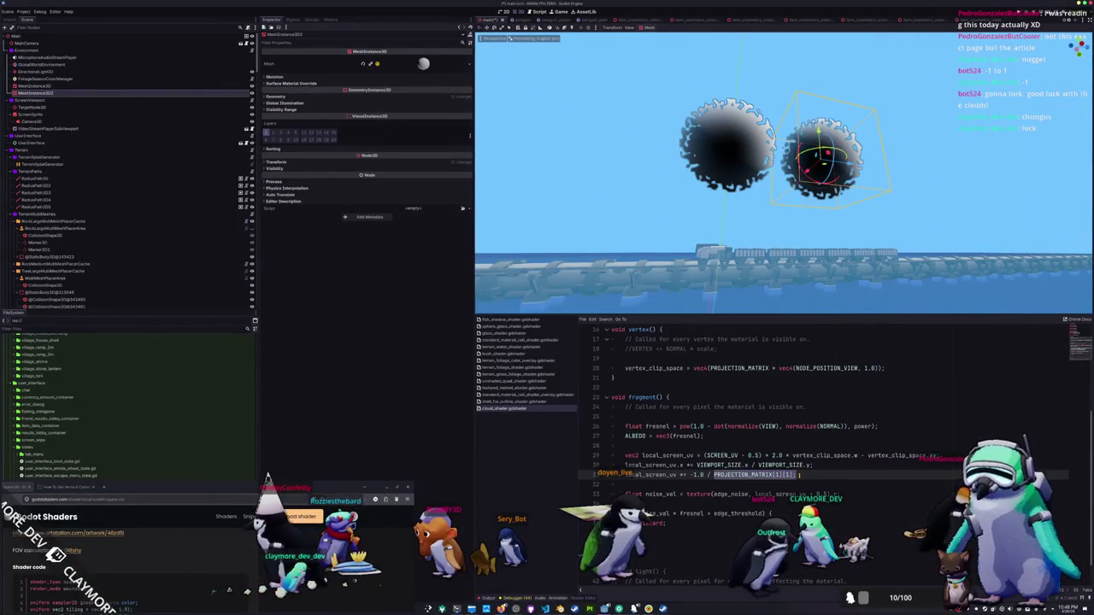
text(-)
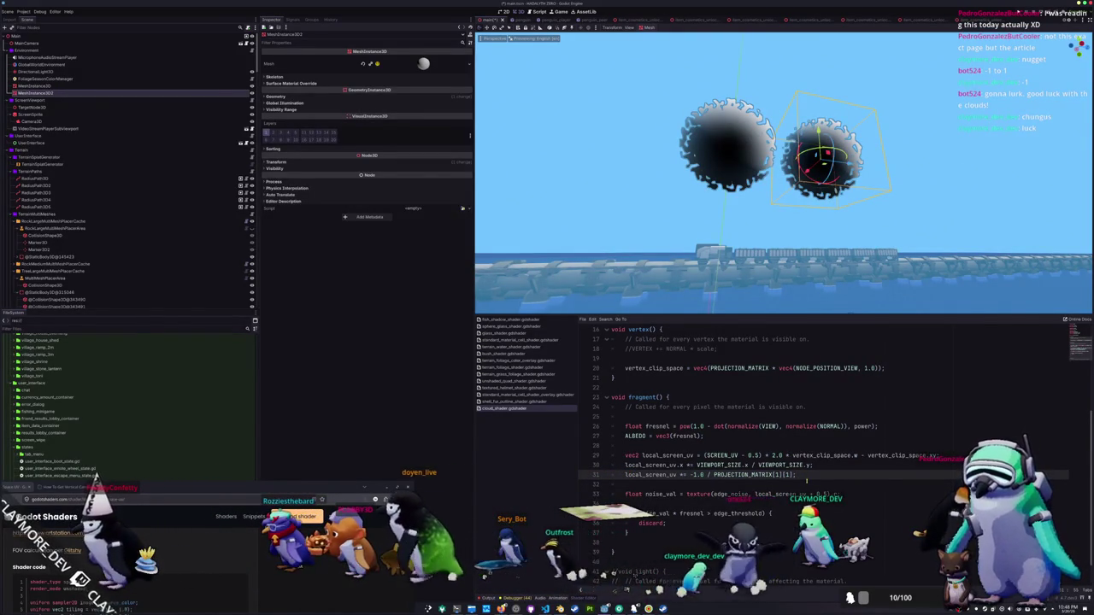
click(806, 481)
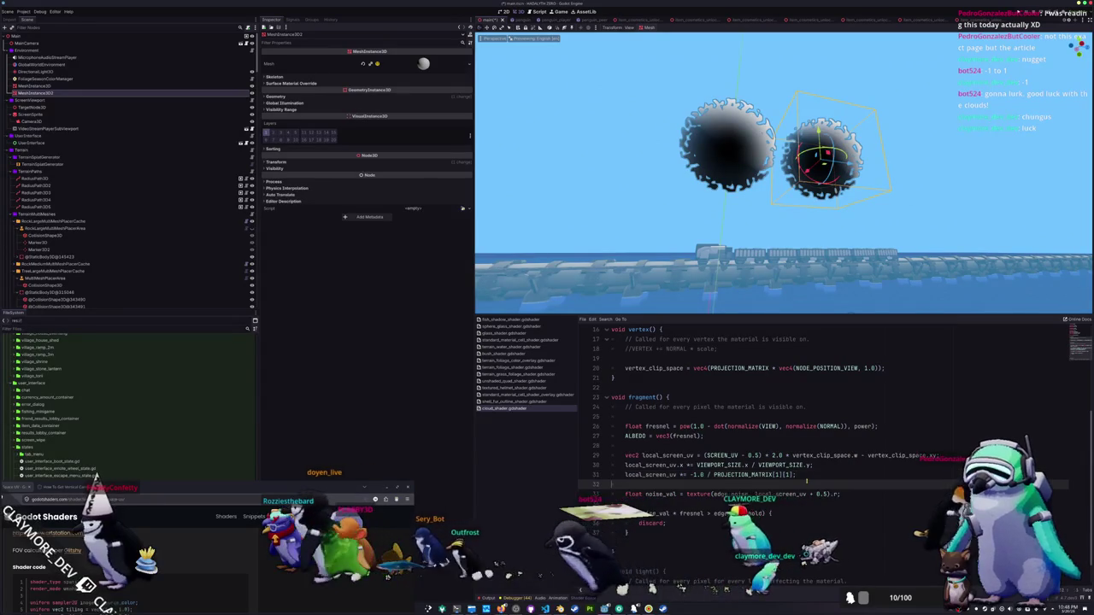
key(shift+Up)
key(shift+Up)
key(shift+Up)
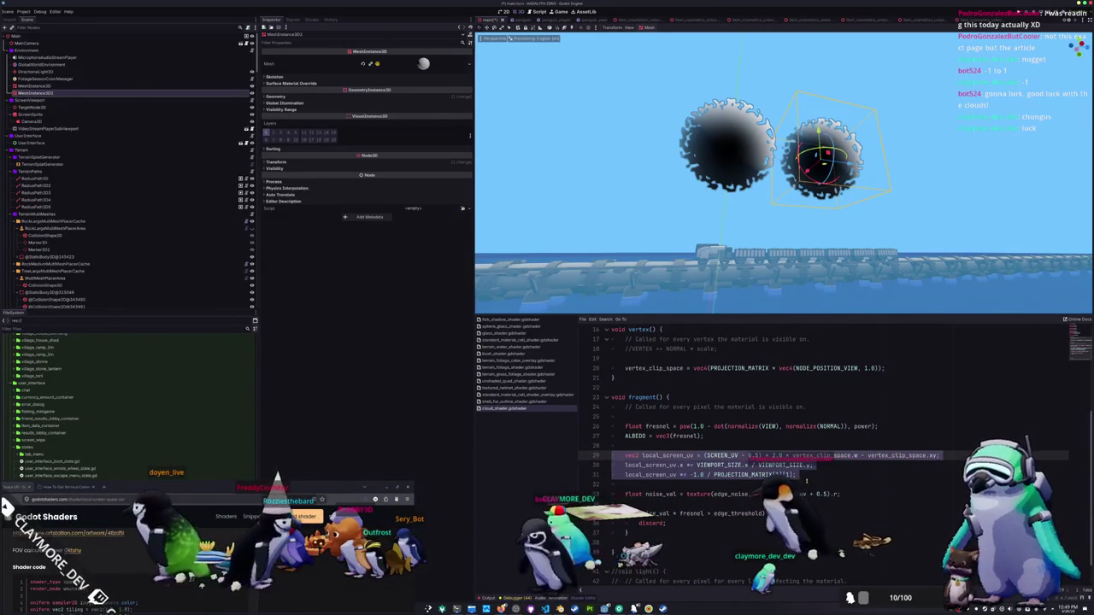
key(Up)
key(Down)
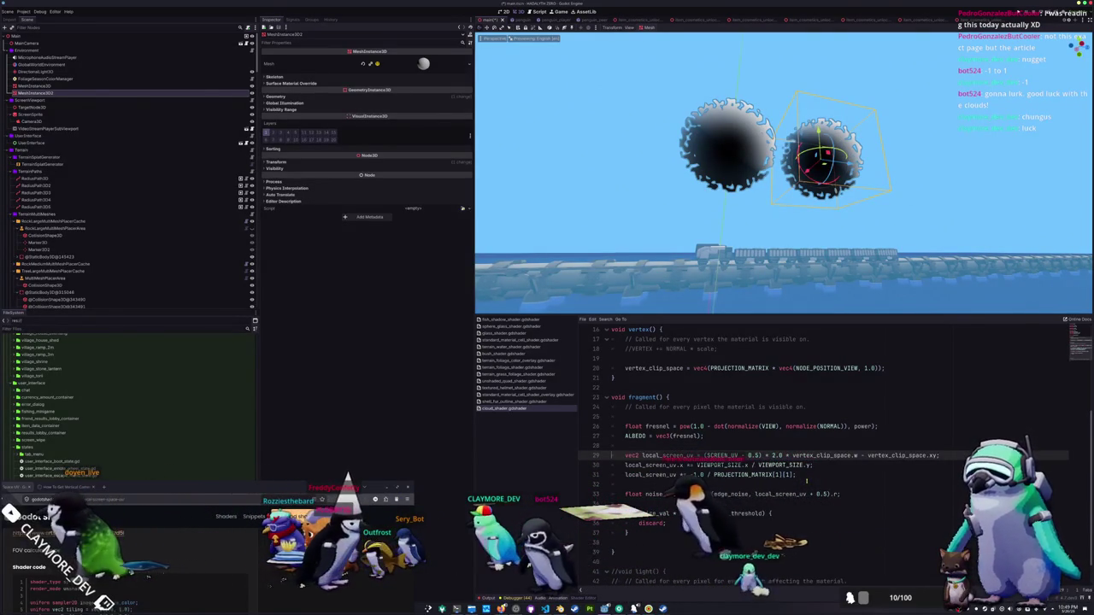
key(shift+Down)
key(shift+Down)
key(shift+Down)
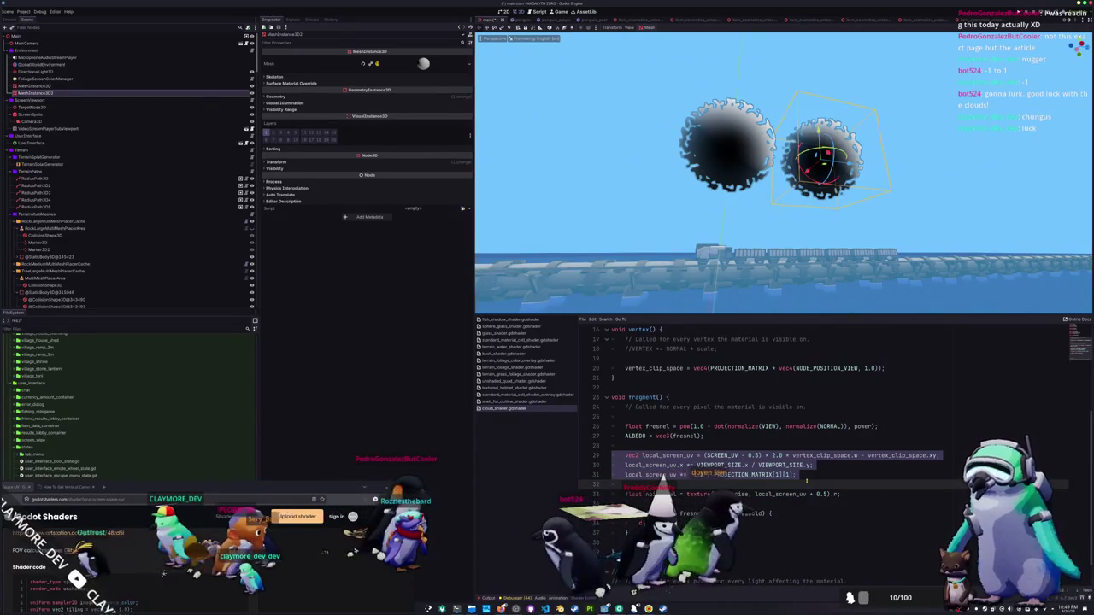
Review the aspect-ratio and projection-scaling local_screen_uv lines, then move to the noise sampling line.
click(806, 479)
drag(612, 474, 806, 481)
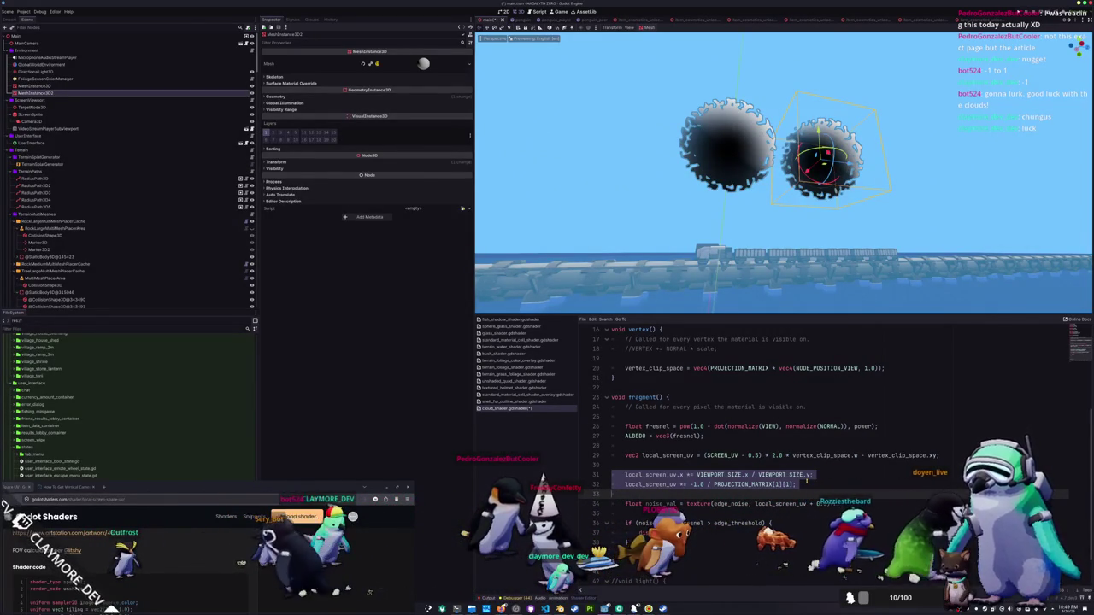
click(807, 479)
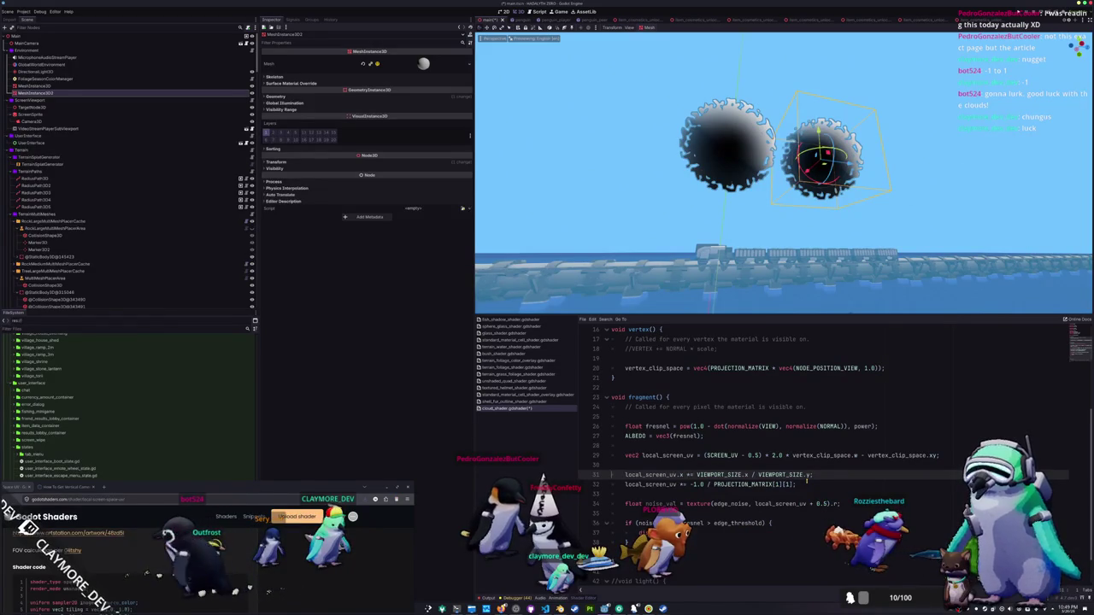
key(ctrl+shift+Left)
key(ctrl+shift+Left)
key(ctrl+shift+Left)
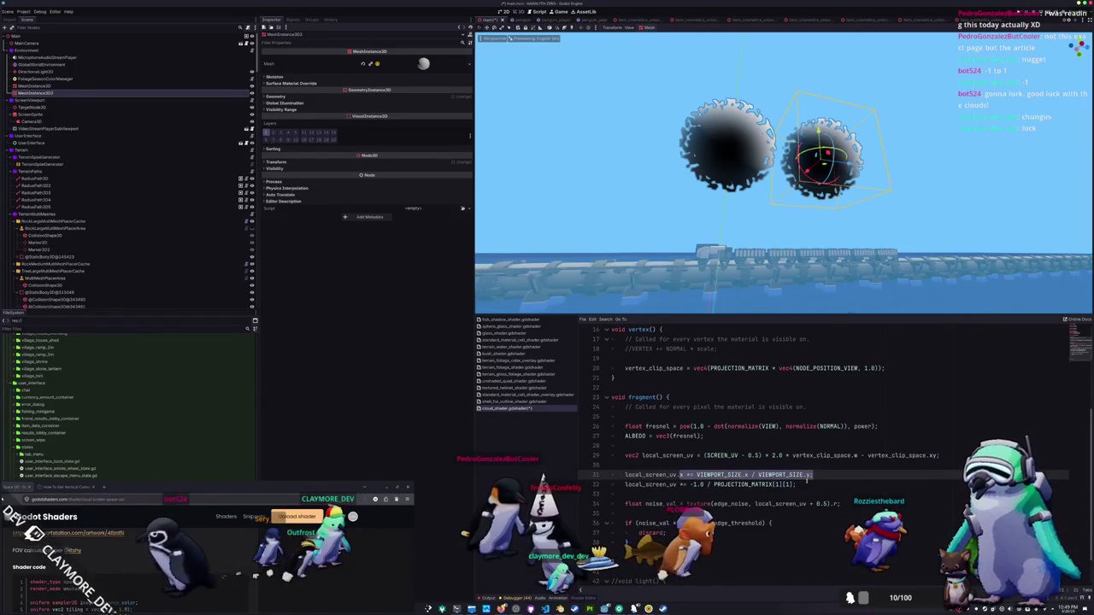
key(ctrl+shift+Left)
key(ctrl+shift+Left)
key(ctrl+shift+Left)
key(Down)
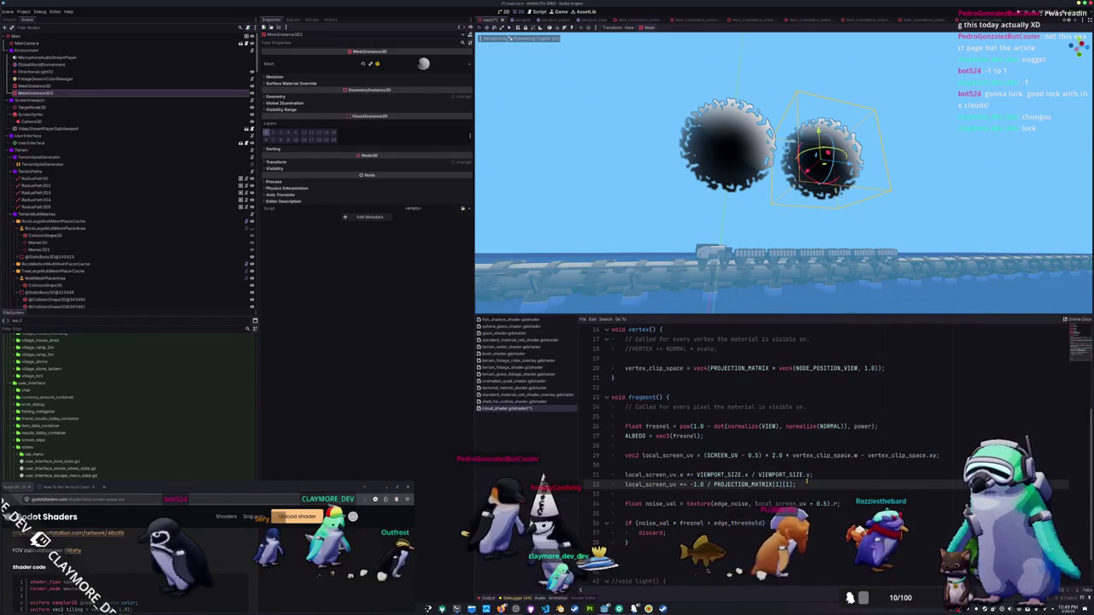
key(ctrl+shift+Right)
key(ctrl+shift+Right)
key(ctrl+shift+Right)
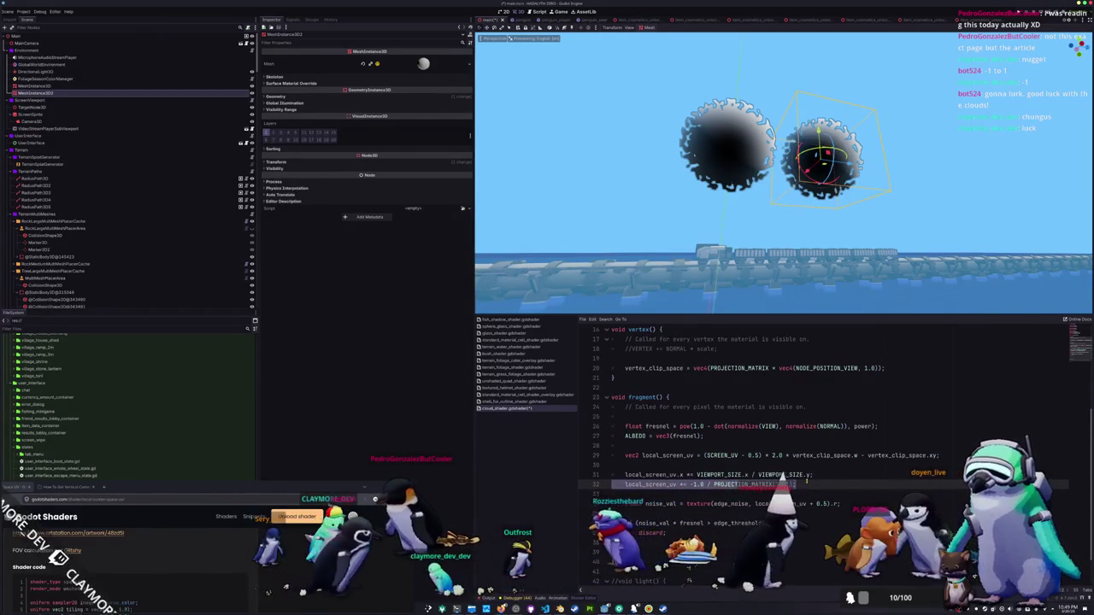
key(Up)
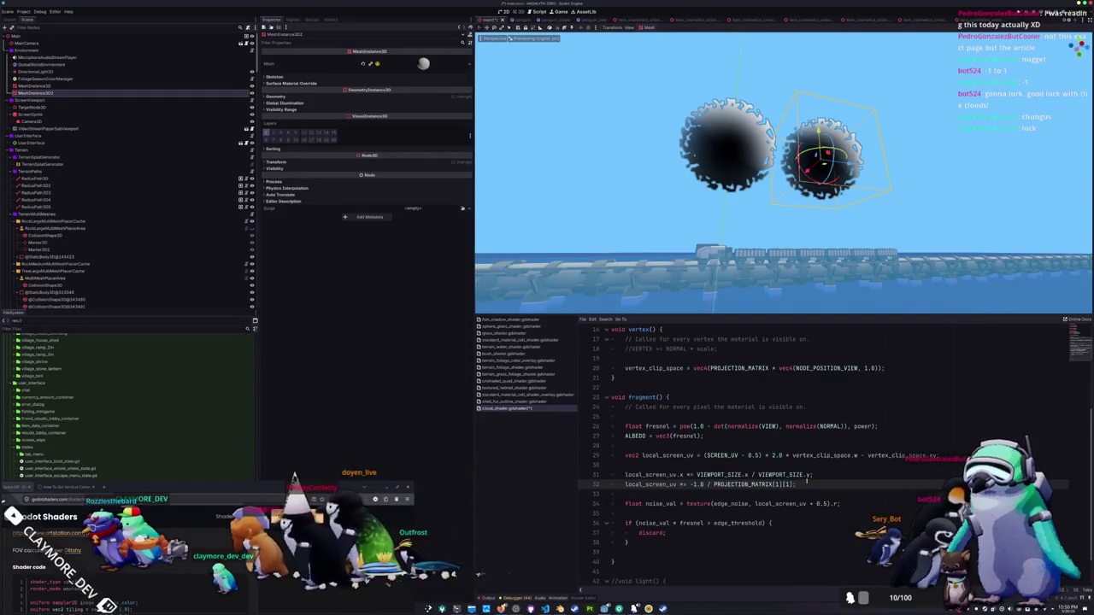
key(Down)
key(Down)
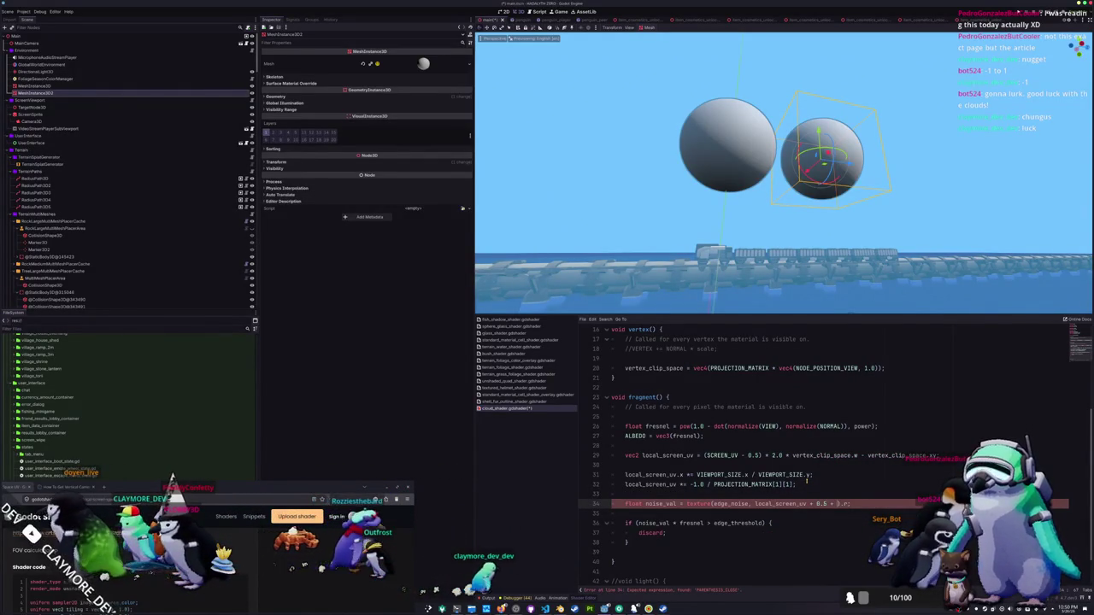
scroll(807, 481, up, 5)
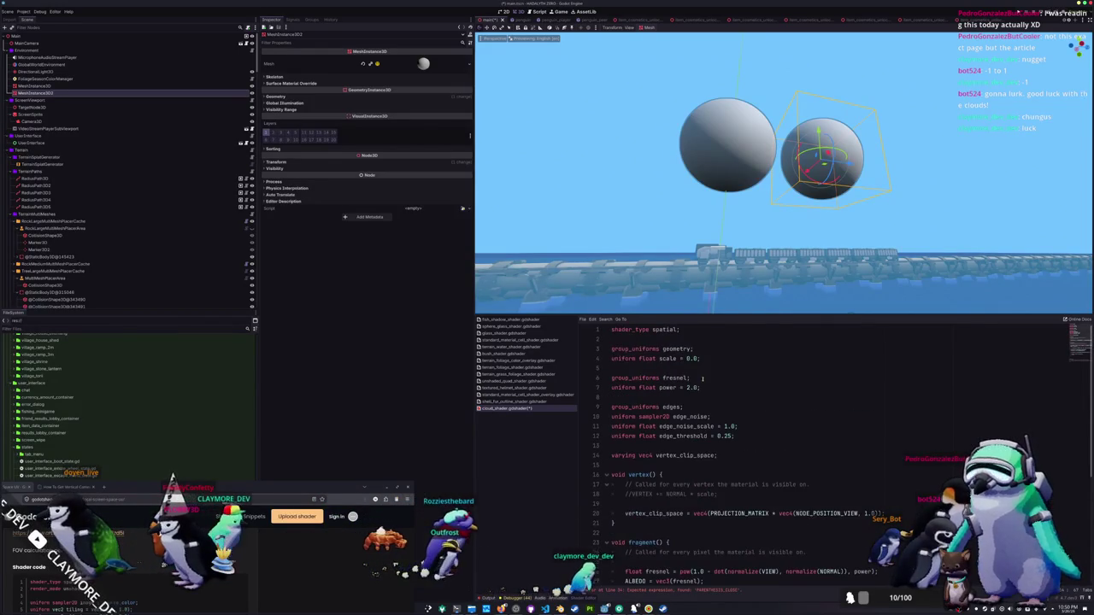
Add 'render_mode world_vertex_coords;' on line 2 below the shader_type declaration.
click(630, 338)
key(Return)
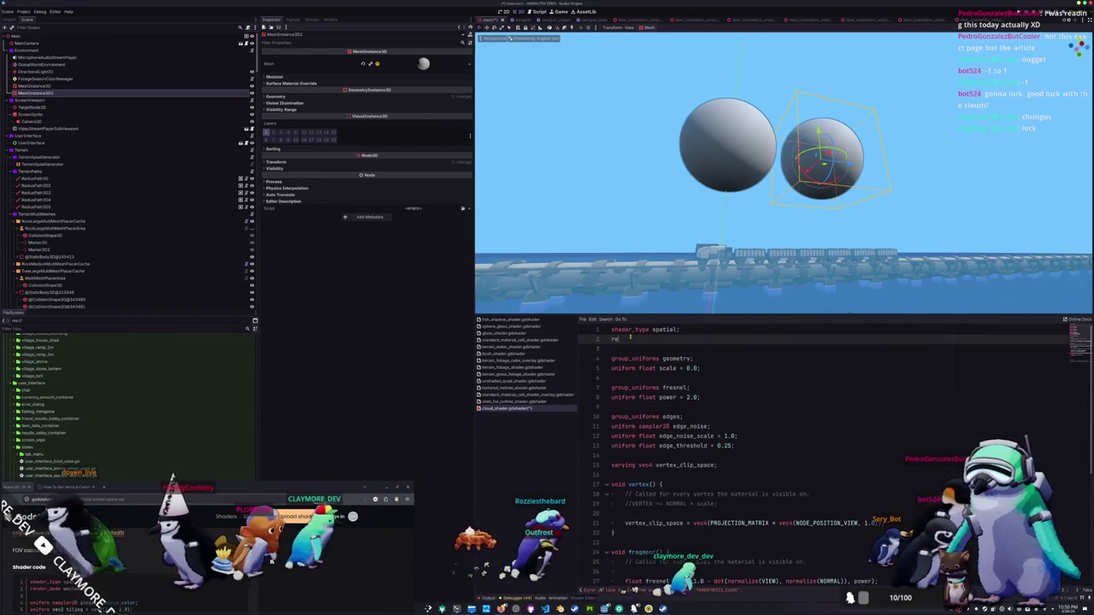
text(render_m)
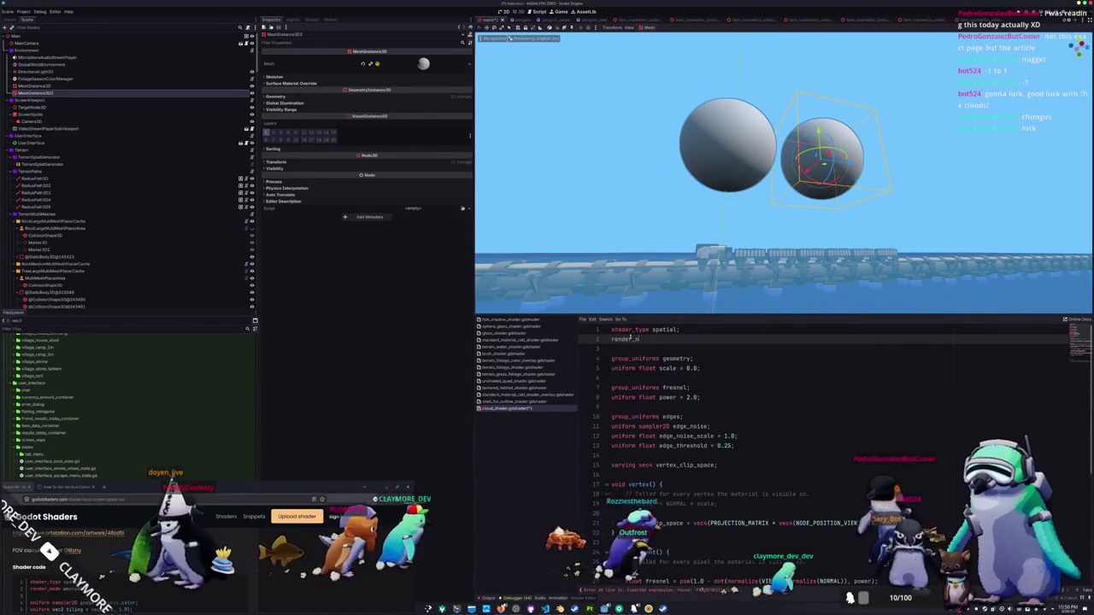
text(ode w)
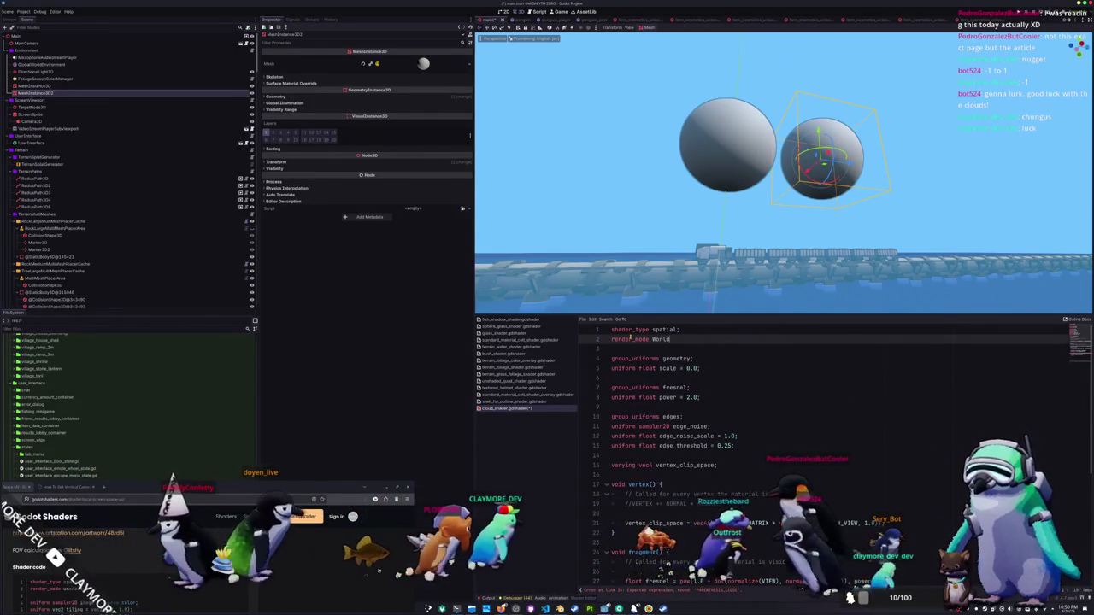
text(o)
key(Return)
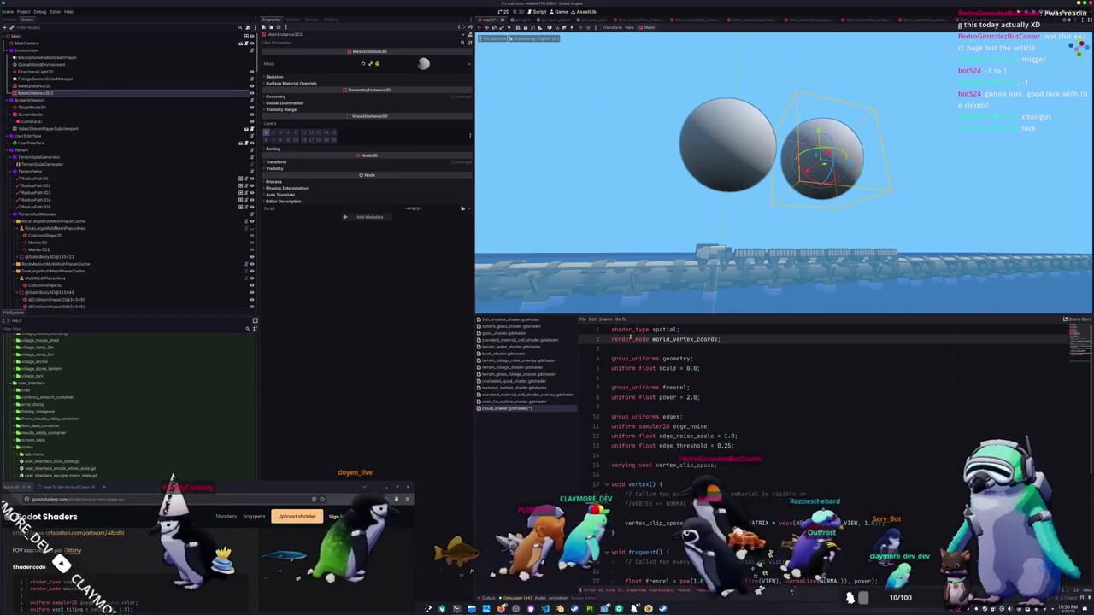
Declare 'varying vec3 world_vertex;' and assign world_vertex = VERTEX in vertex().
scroll(650, 376, down, 2)
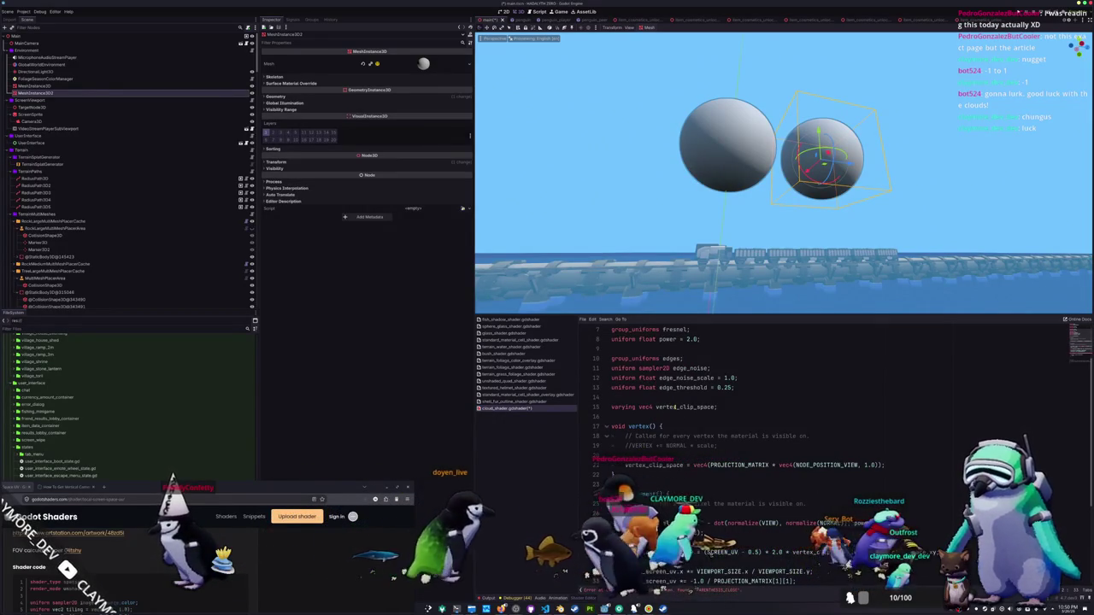
click(718, 408)
key(Return)
text(vari)
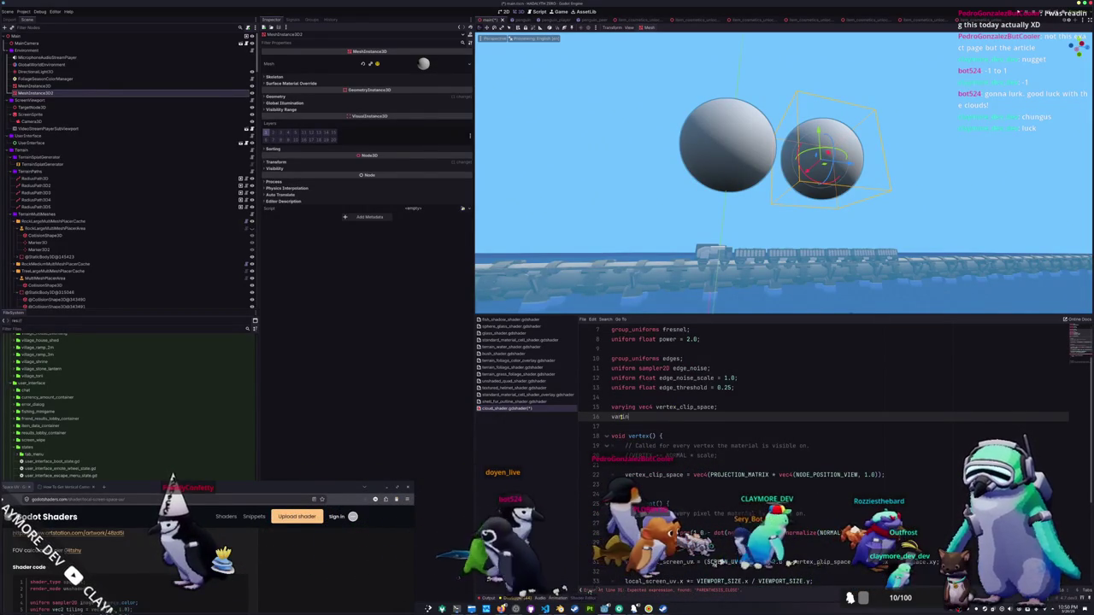
text(ying)
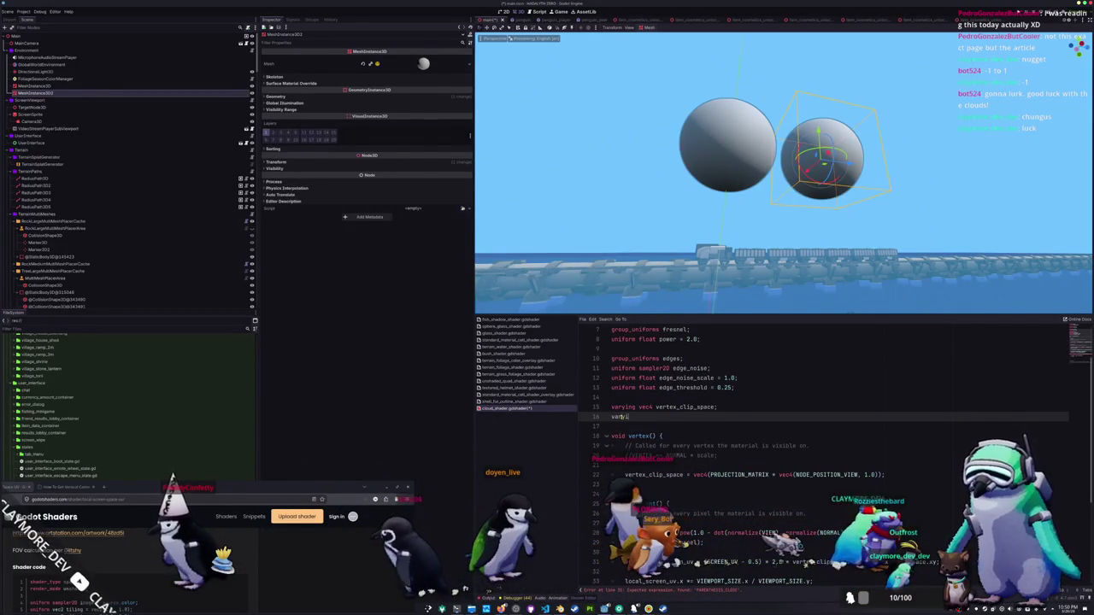
text( vec3 world_vert)
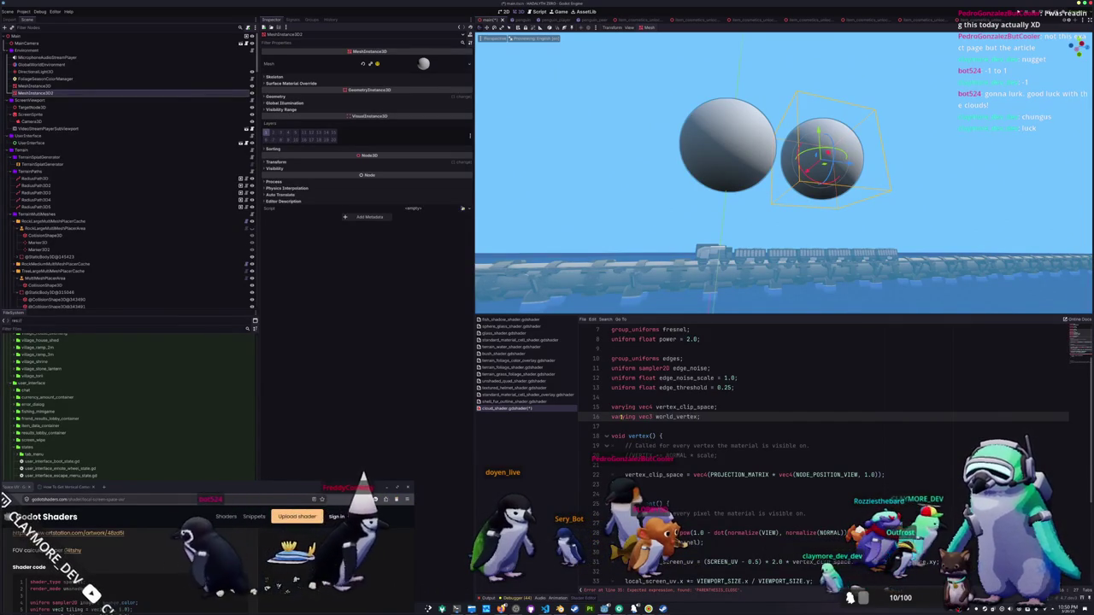
text(ex;)
key(Down)
key(Down)
key(Down)
key(Return)
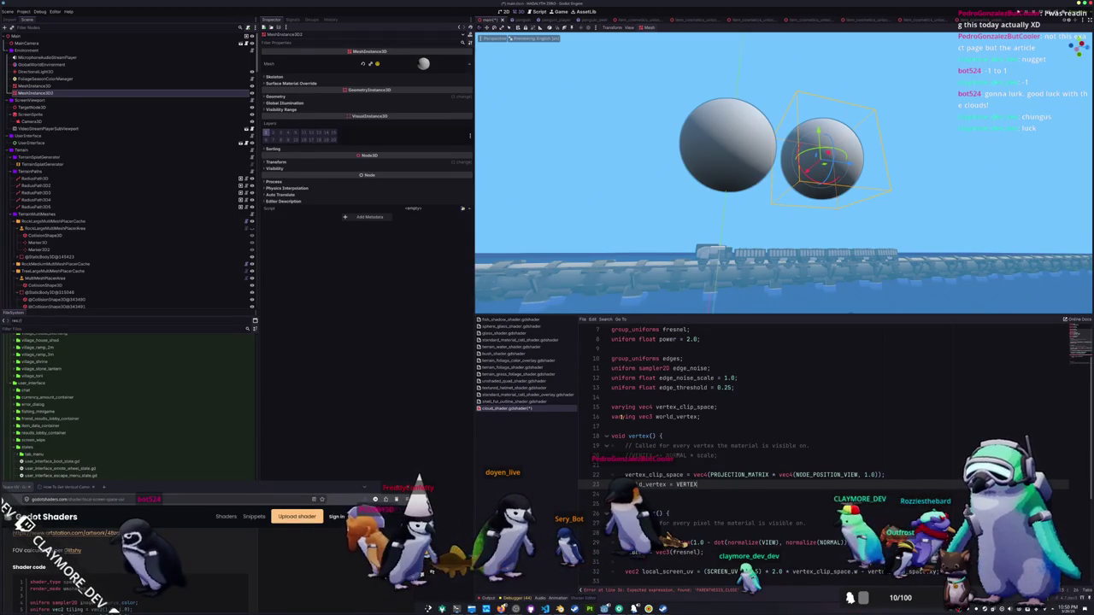
text(;)
Uncomment the VERTEX += NORMAL * scale line in vertex().
key(Up)
key(Up)
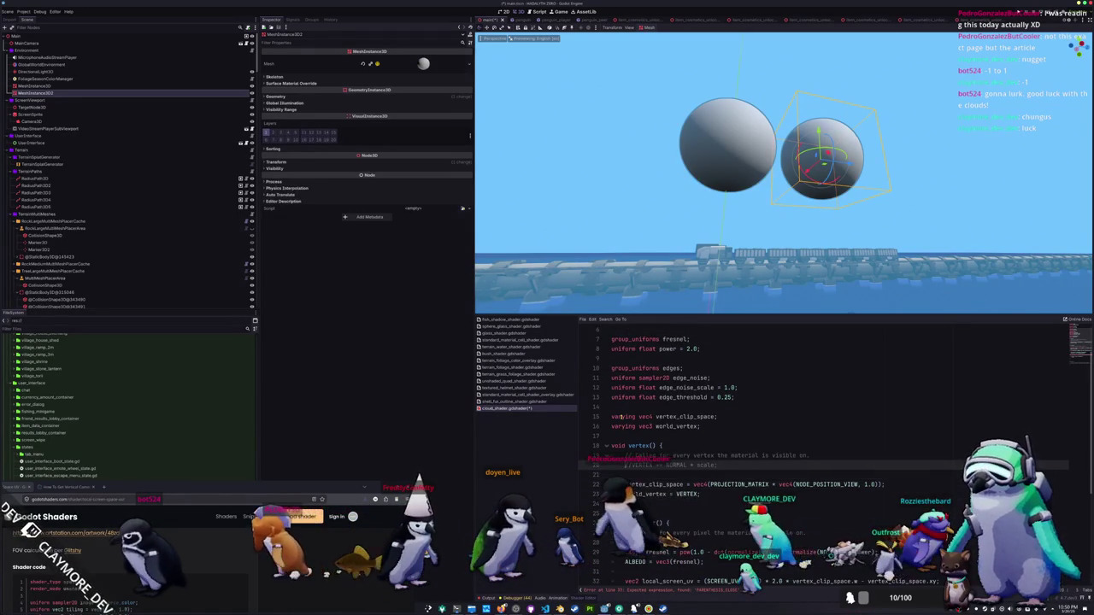
key(ctrl+k)
key(Down)
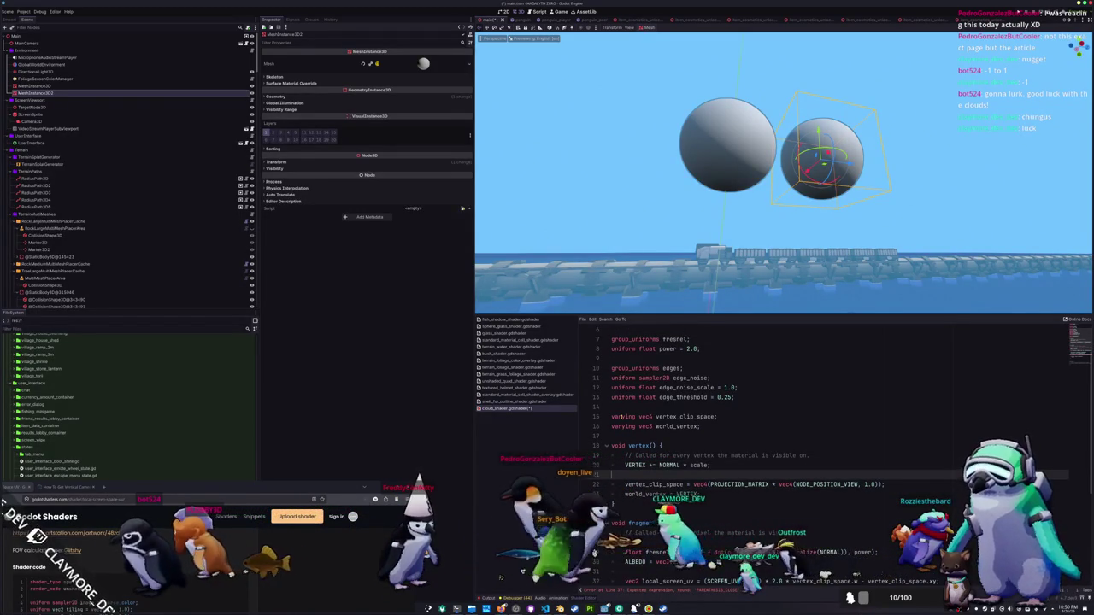
key(Down)
key(Down)
key(Down)
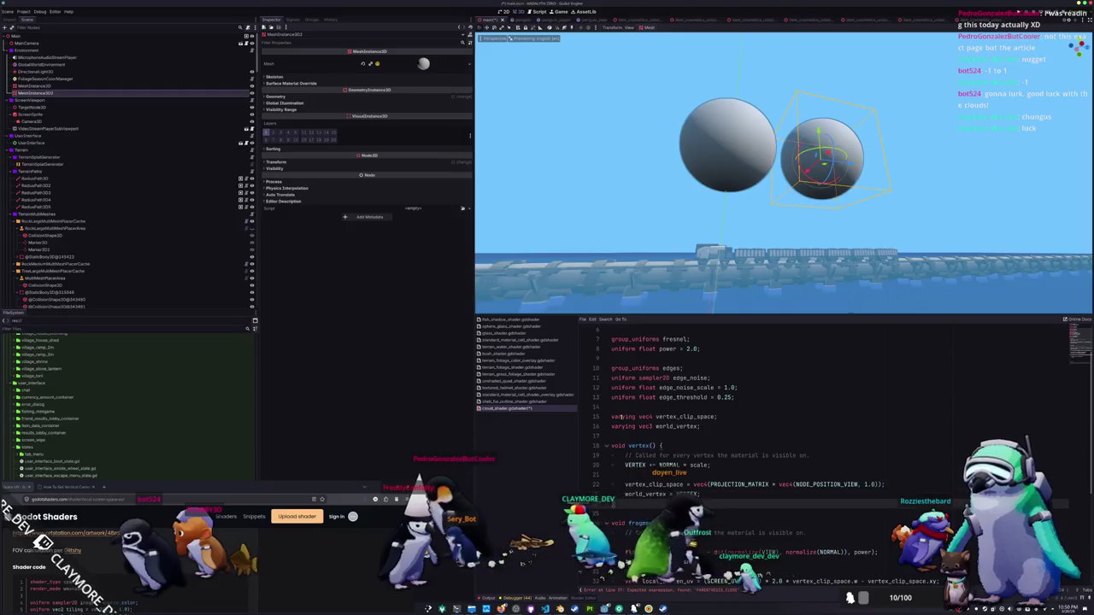
key(Down)
key(Down)
key(Down)
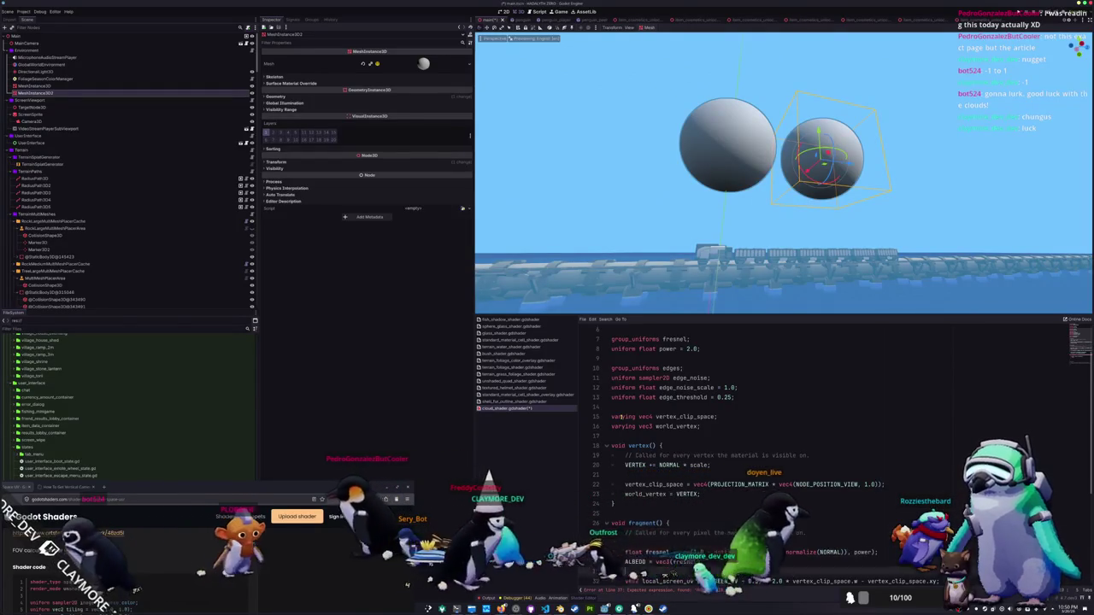
scroll(769, 453, down, 3)
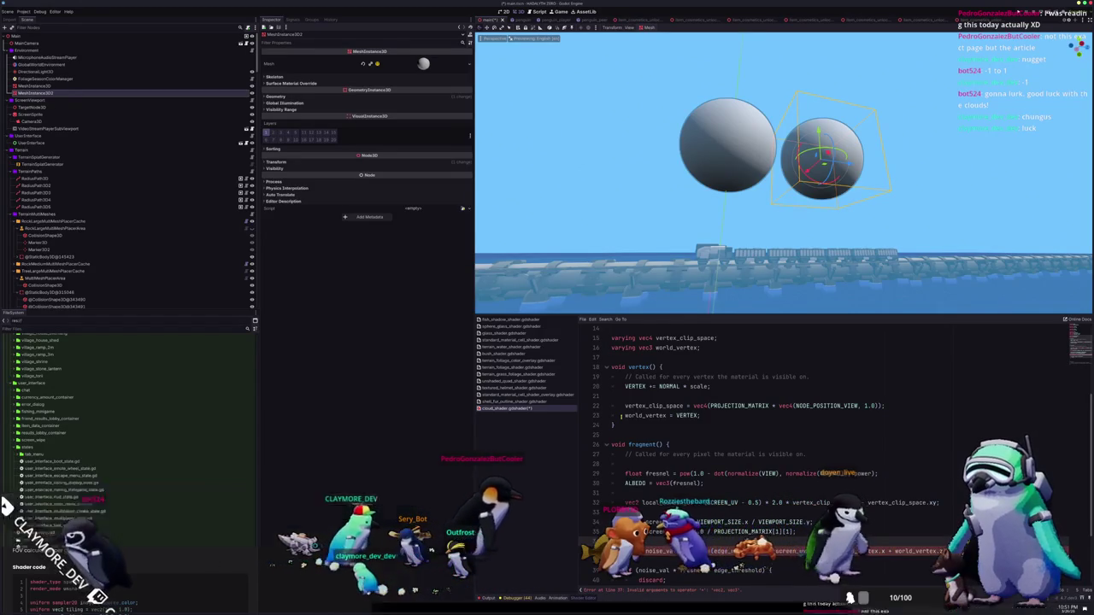
Offset the edge noise texture() UV by world_vertex.x + world_vertex.z and review the shader.
key(ctrl+v)
key(BackSpace)
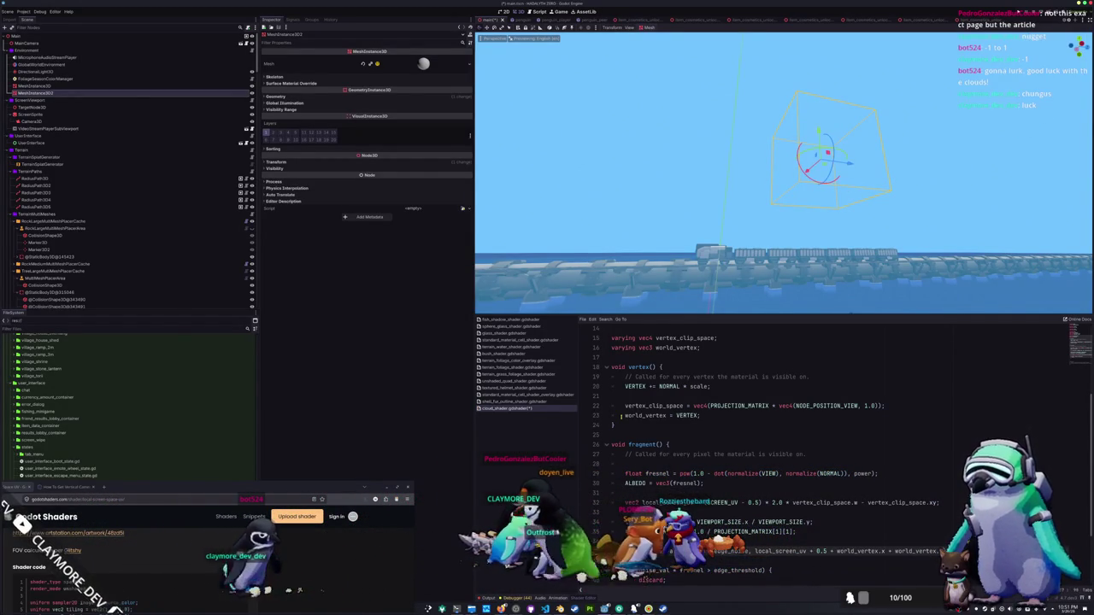
key(ctrl+shift+Left)
key(ctrl+shift+Left)
key(ctrl+shift+Left)
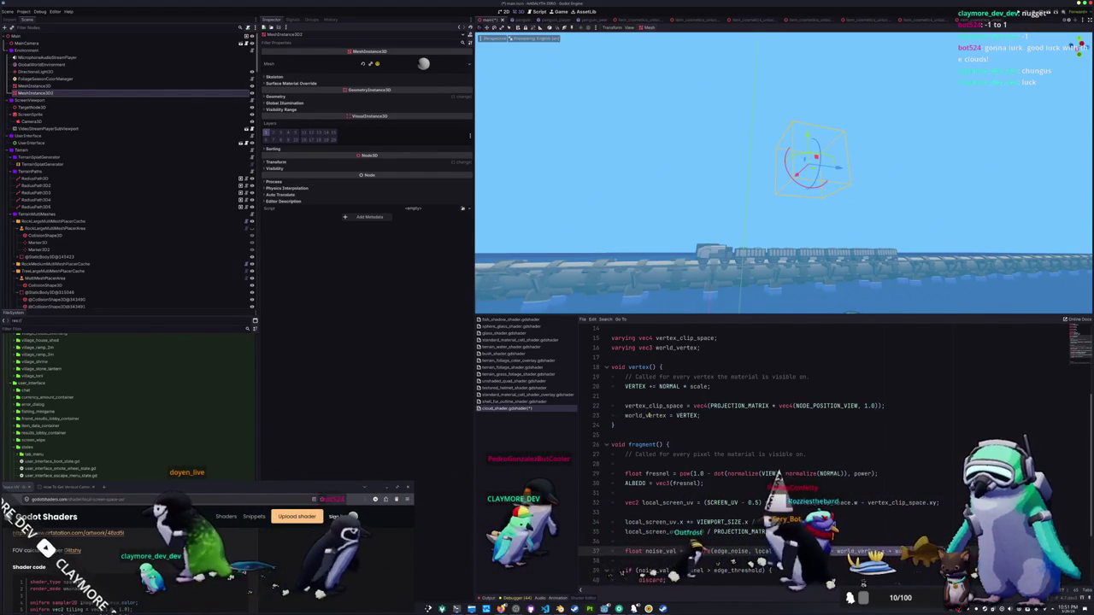
scroll(661, 415, up, 3)
scroll(649, 415, down, 4)
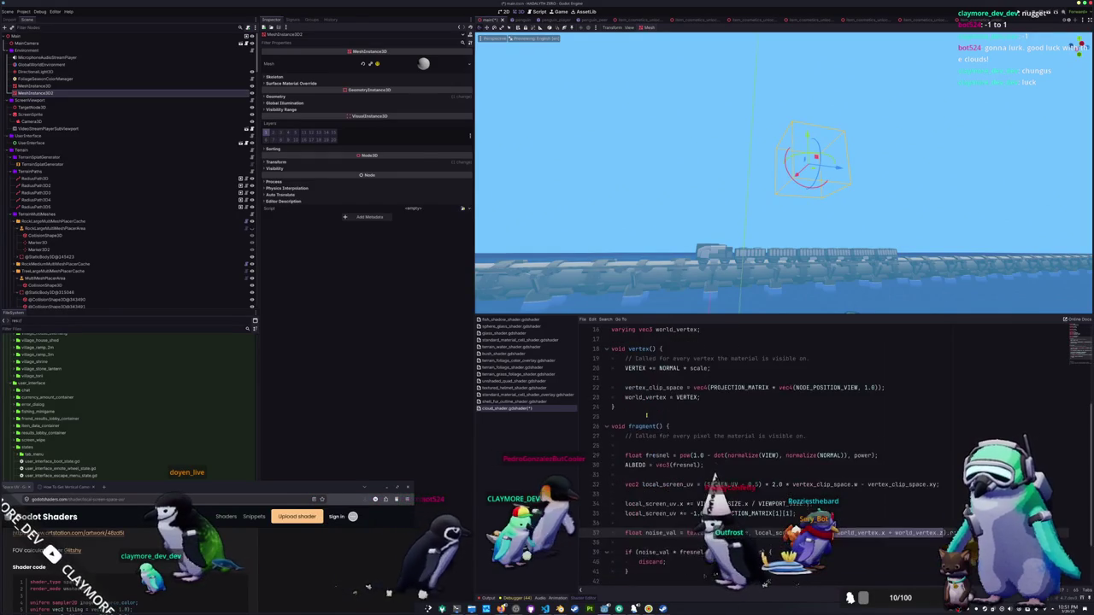
scroll(676, 453, down, 1)
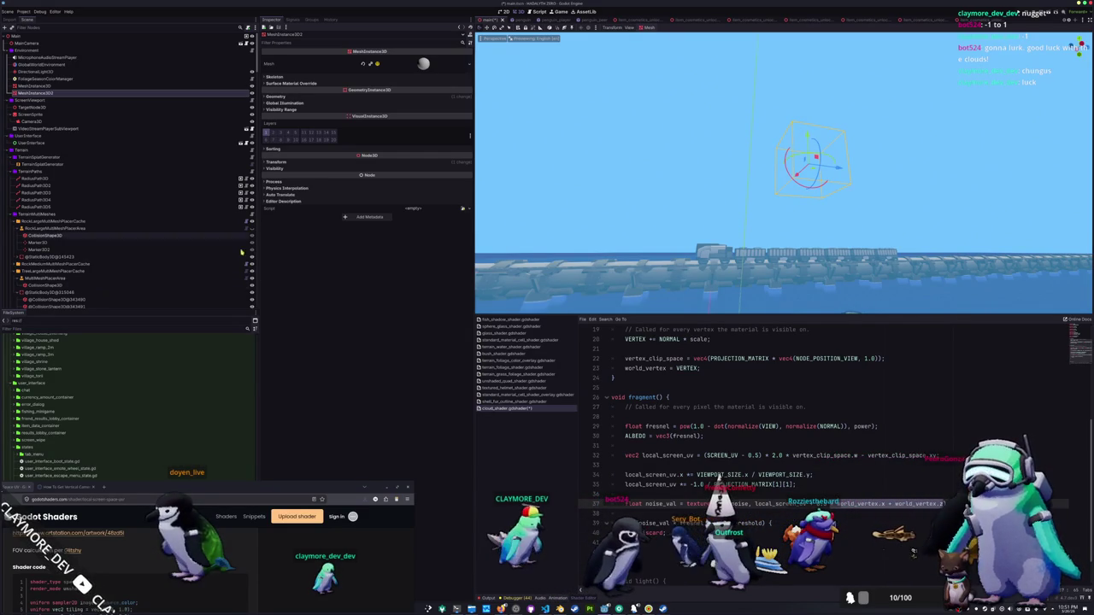
Expand the sphere's shader material parameters and raise Edge Threshold to about 1.33.
click(354, 96)
click(325, 108)
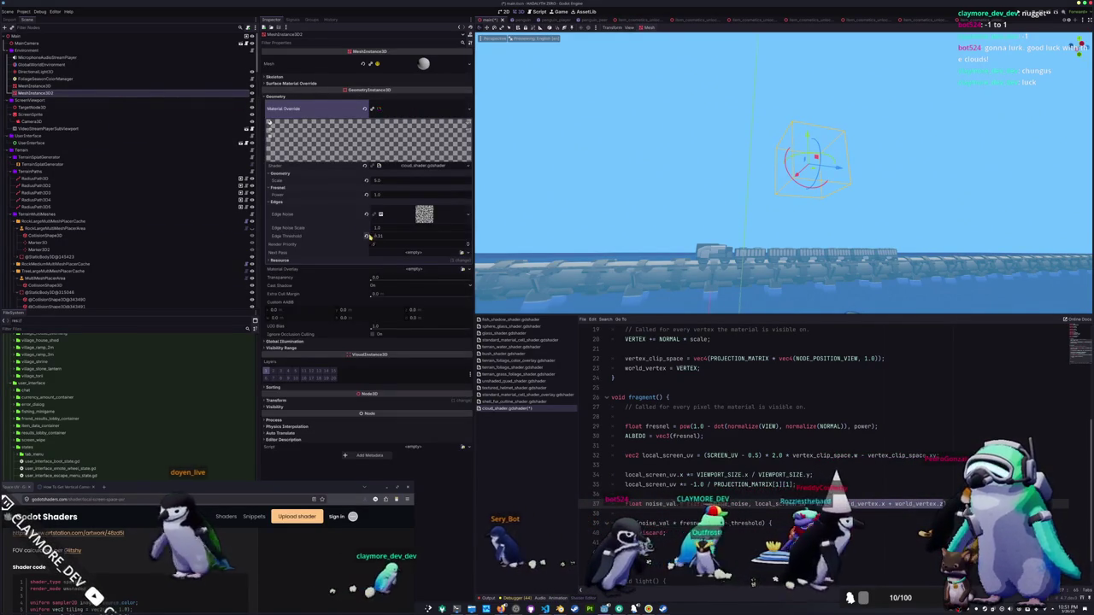
drag(376, 235, 392, 235)
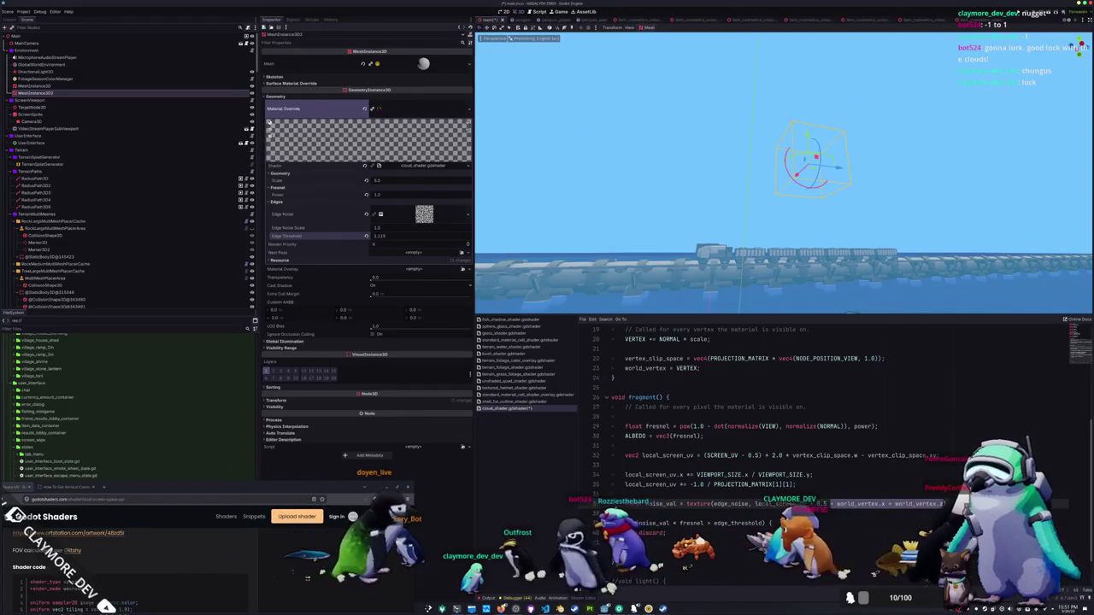
Delete and restore the second sphere node, save the scene, and select MeshInstance3D.
key(Delete)
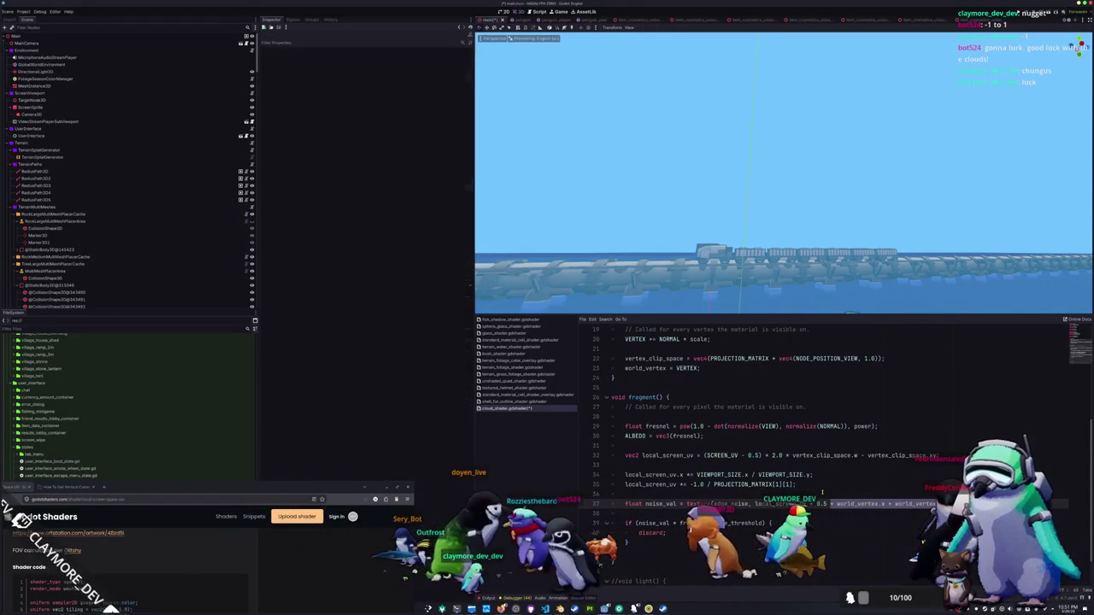
key(ctrl+z)
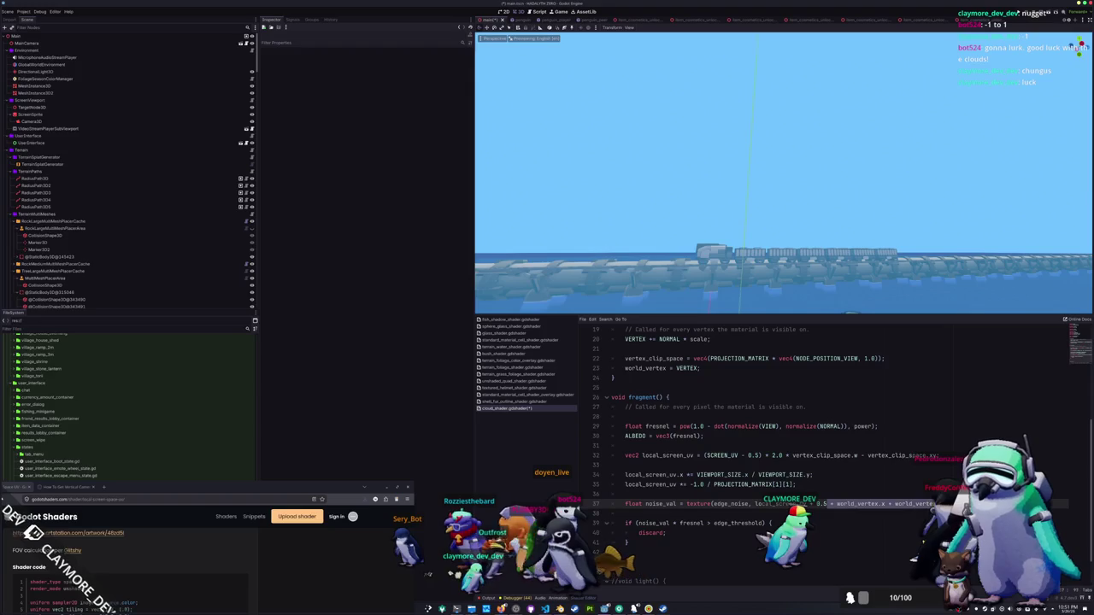
key(ctrl+s)
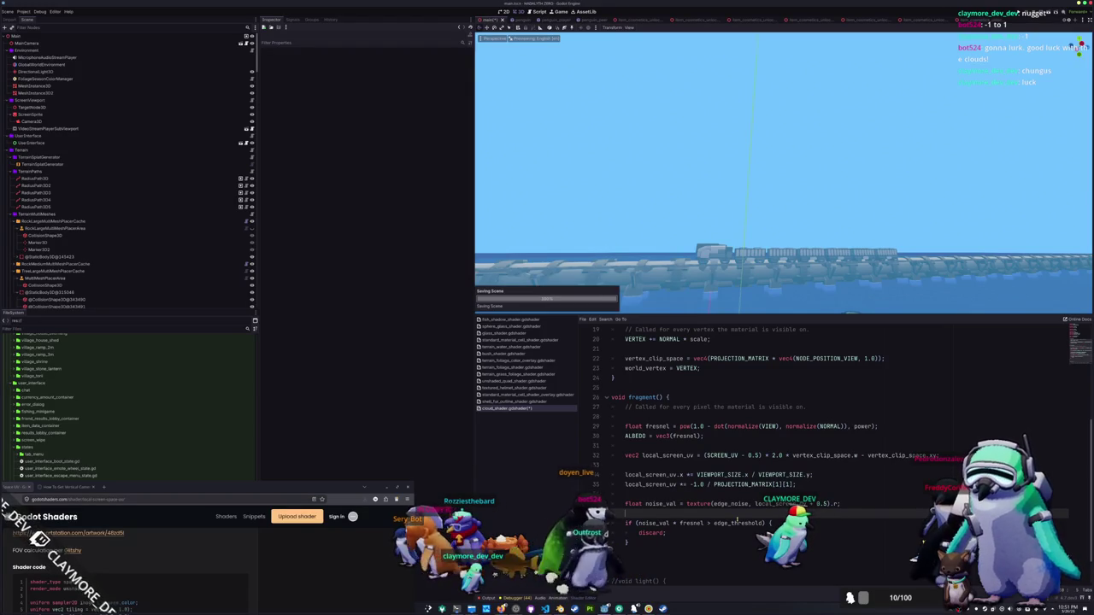
click(95, 86)
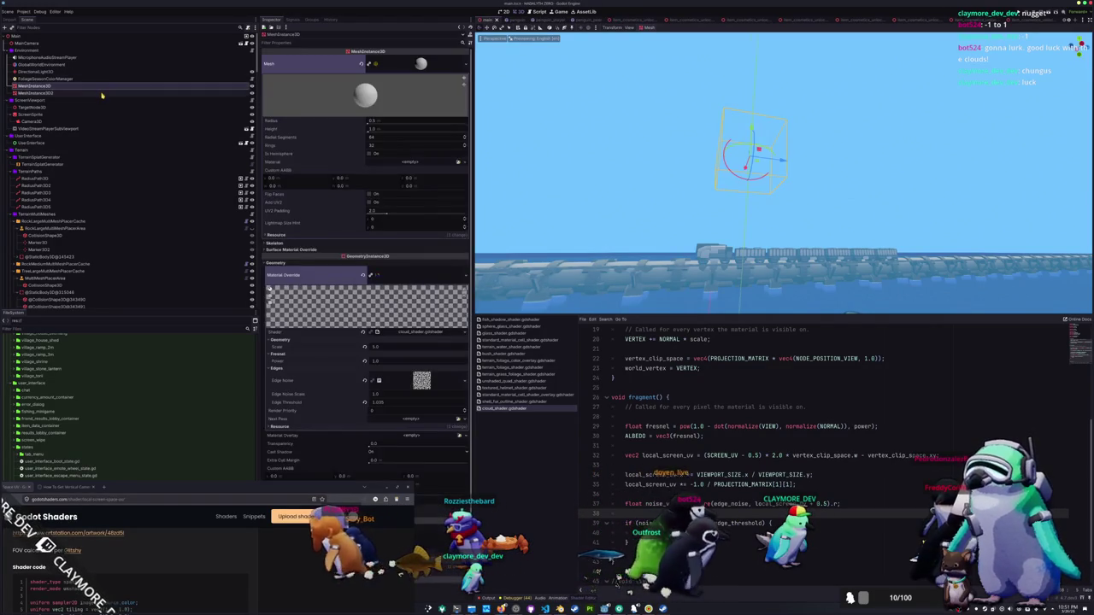
Select MeshInstance3D2 and delete the render_mode world_vertex_coords line.
click(101, 93)
scroll(653, 387, up, 6)
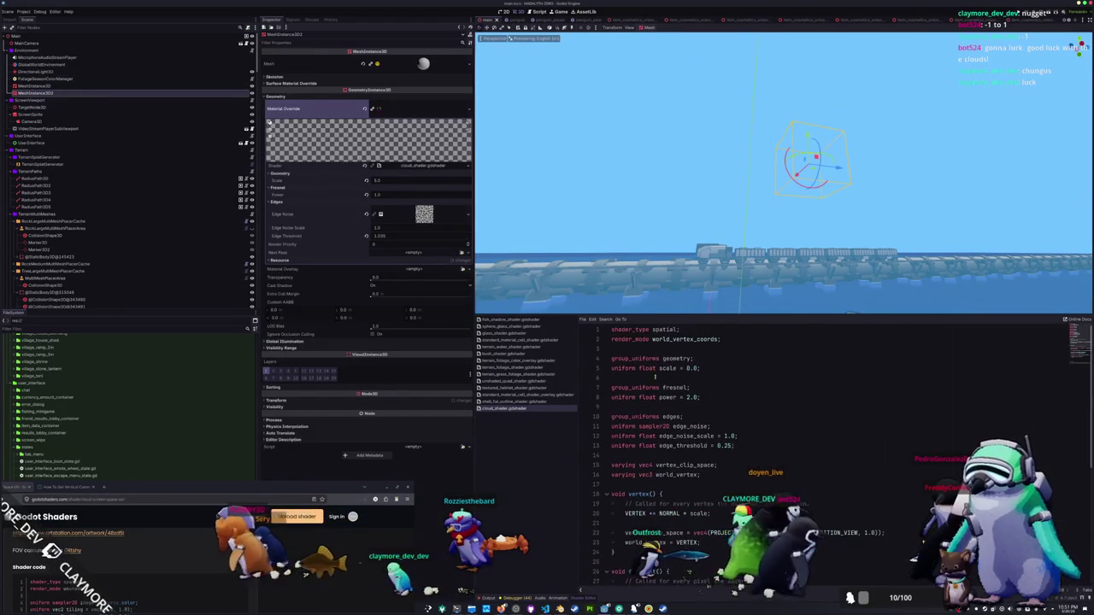
triple_click(674, 339)
key(Delete)
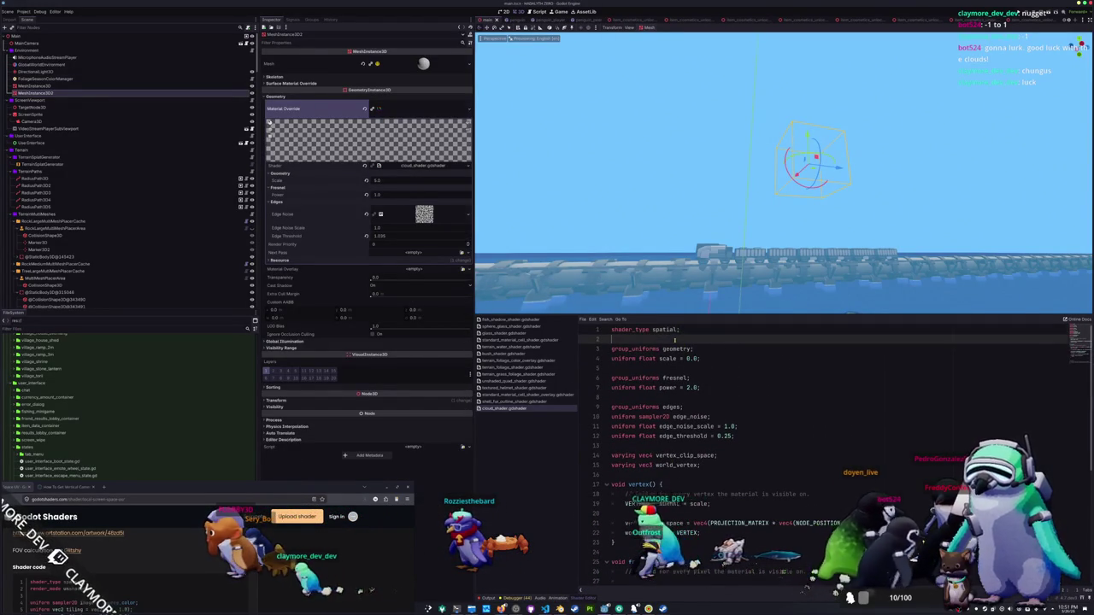
Comment out world_vertex = VERTEX, lower Edge Threshold to 0.65, and orbit toward the horizon.
scroll(739, 353, down, 2)
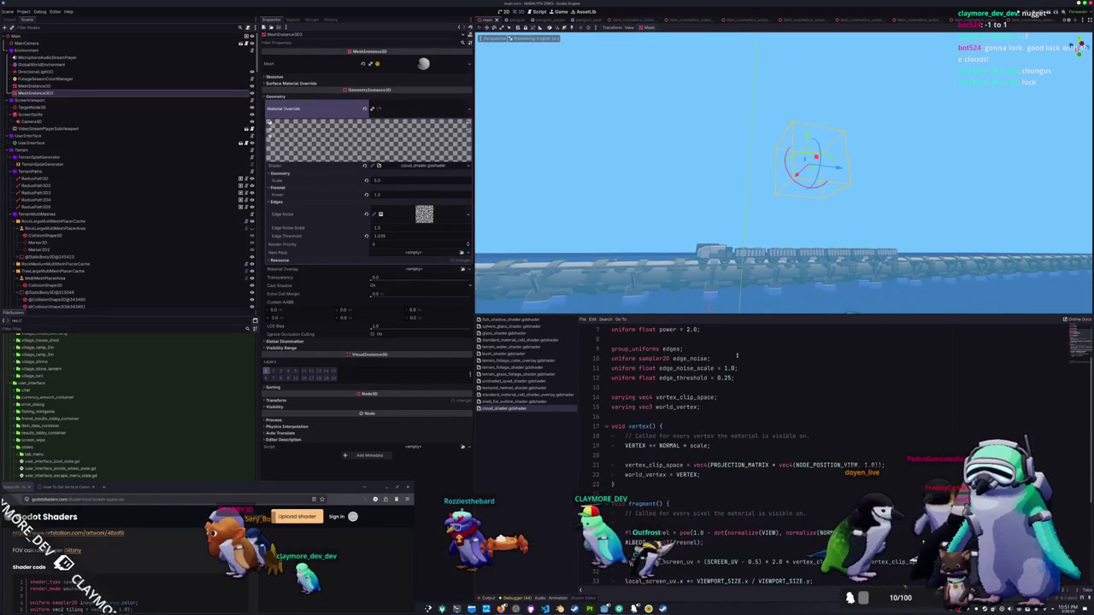
click(624, 474)
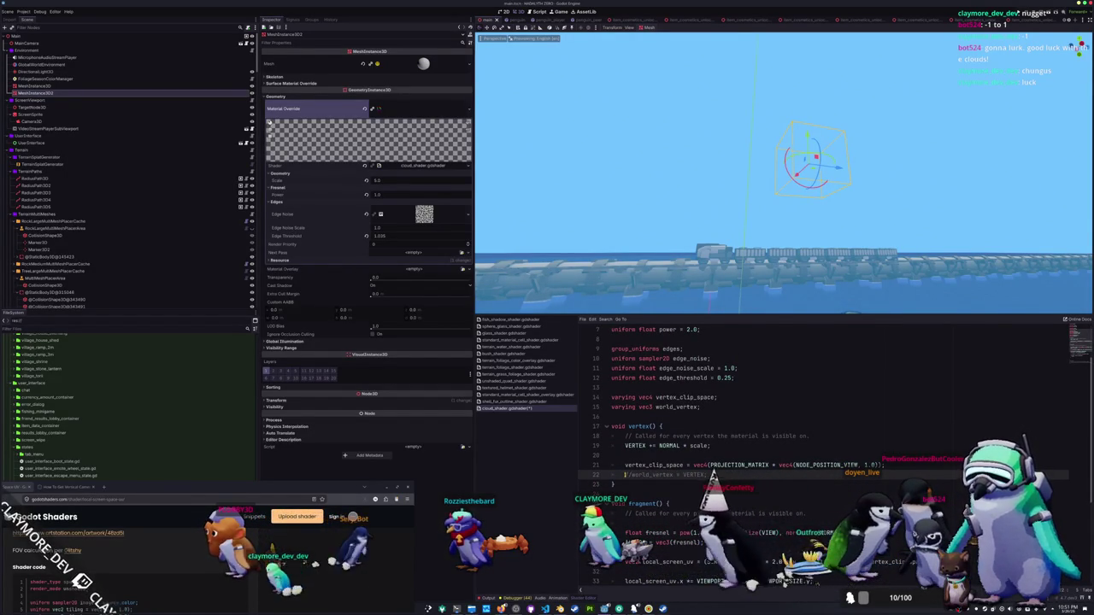
scroll(769, 453, down, 3)
scroll(636, 504, down, 1)
click(636, 504)
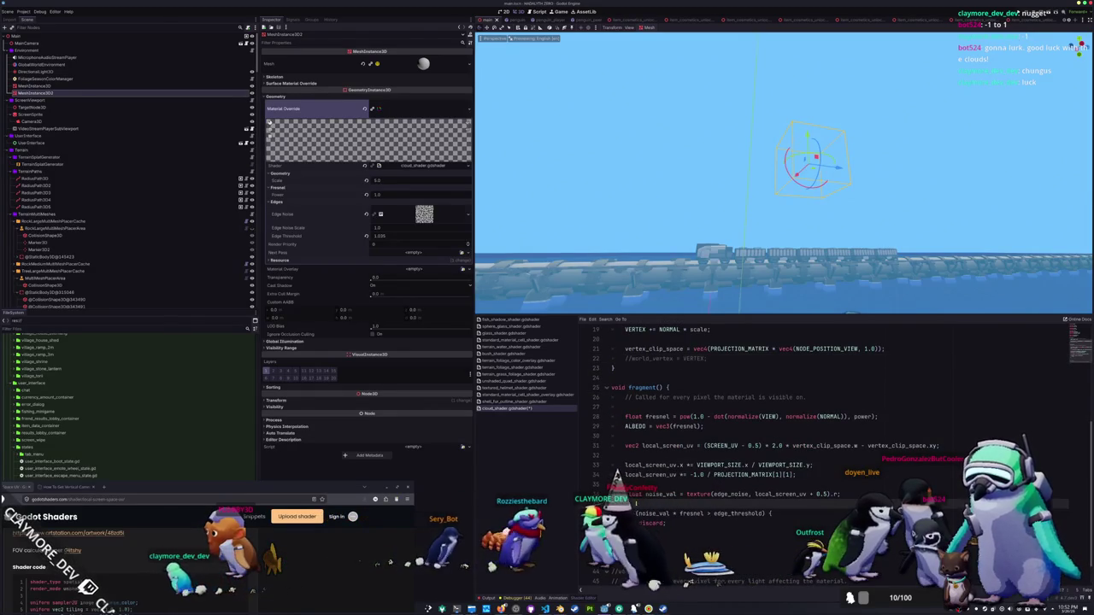
drag(378, 238, 367, 237)
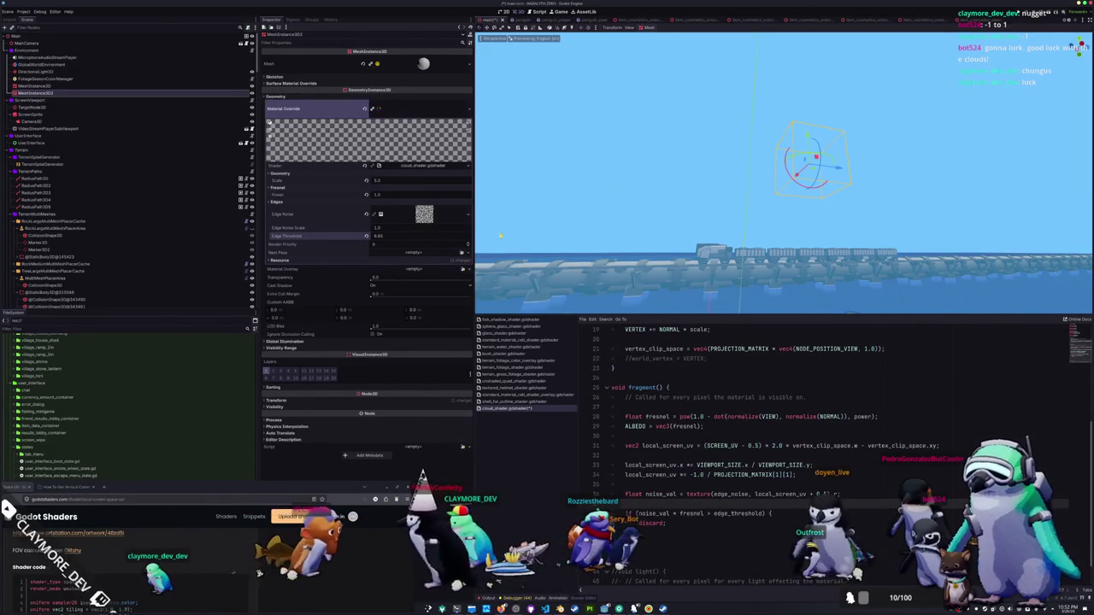
drag(784, 189, 752, 170)
drag(538, 251, 662, 235)
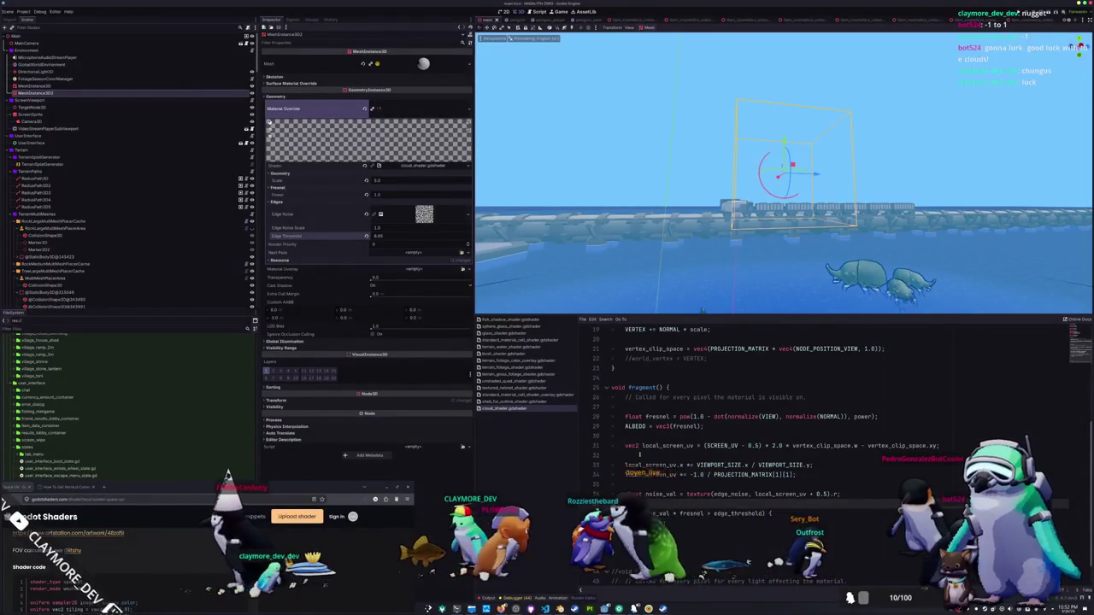
Delete the blank line 32 from the fragment code.
scroll(769, 428, down, 1)
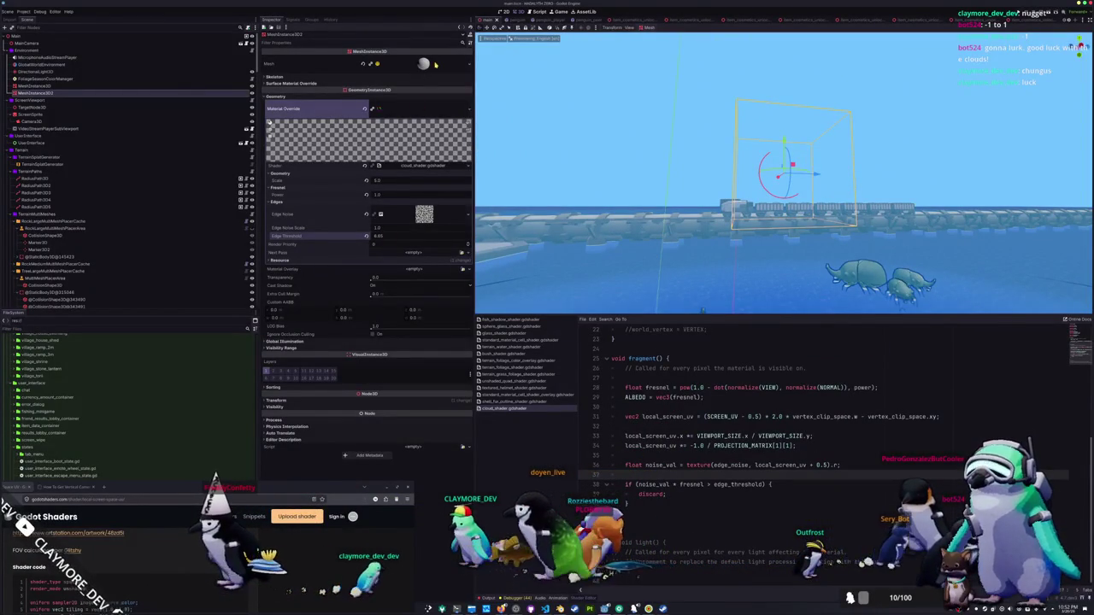
click(419, 108)
click(419, 109)
click(650, 425)
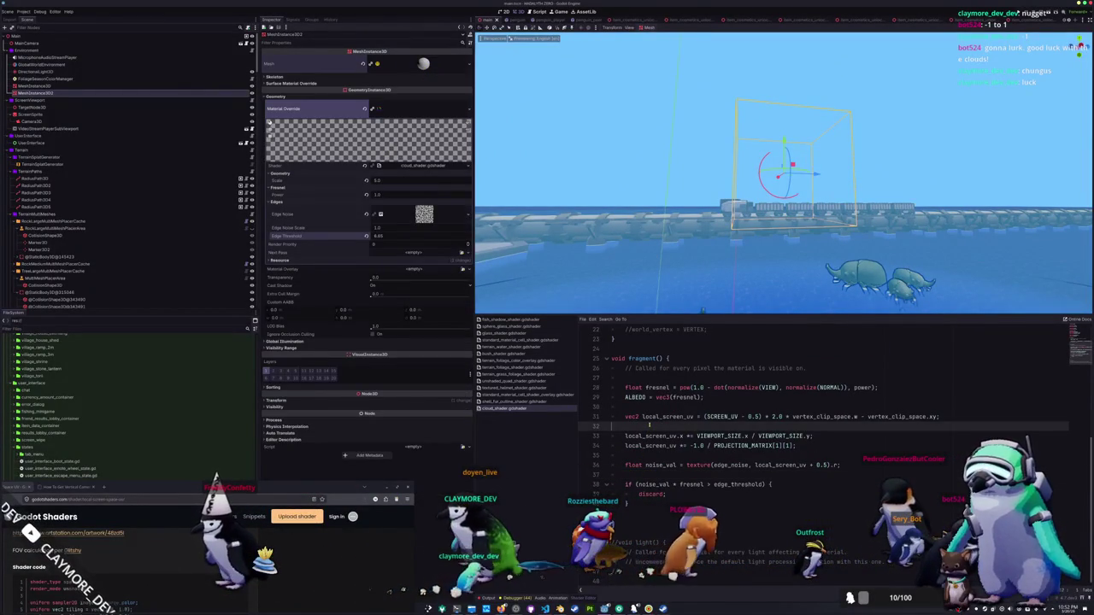
click(649, 456)
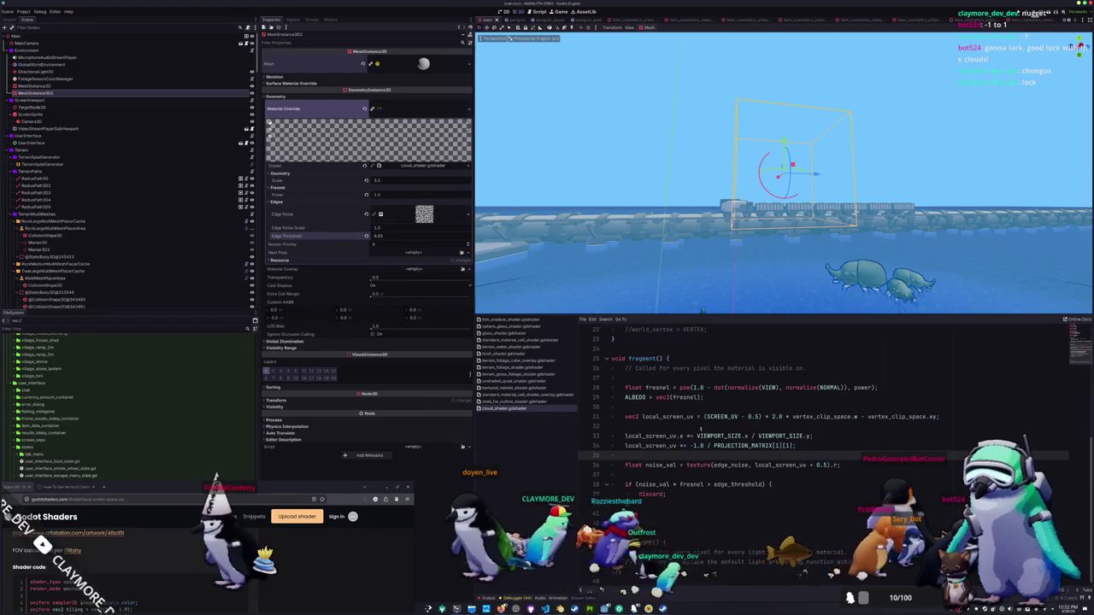
click(681, 426)
key(BackSpace)
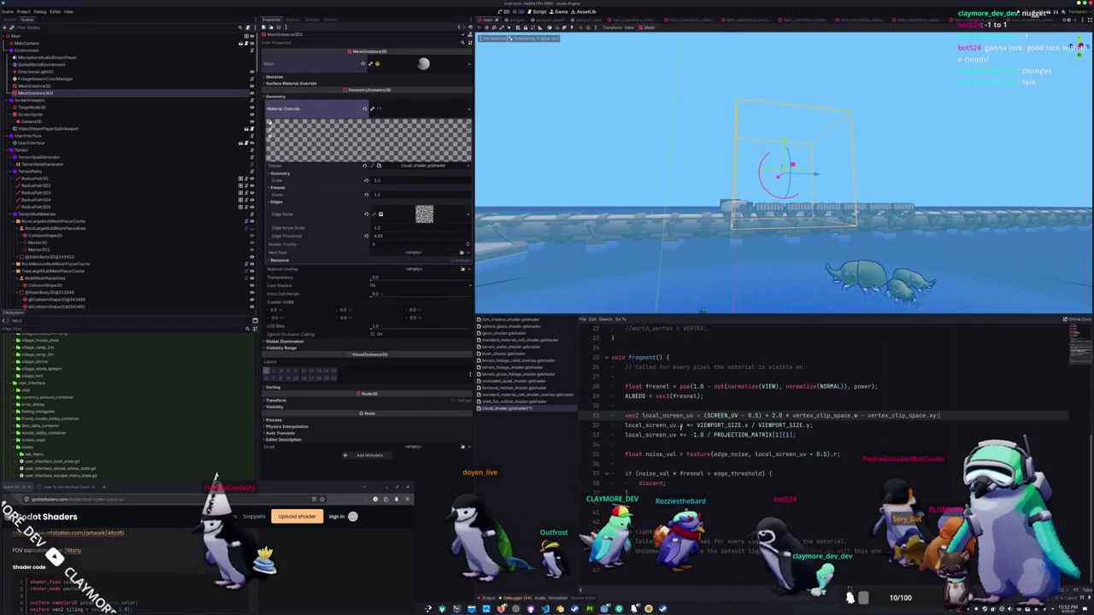
Comment out the VERTEX += NORMAL * scale line in vertex() with Ctrl+K.
key(Down)
key(Down)
key(Down)
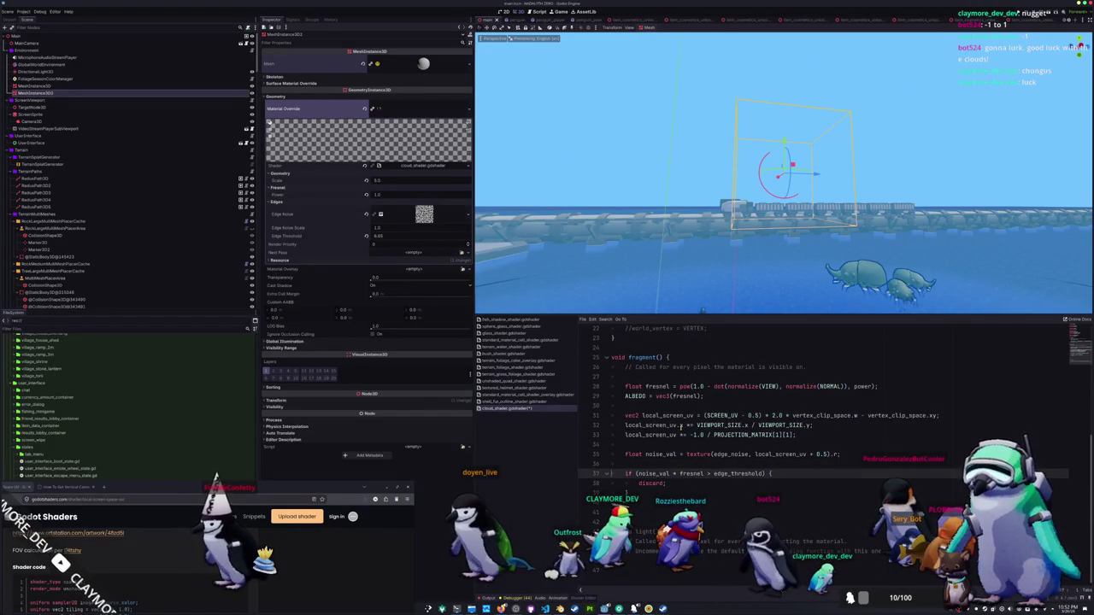
key(shift+Down)
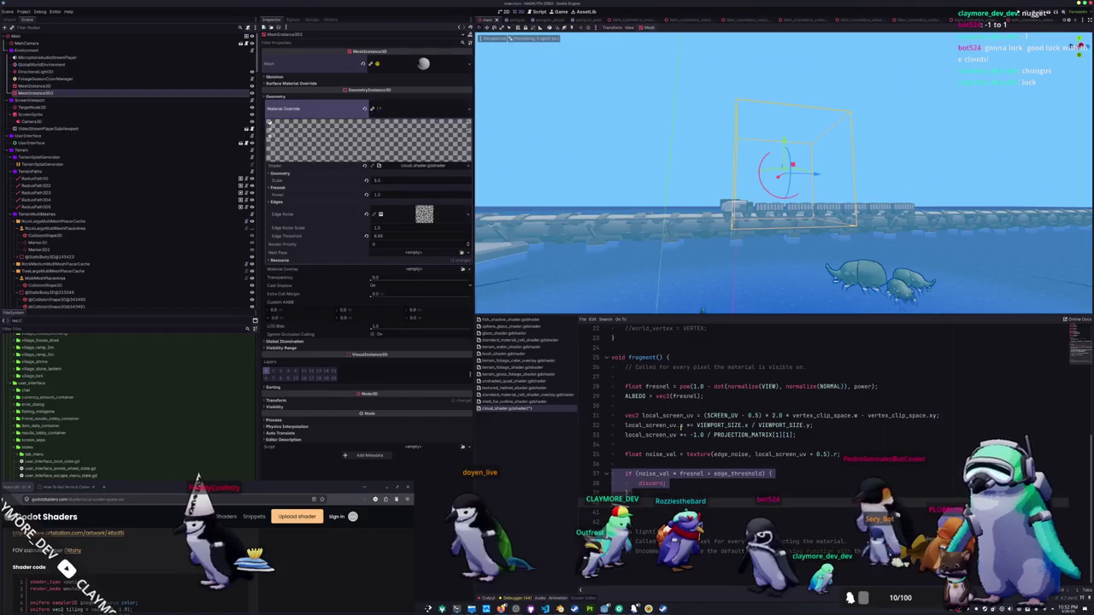
key(Up)
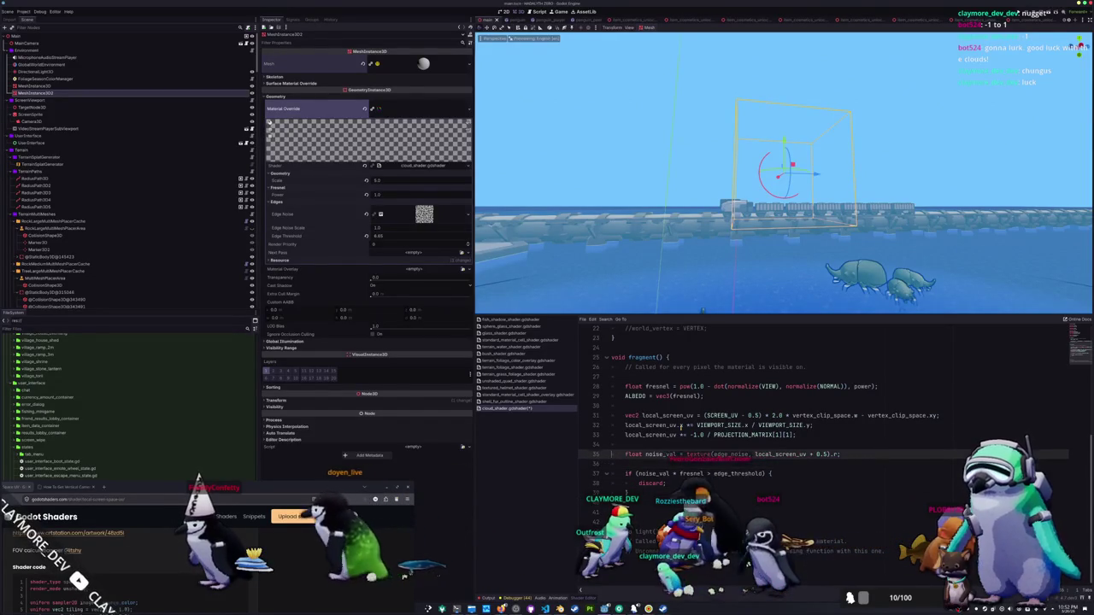
key(Up)
key(Up)
key(Up)
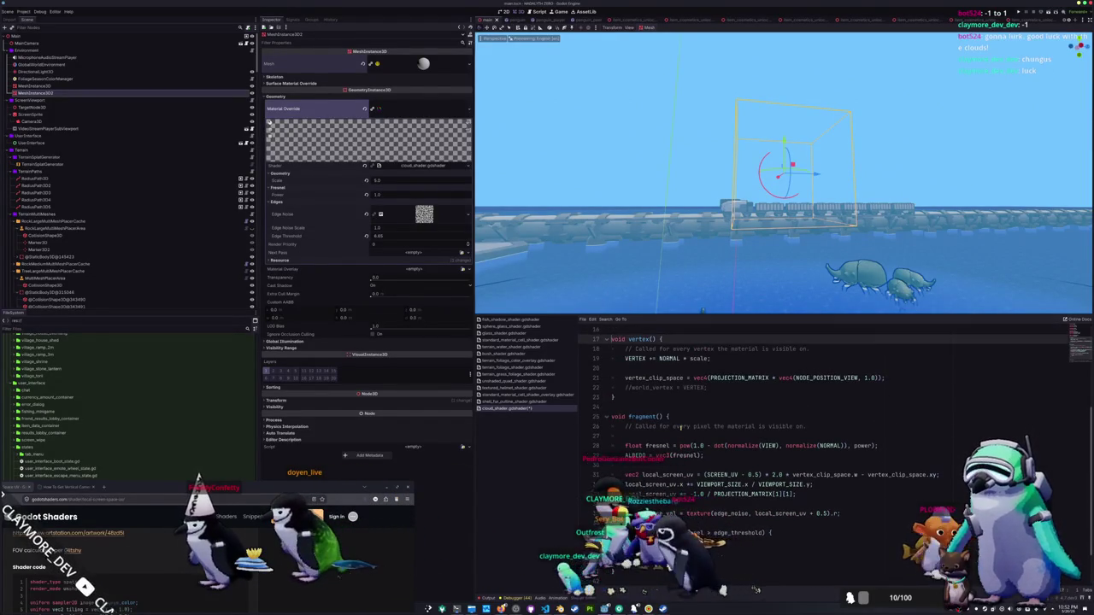
key(Up)
key(Up)
key(Up)
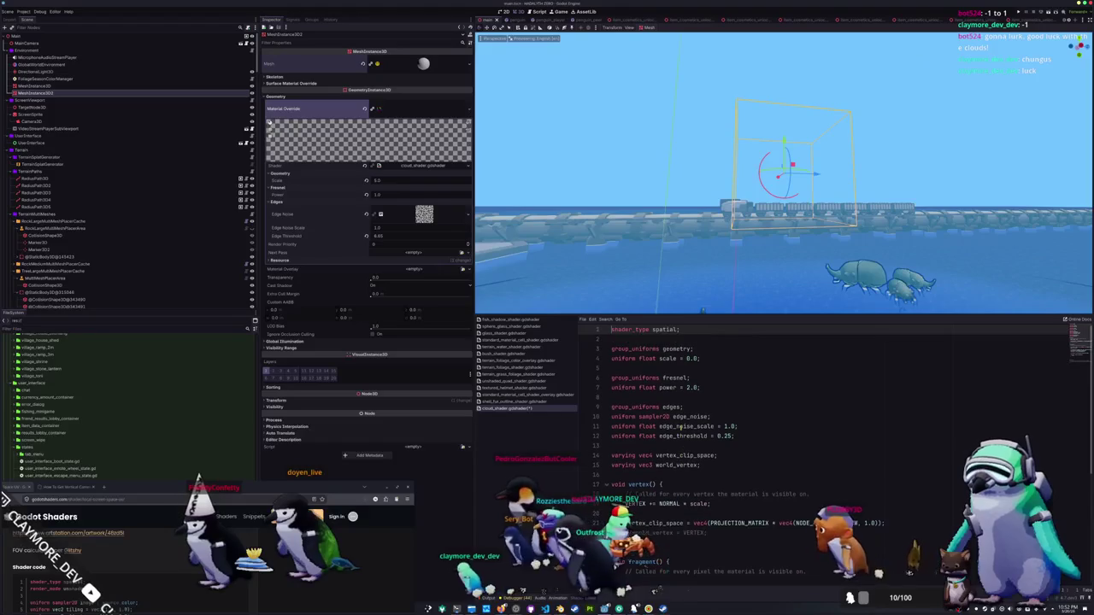
key(Down)
key(Down)
key(Down)
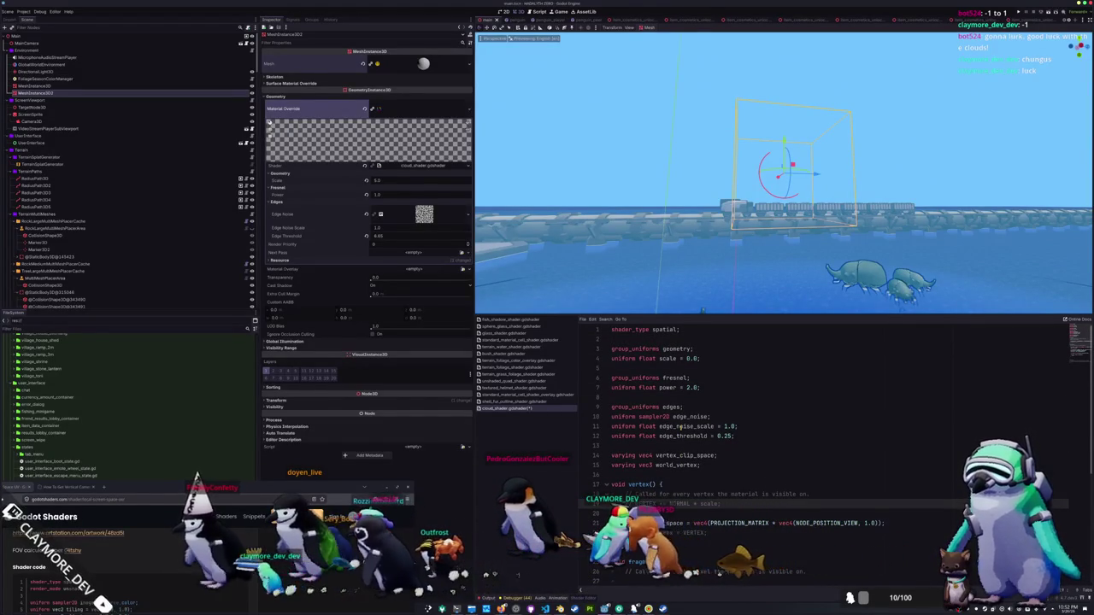
key(ctrl+k)
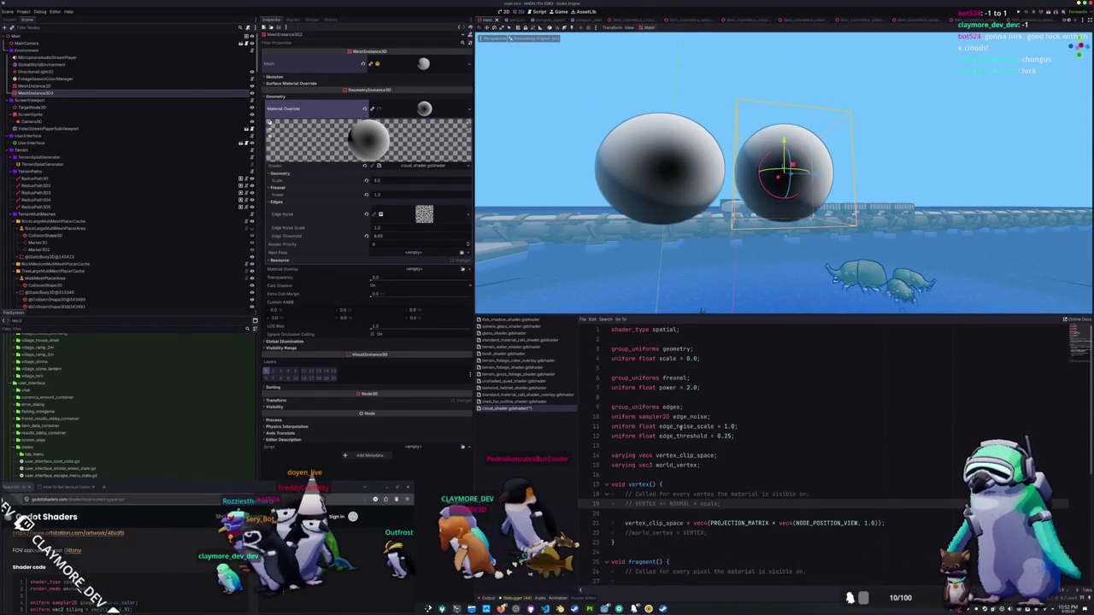
scroll(680, 426, down, 1)
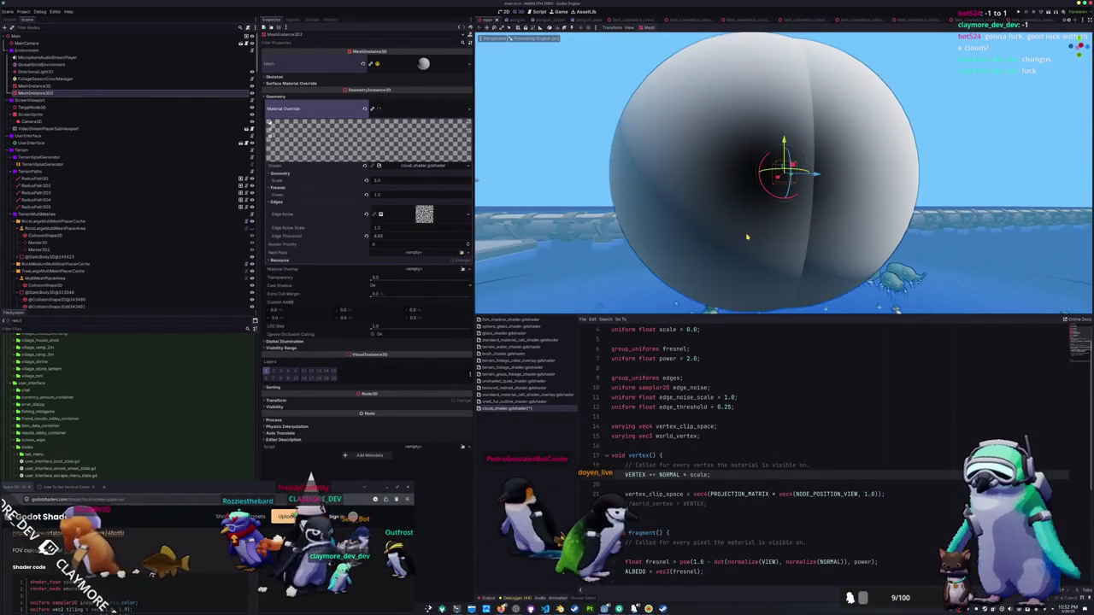
Set the Scale shader uniform to about 1.72 in the Inspector.
drag(378, 181, 378, 181)
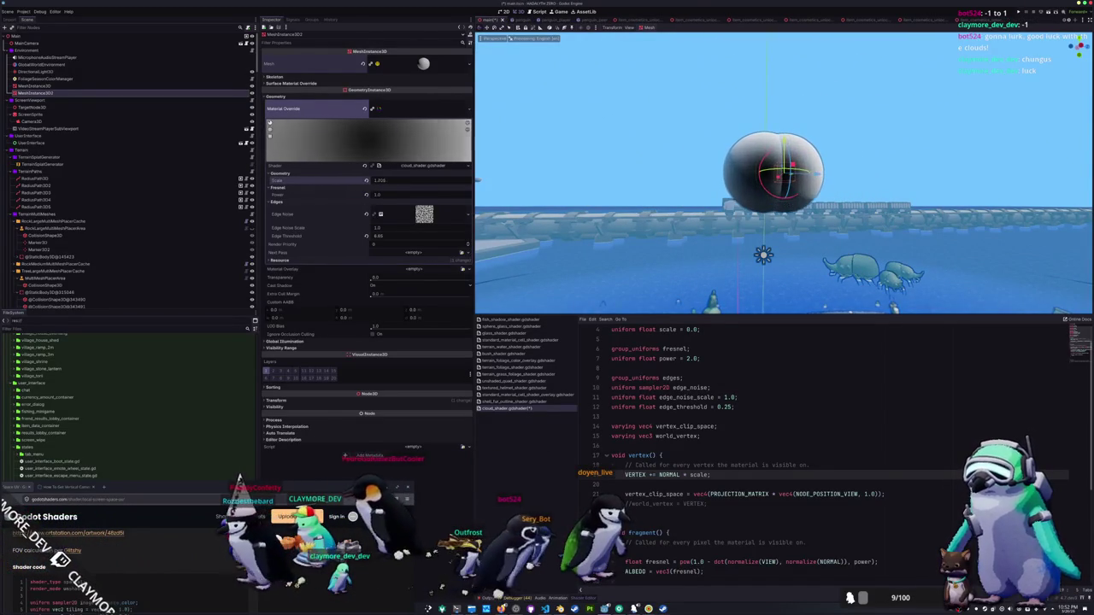
scroll(648, 437, down, 2)
scroll(769, 435, up, 5)
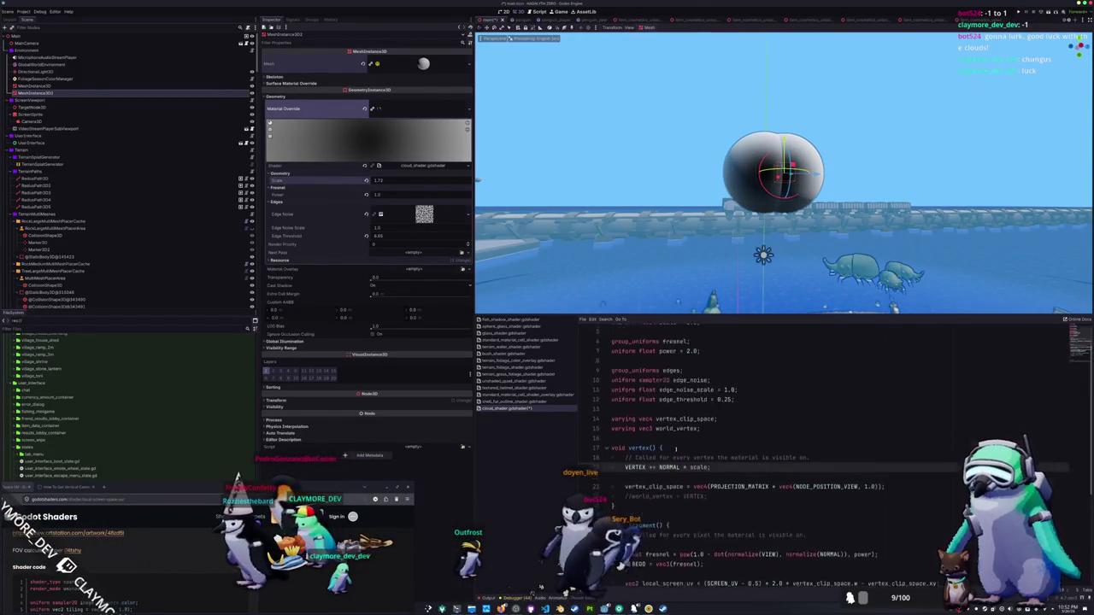
Restore render_mode world_vertex_coords on line 2 and uncomment world_vertex = VERTEX.
click(768, 435)
click(640, 336)
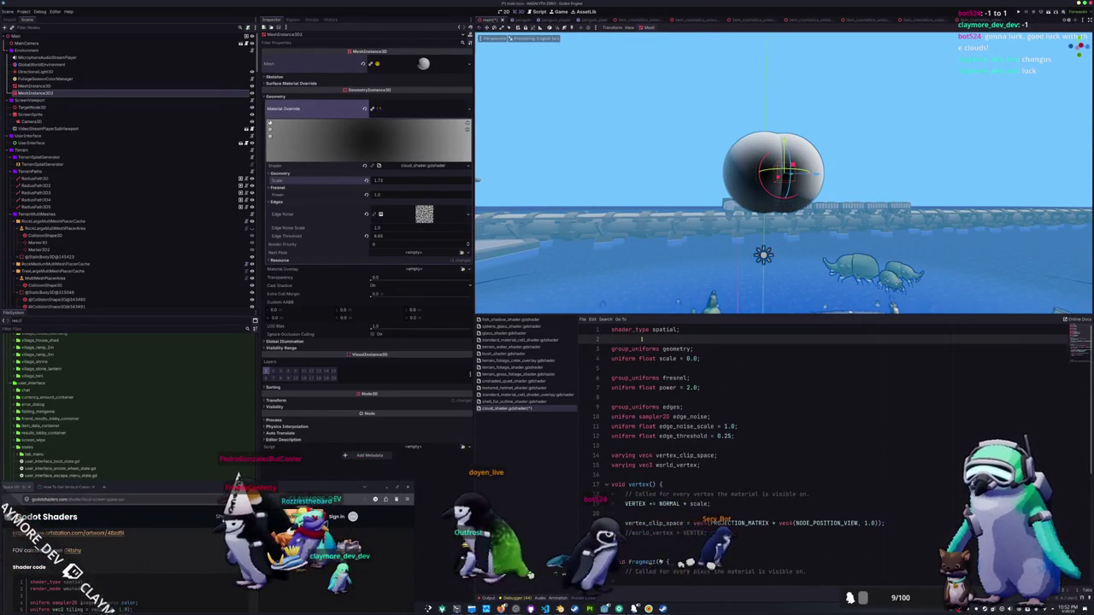
text(render_mode world_vertex_coords)
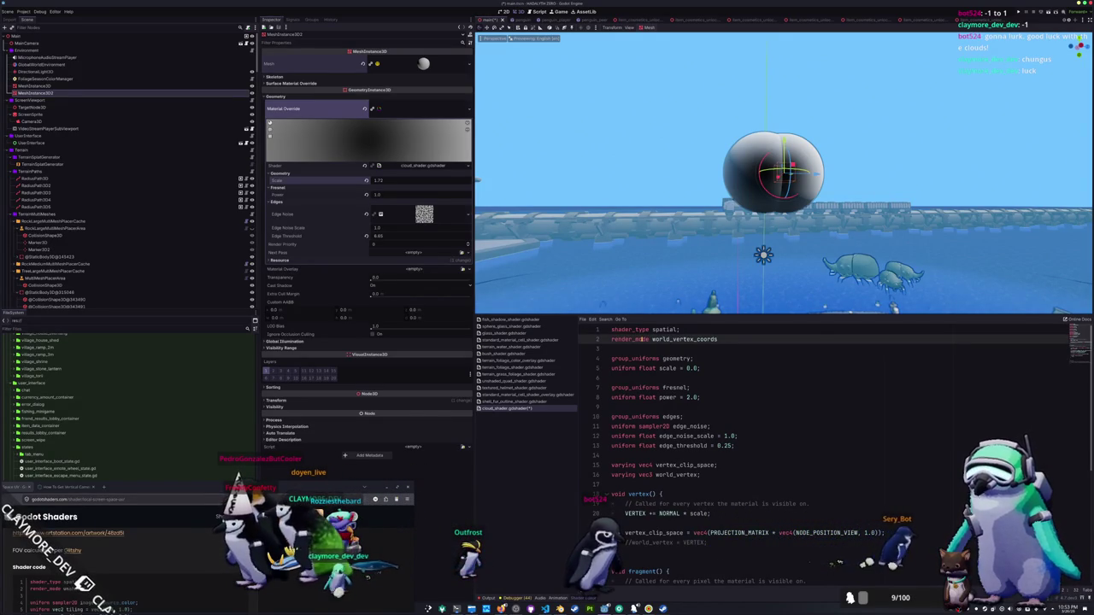
scroll(641, 465, down, 2)
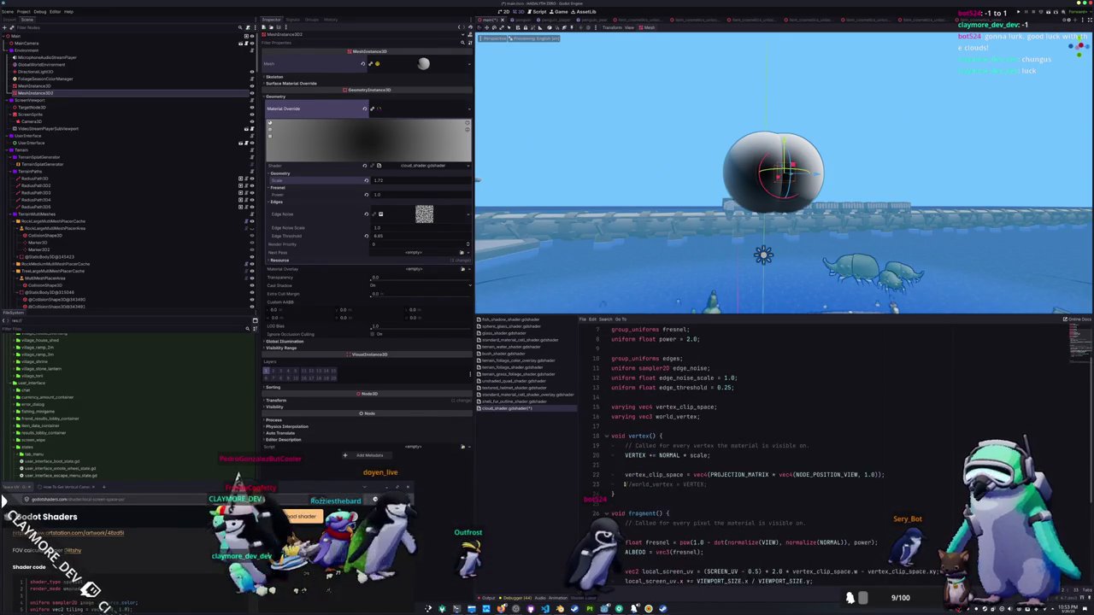
click(626, 485)
Add world_vertex.x + world_vertex.y to the UV in the noise_val lookup.
scroll(810, 480, down, 5)
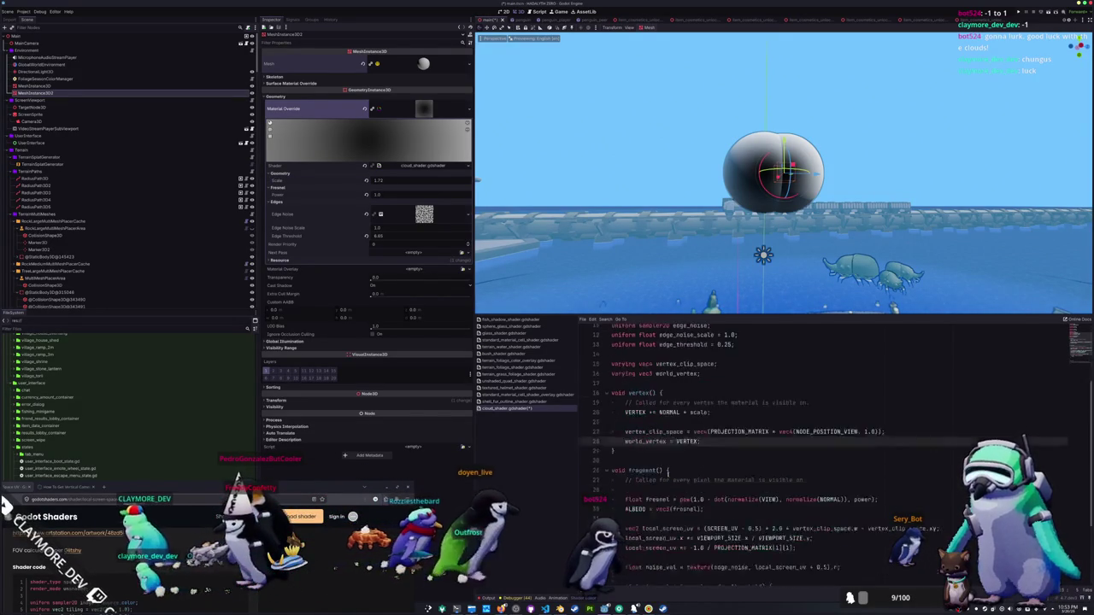
click(827, 465)
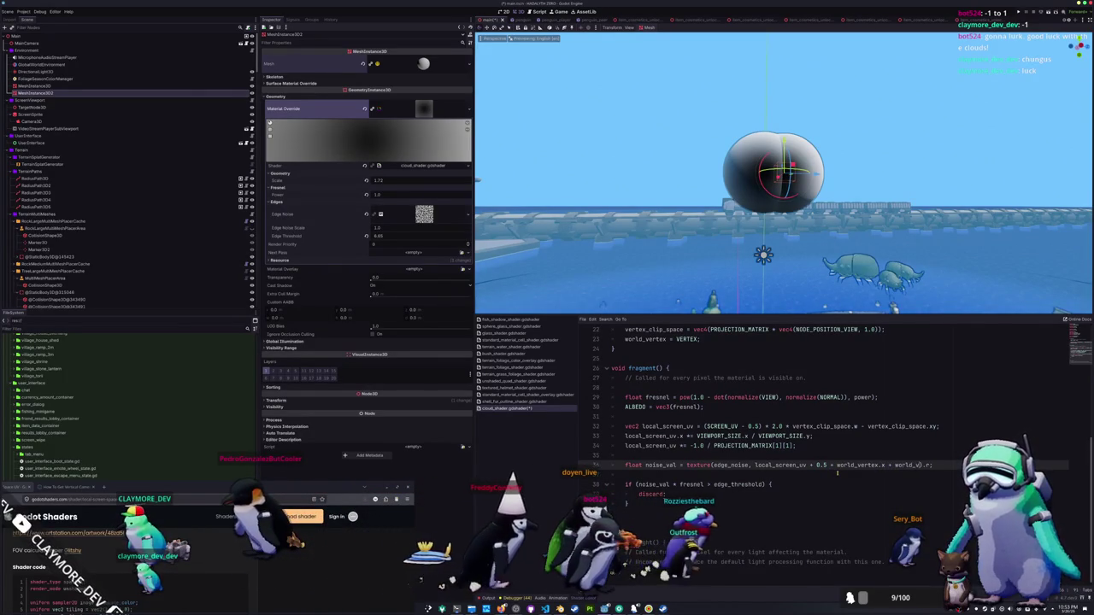
text(ertex.y)
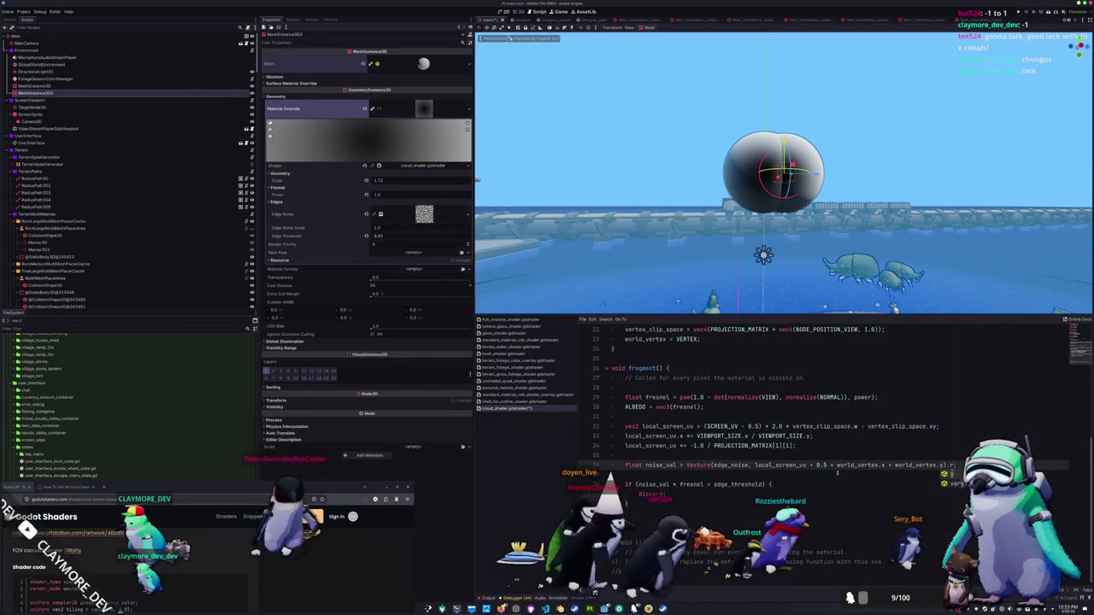
click(837, 473)
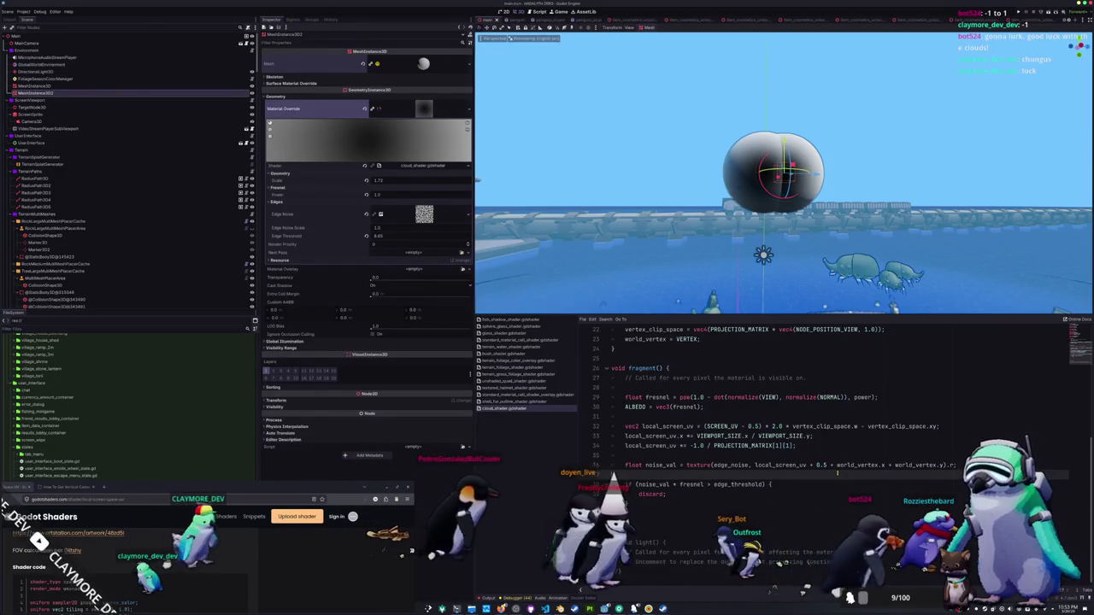
Lower Edge Threshold to 0.25 to reveal noise cut-outs on the cloud sphere.
mouse_move(393, 238)
mouse_down()
mouse_move(368, 238)
mouse_move(383, 238)
mouse_up()
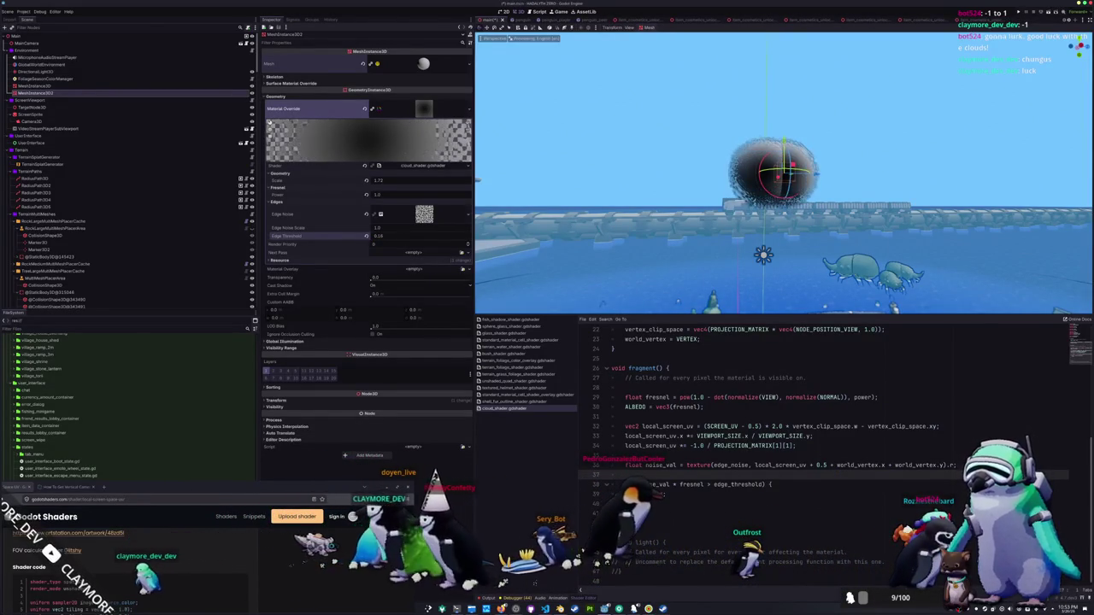
scroll(740, 256, up, 5)
drag(718, 256, 741, 261)
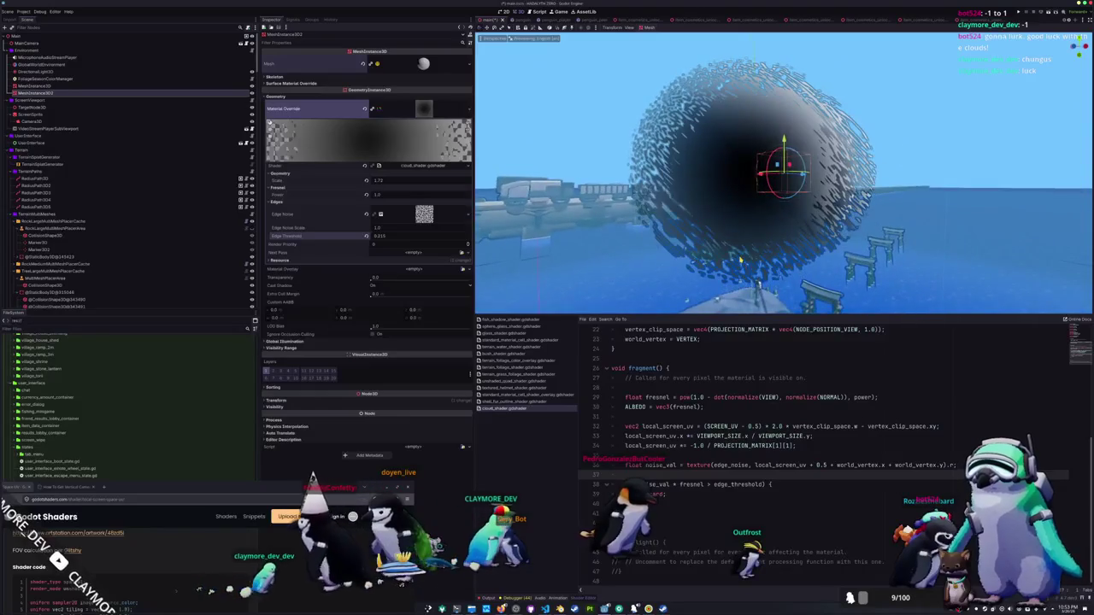
Remove the world_vertex offset so line 36 samples only local_screen_uv + 0.5.
click(828, 465)
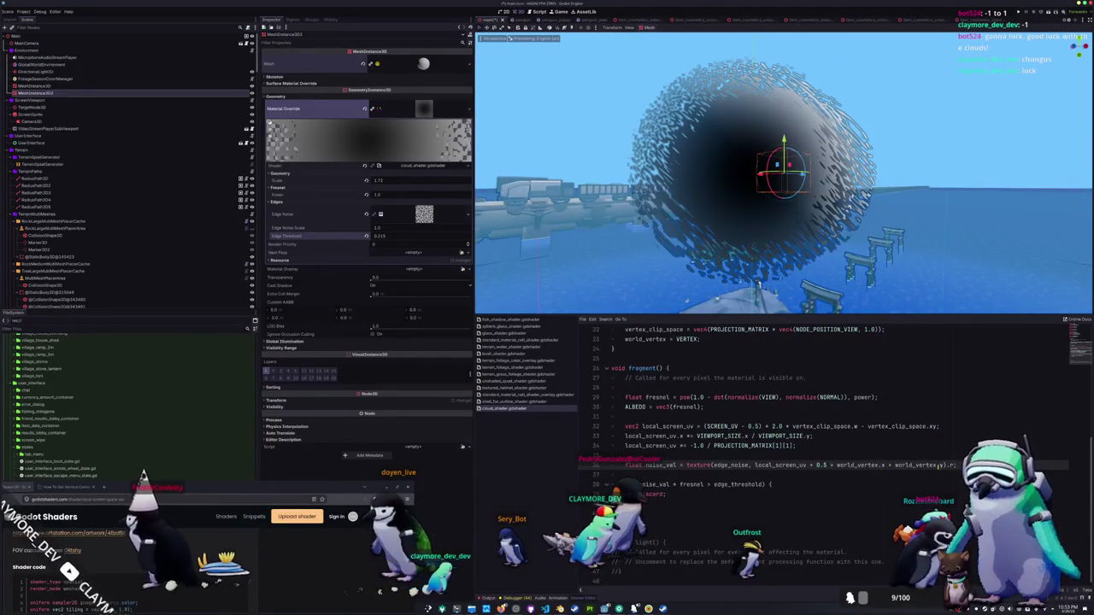
click(920, 474)
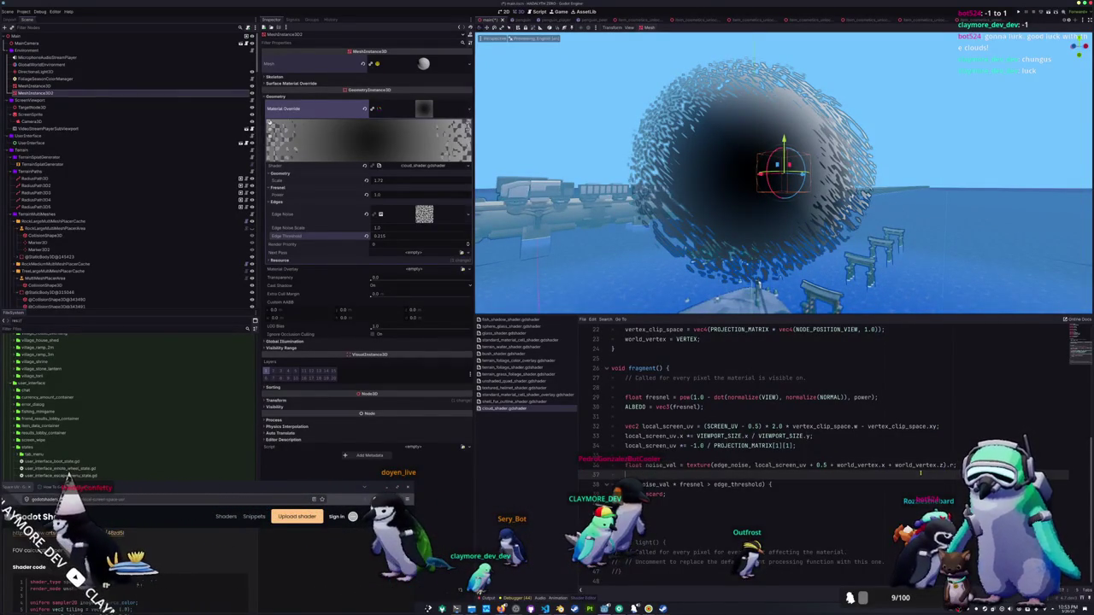
key(Tab)
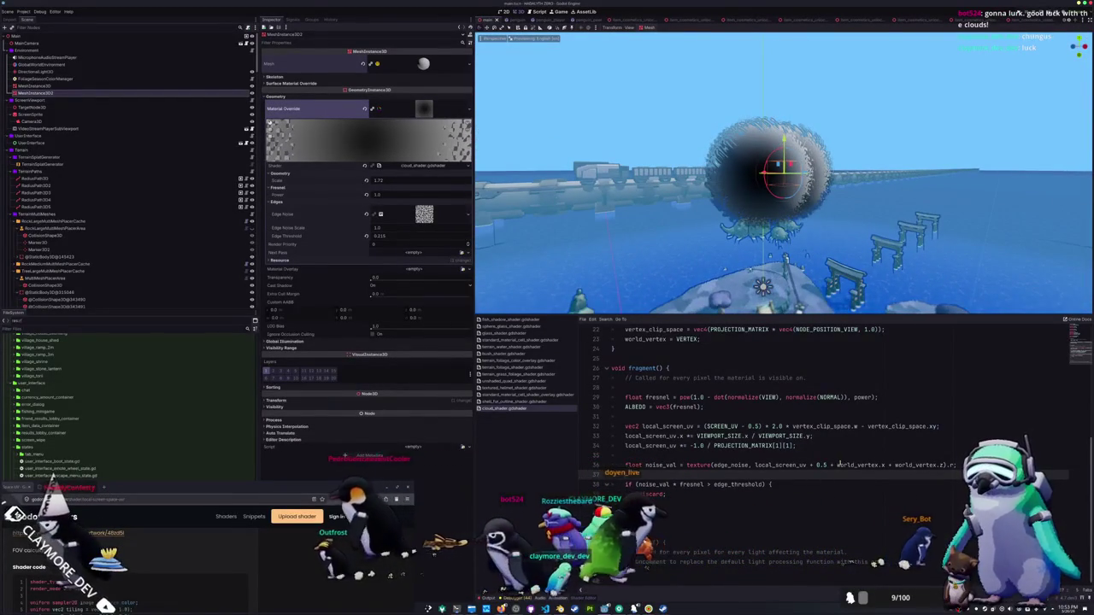
key(Delete)
key(Delete)
key(Delete)
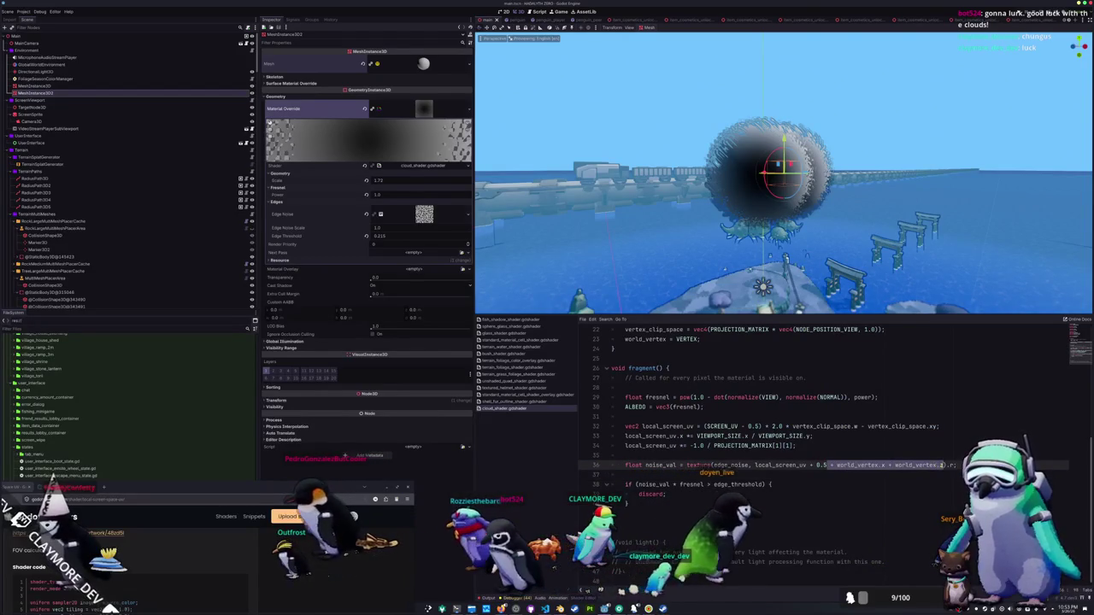
click(798, 474)
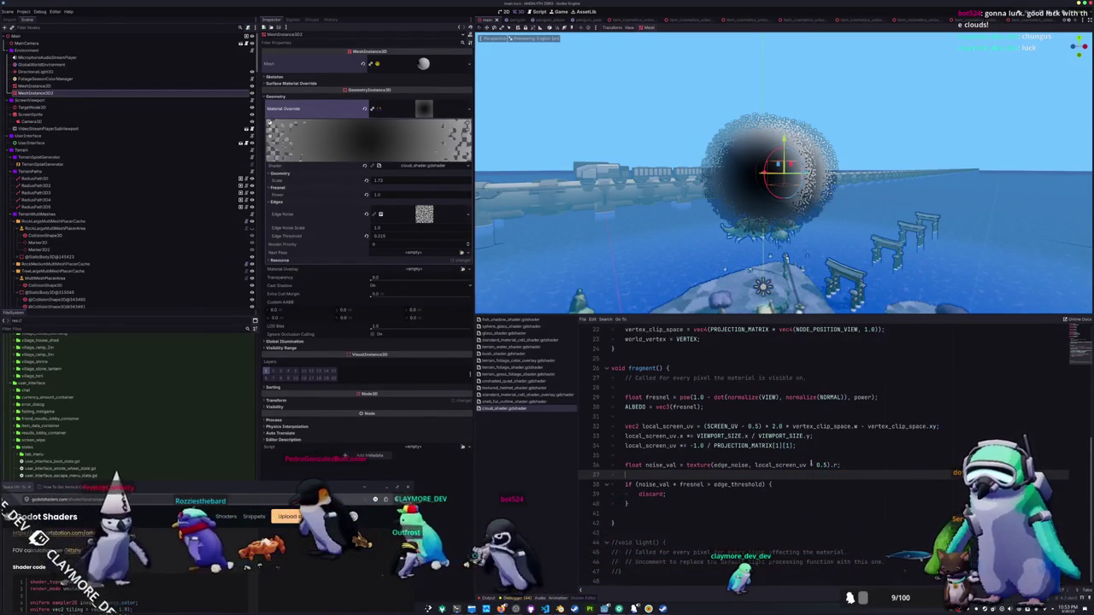
click(826, 465)
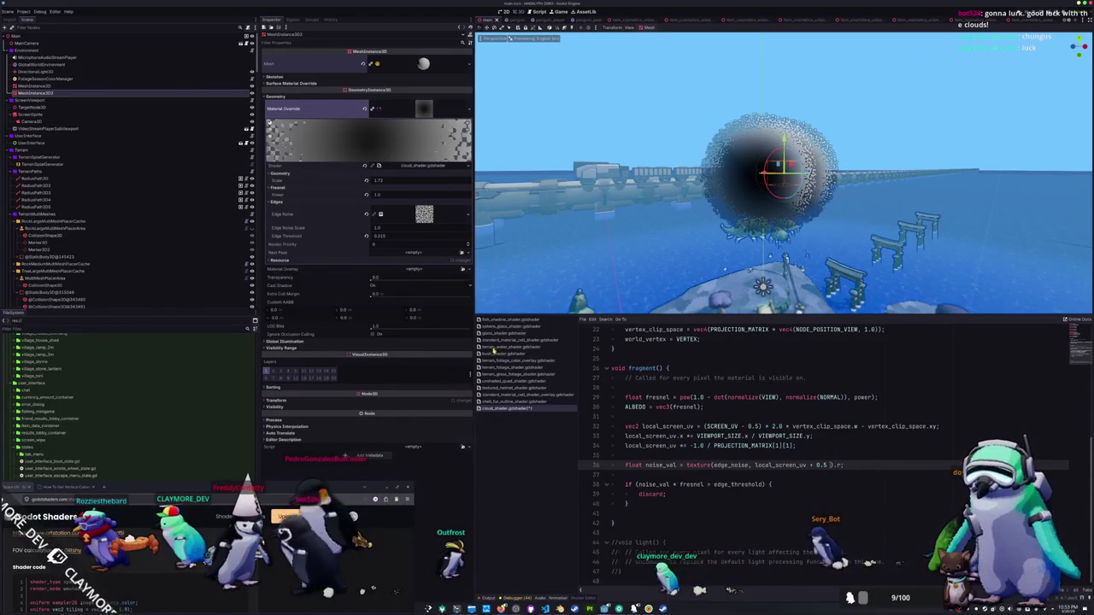
Lower Edge Threshold further to about 0.215 to smooth the speckled edge.
mouse_move(386, 238)
mouse_down()
mouse_move(402, 239)
mouse_move(375, 238)
mouse_up()
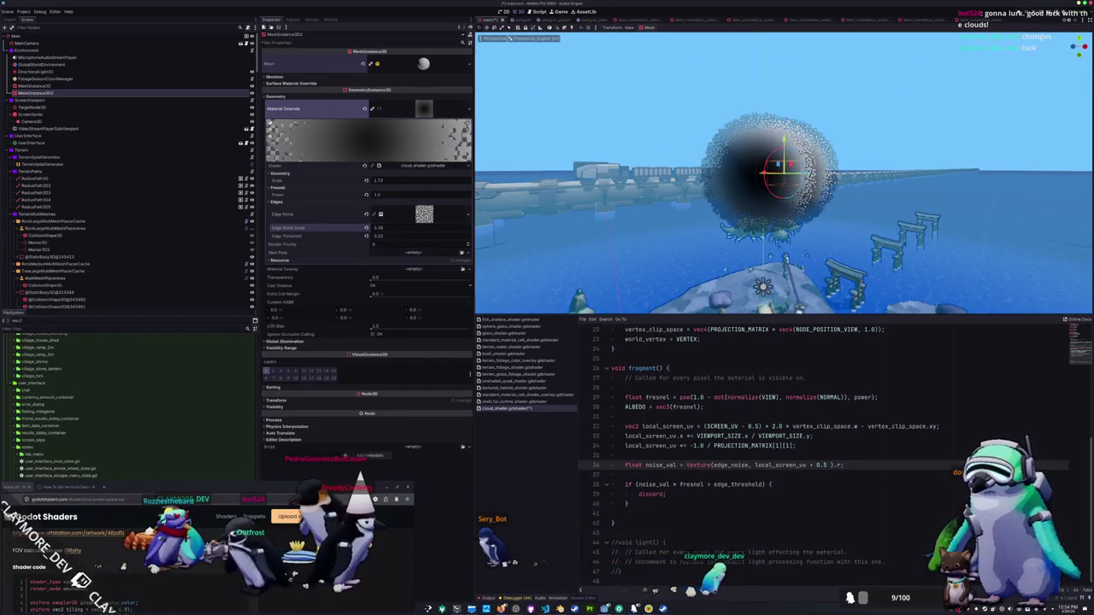
mouse_move(367, 238)
mouse_down()
mouse_move(376, 237)
mouse_move(362, 237)
mouse_up()
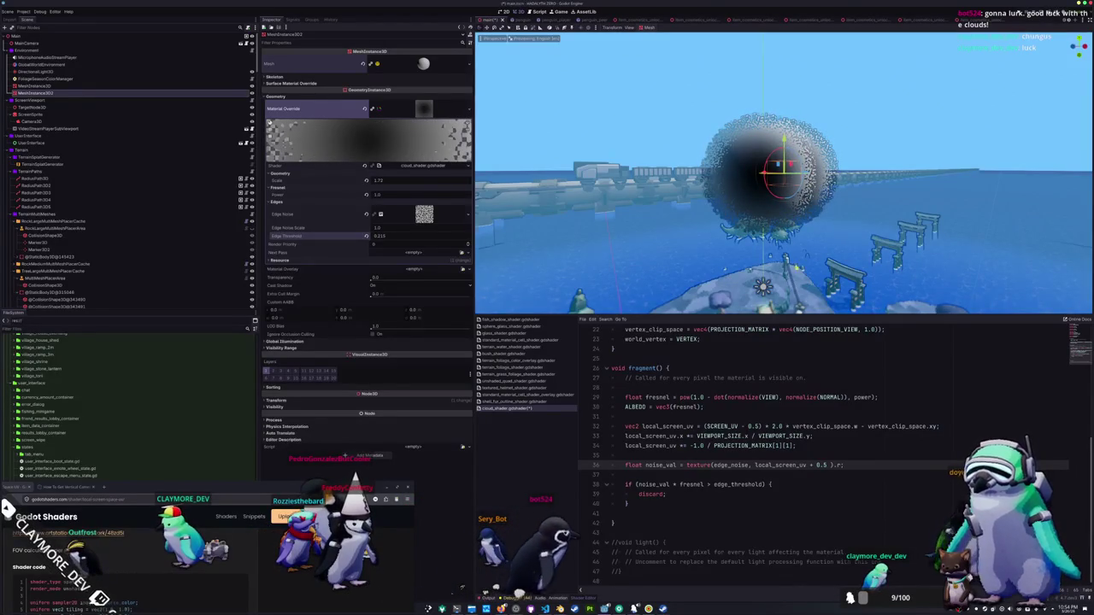
scroll(783, 171, up, 3)
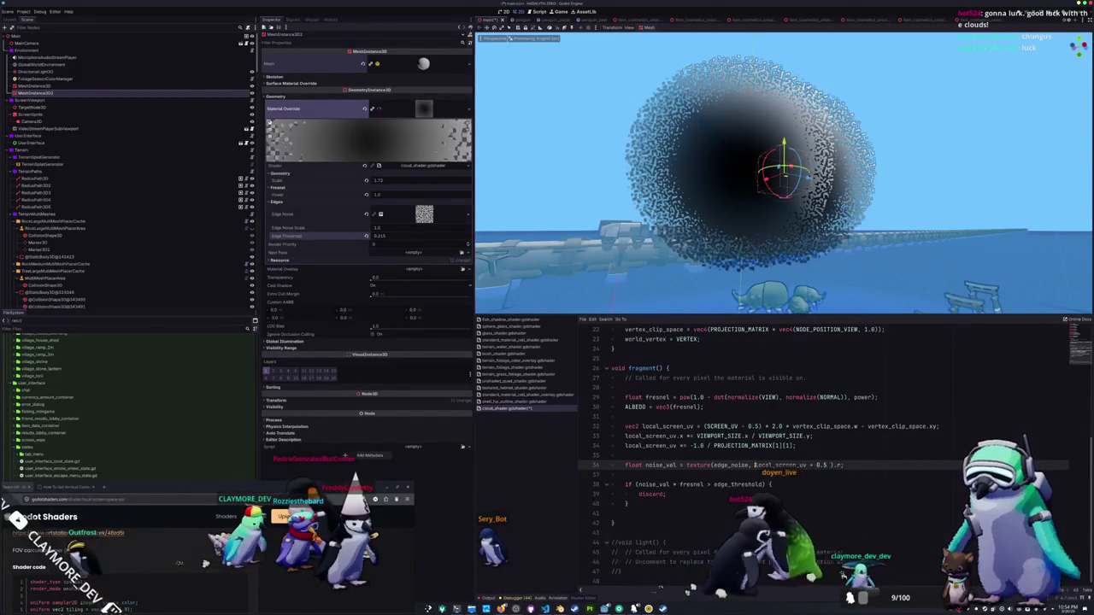
Wrap the noise UV in edge_noise_scale * (…), save, and set Edge Noise Scale to 0.25.
text(edge_)
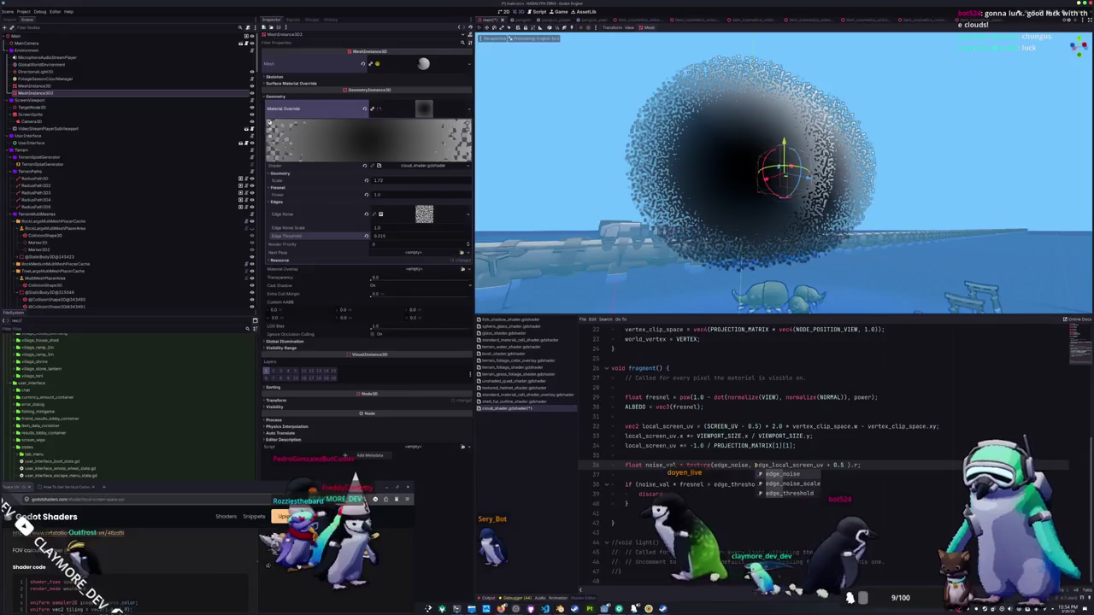
text(noise_scale()
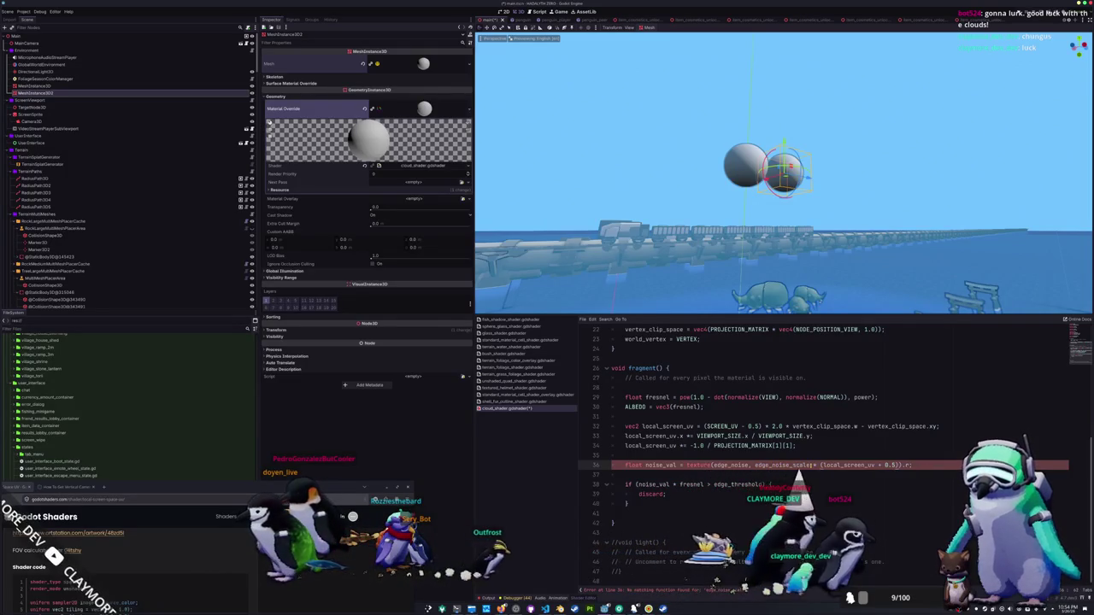
key(ctrl+s)
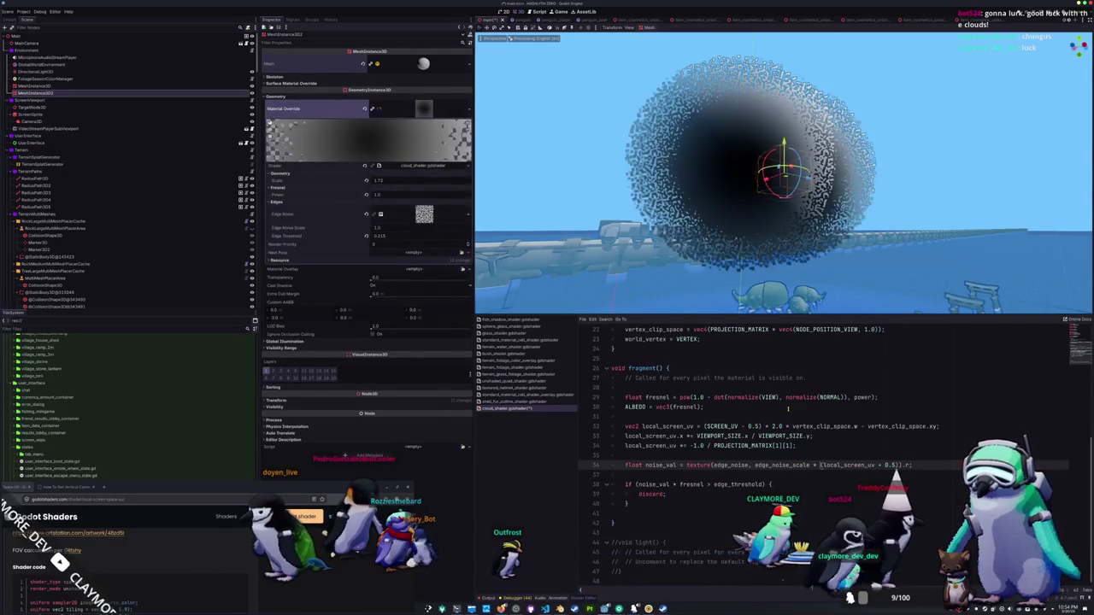
drag(394, 229, 347, 229)
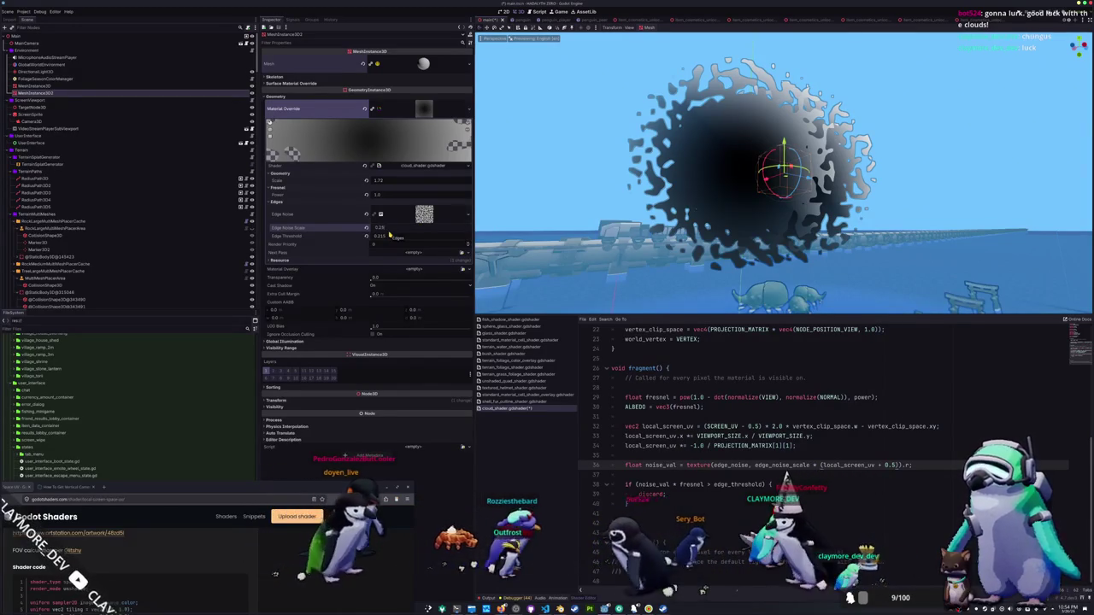
drag(389, 232, 393, 232)
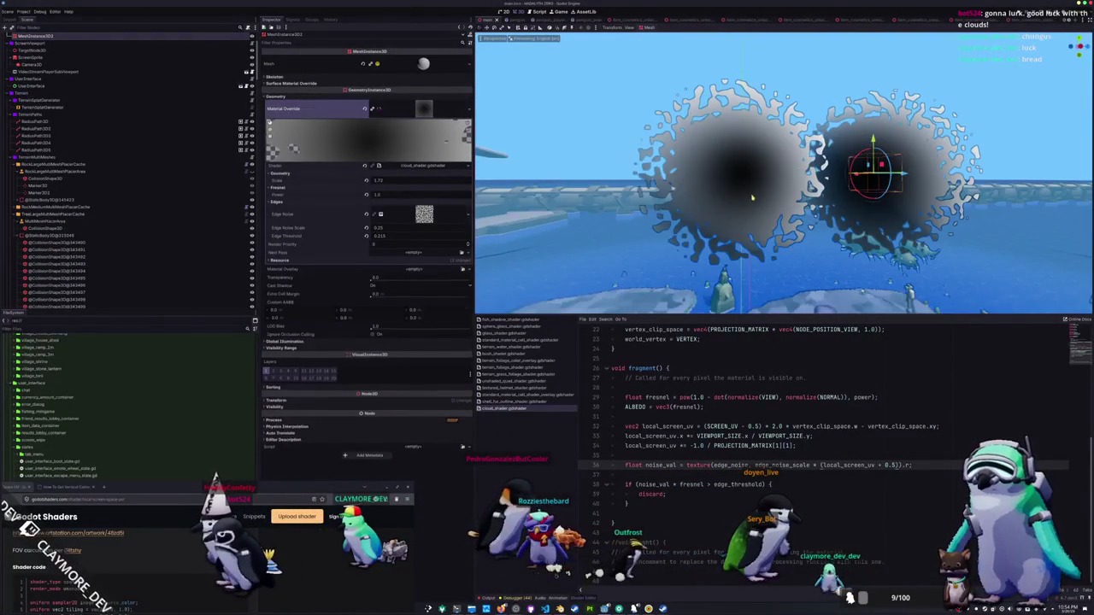
click(711, 193)
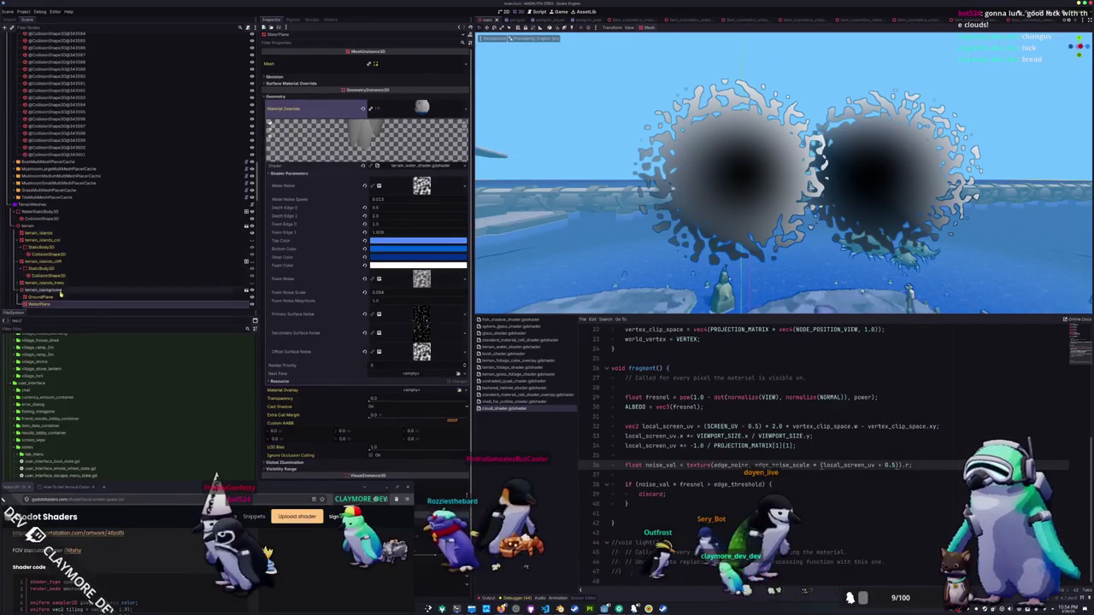
Select the cloud sphere MeshInstance3D nodes in the Scene tree.
scroll(60, 294, up, 20)
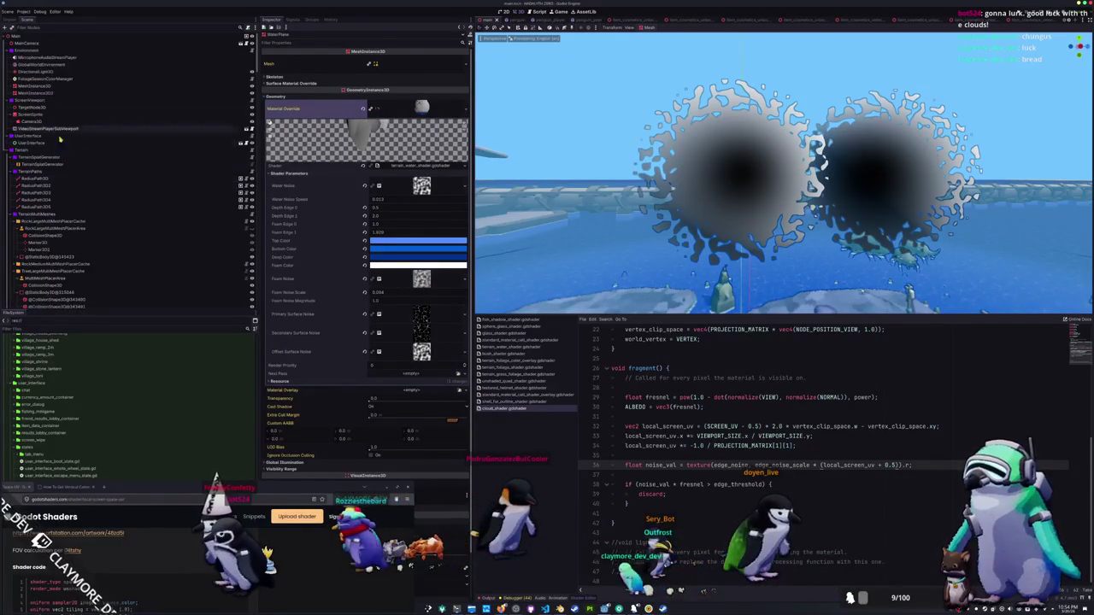
click(51, 86)
click(53, 93)
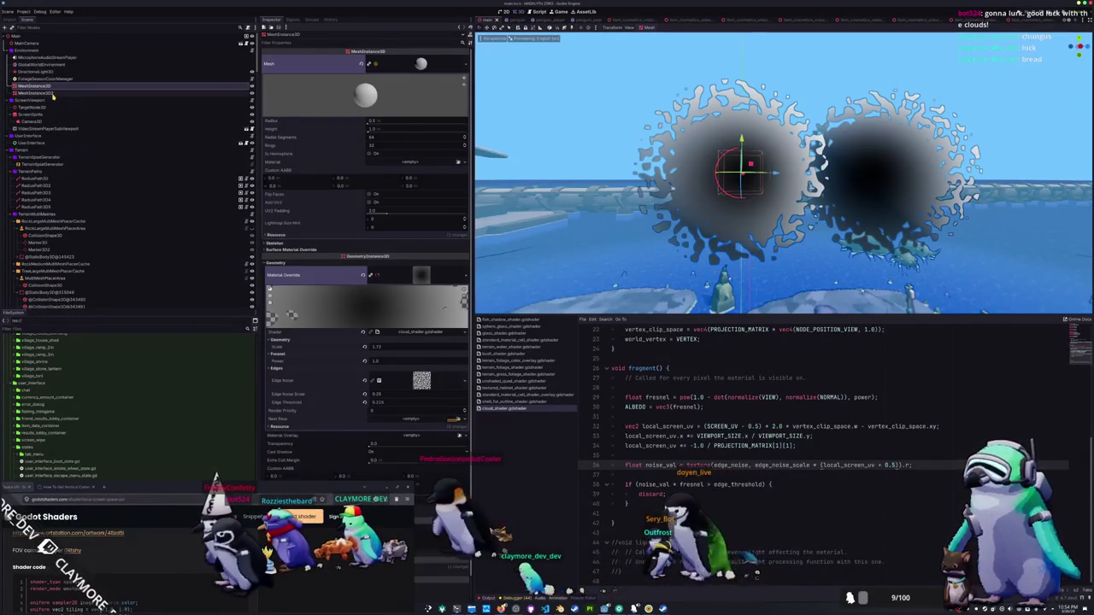
click(55, 90)
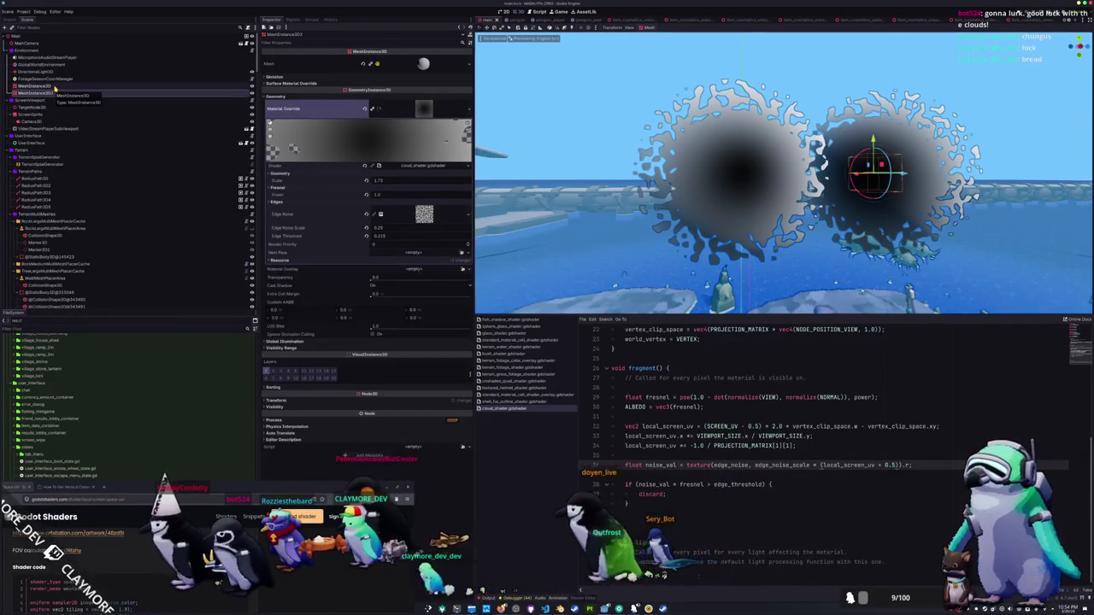
click(54, 87)
click(53, 93)
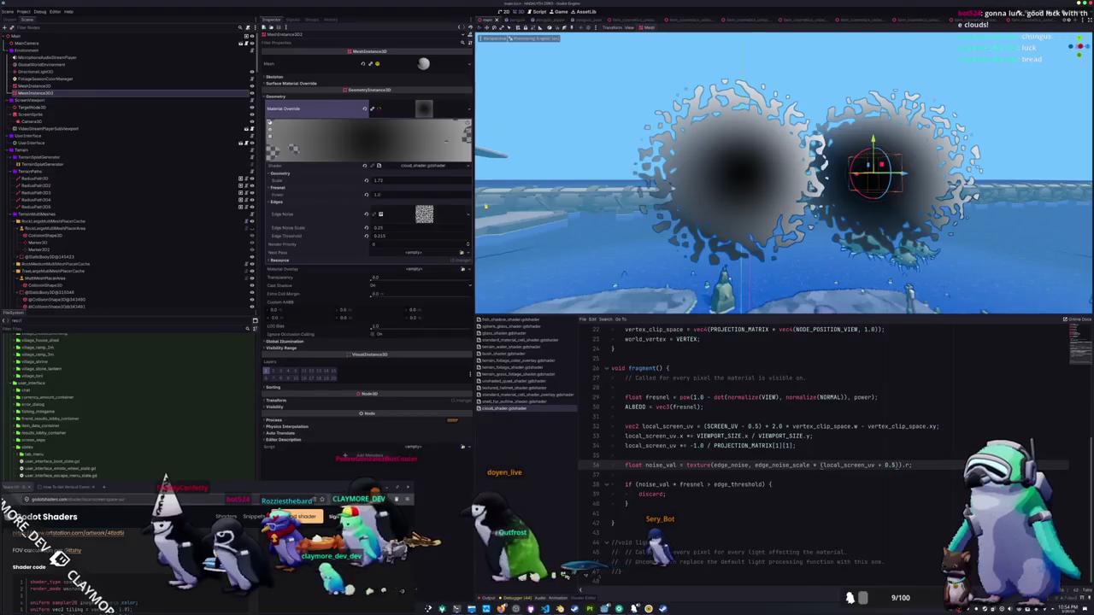
Slide the second cloud sphere along the X axis using its gizmo arrow.
scroll(757, 196, down, 3)
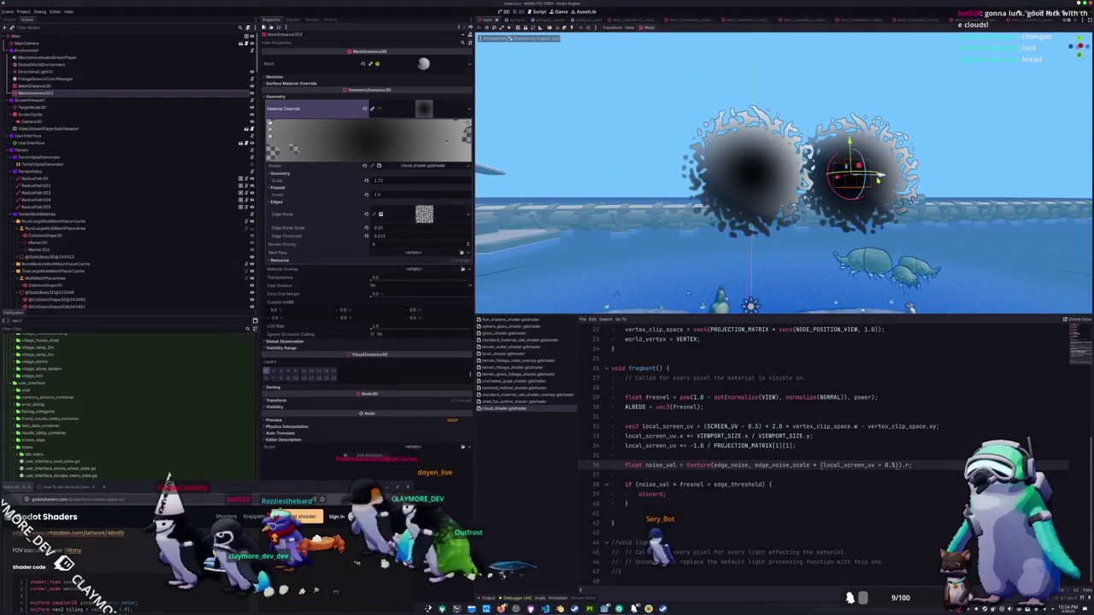
drag(882, 178, 563, 168)
scroll(654, 168, down, 2)
mouse_move(631, 181)
mouse_down()
mouse_move(545, 188)
mouse_move(1073, 183)
mouse_move(866, 175)
mouse_move(976, 181)
mouse_move(884, 189)
mouse_up()
scroll(886, 179, up, 5)
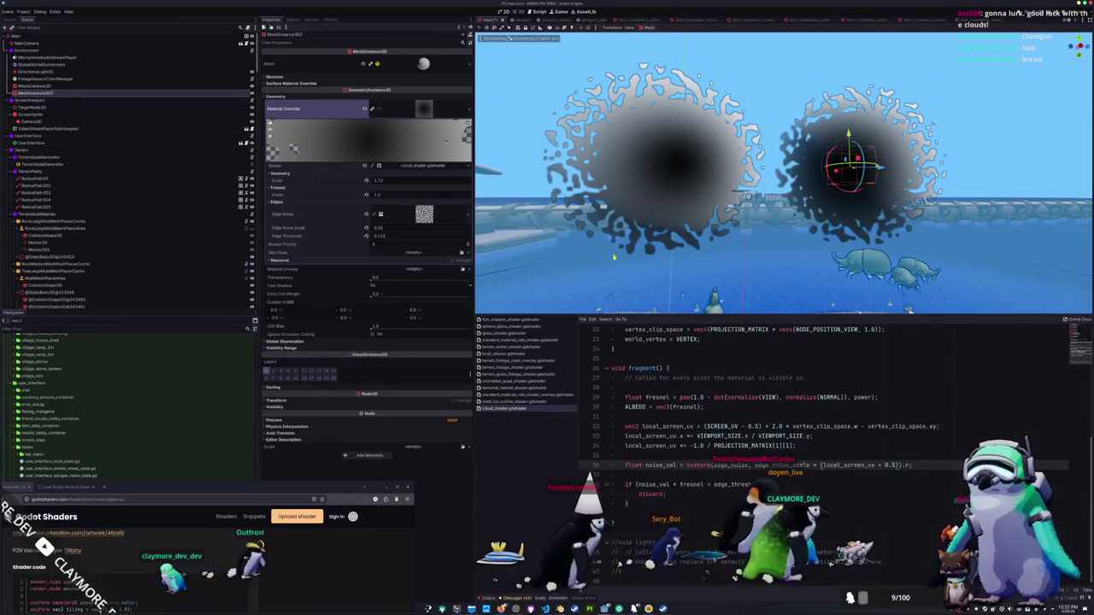
click(422, 215)
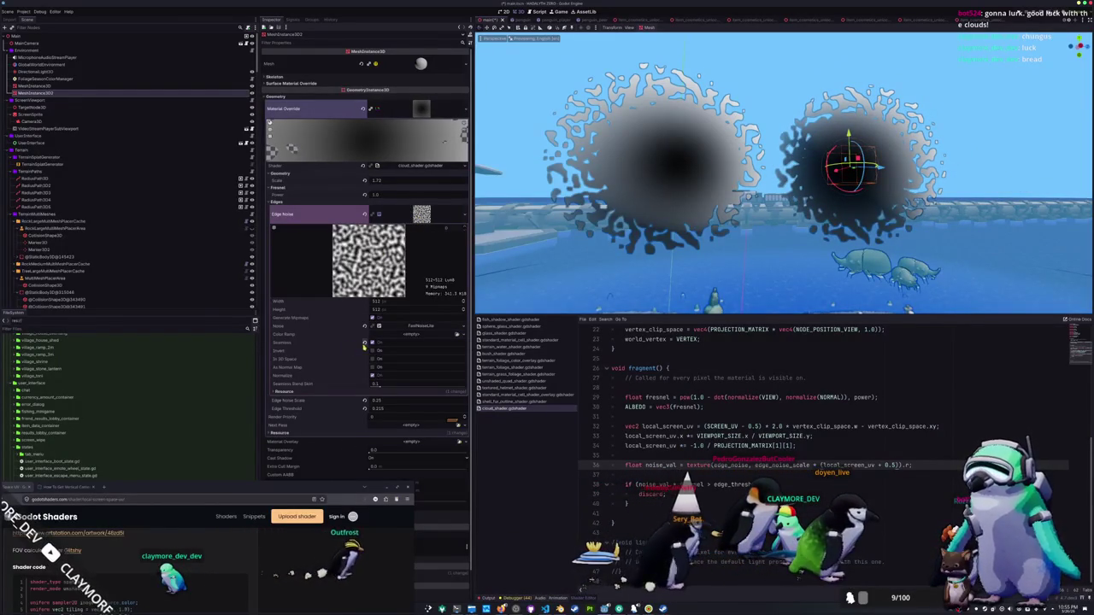
Lower the Edge Noise FastNoiseLite frequency so edges break into larger blobs.
click(413, 328)
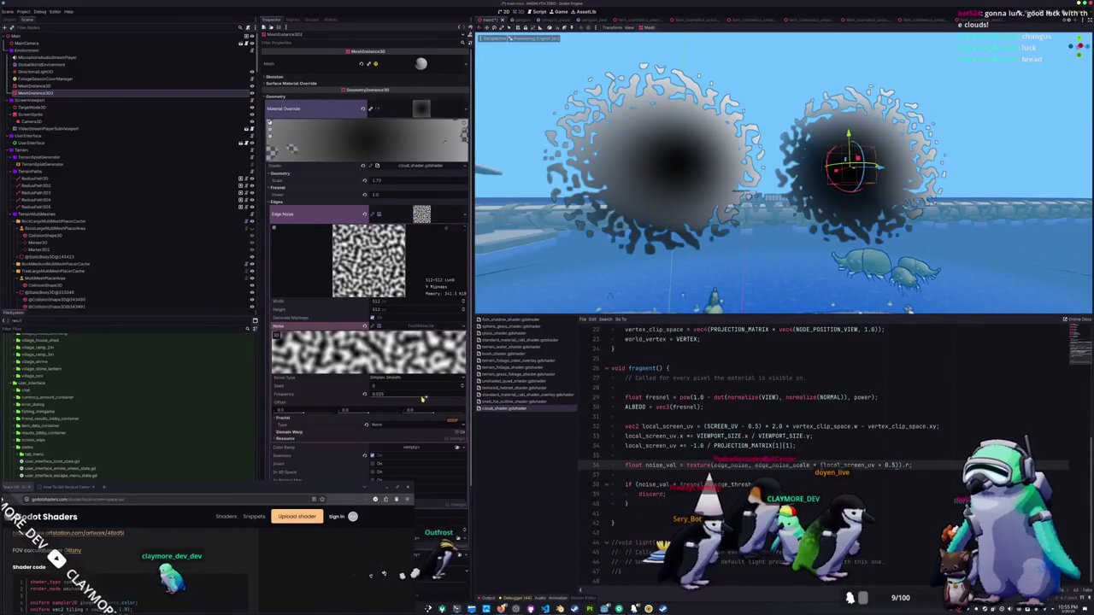
drag(426, 398, 421, 395)
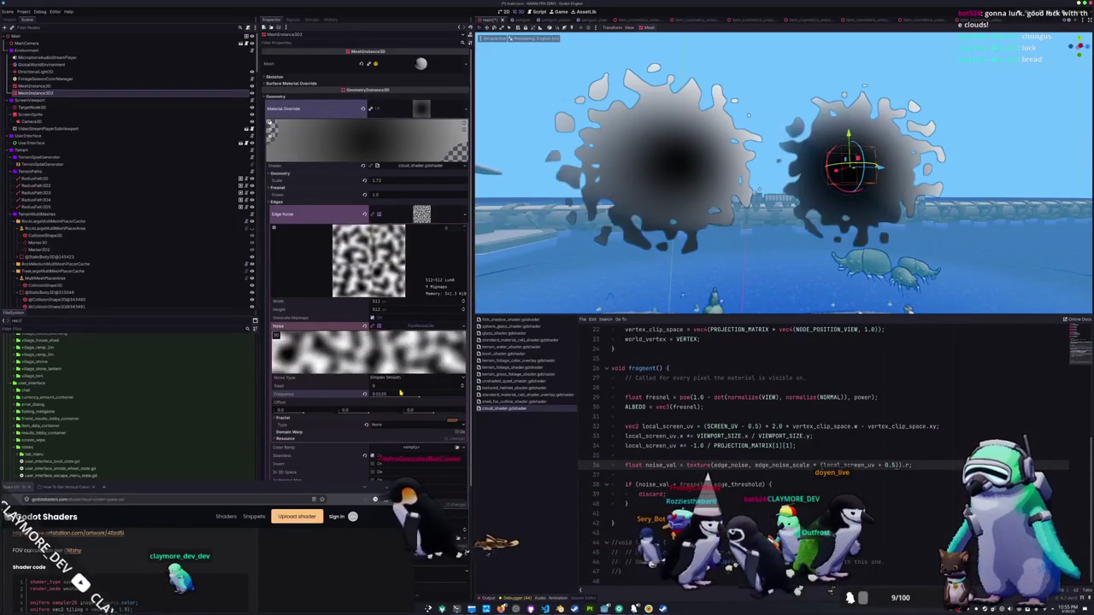
scroll(653, 262, down, 3)
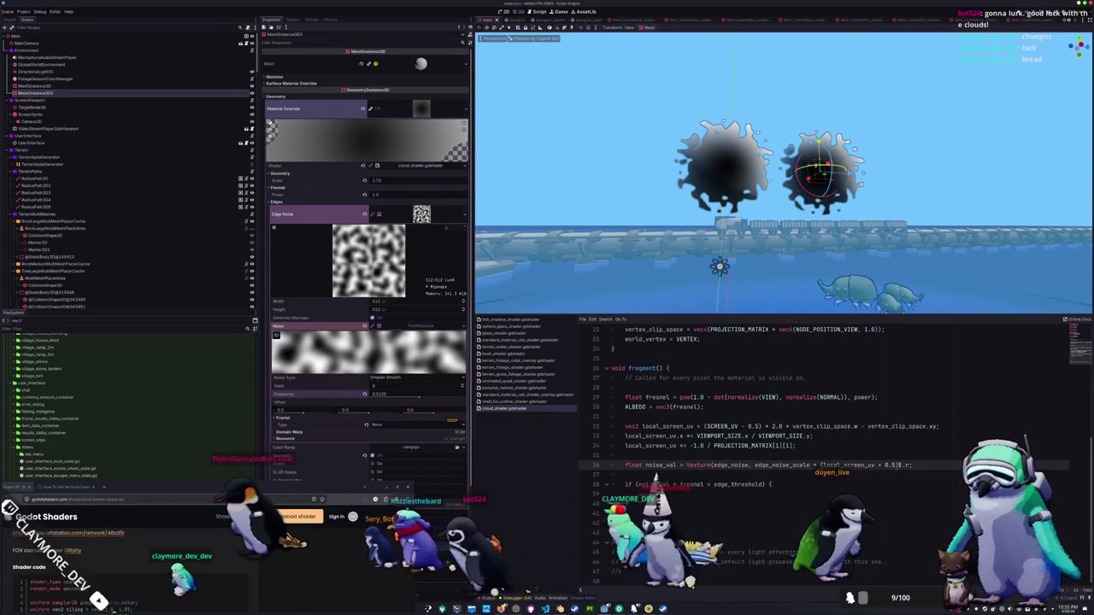
Select the scaled UV expression on line 36 and insert a line above the noise lookup.
drag(899, 465, 754, 465)
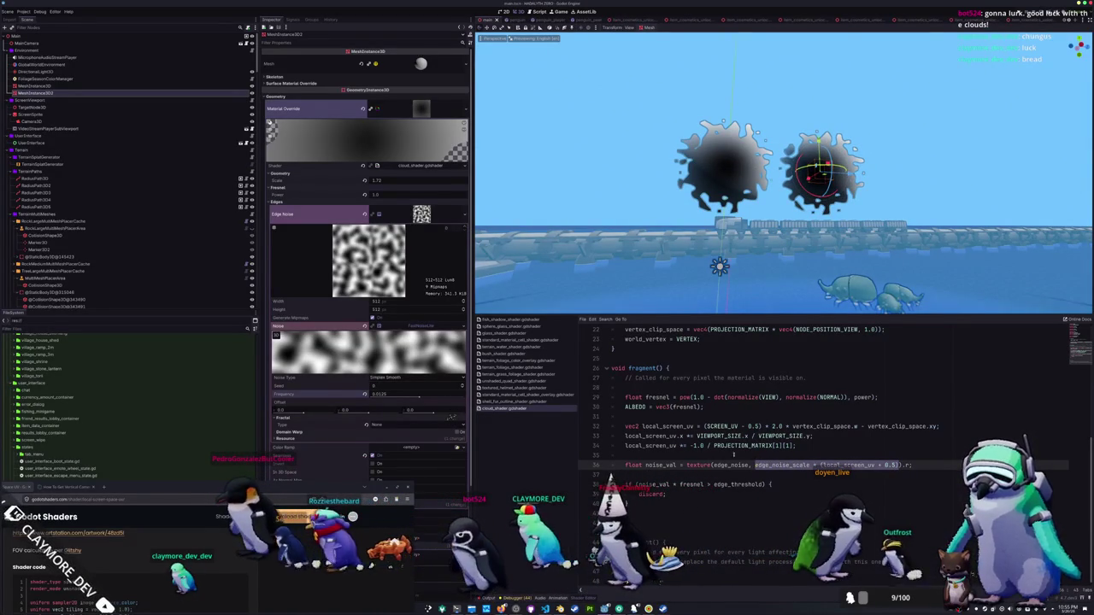
click(727, 455)
key(Return)
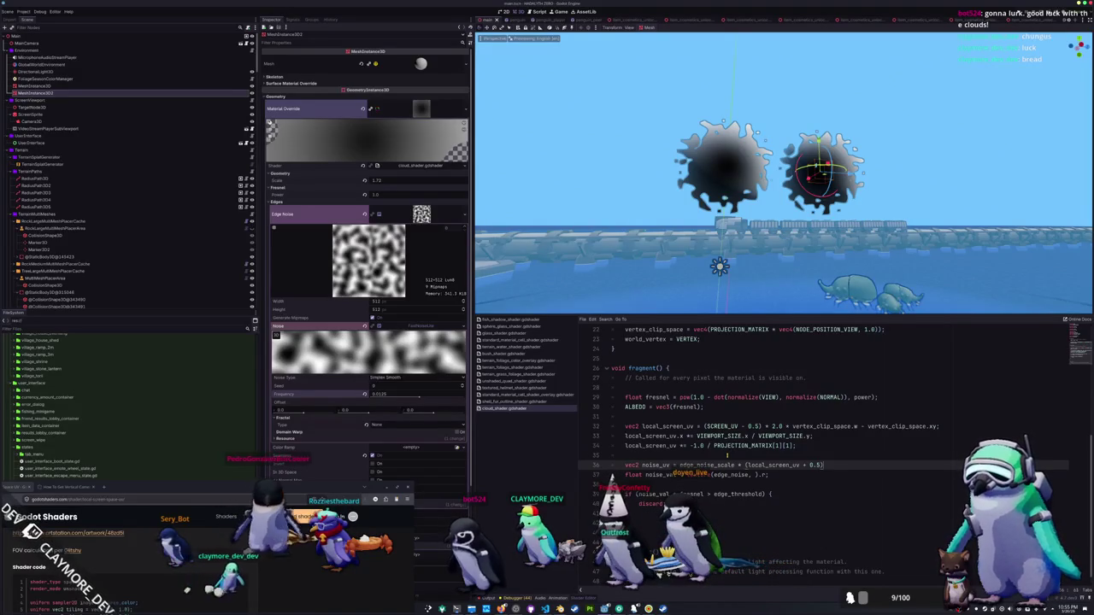
Add a noise_uv.y *= 3.0 line stretching the edge noise vertically, and sample noise_uv.
key(Return)
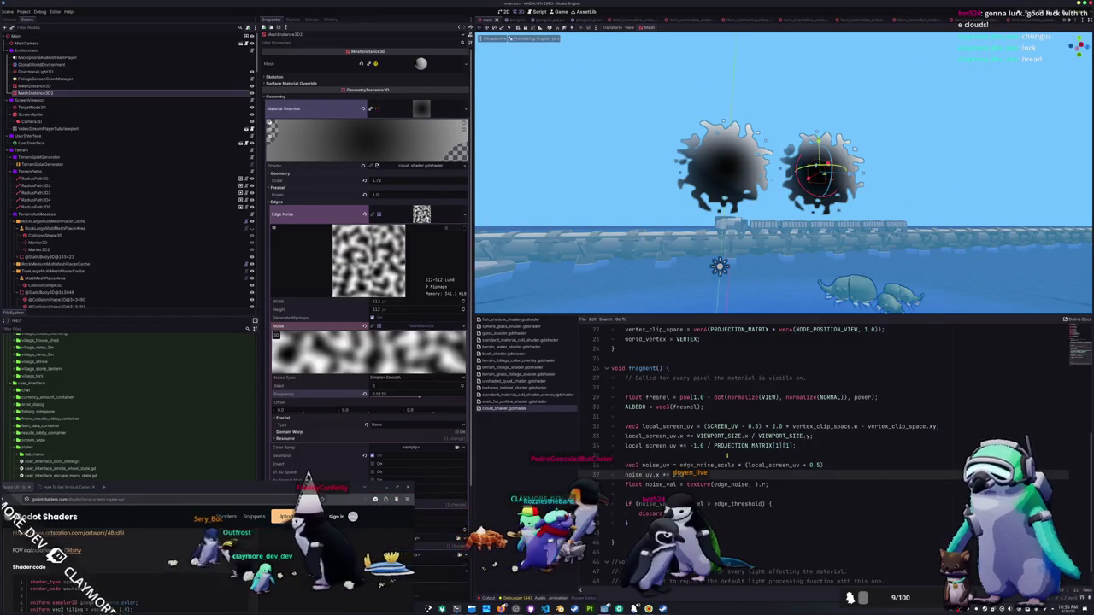
key(Down)
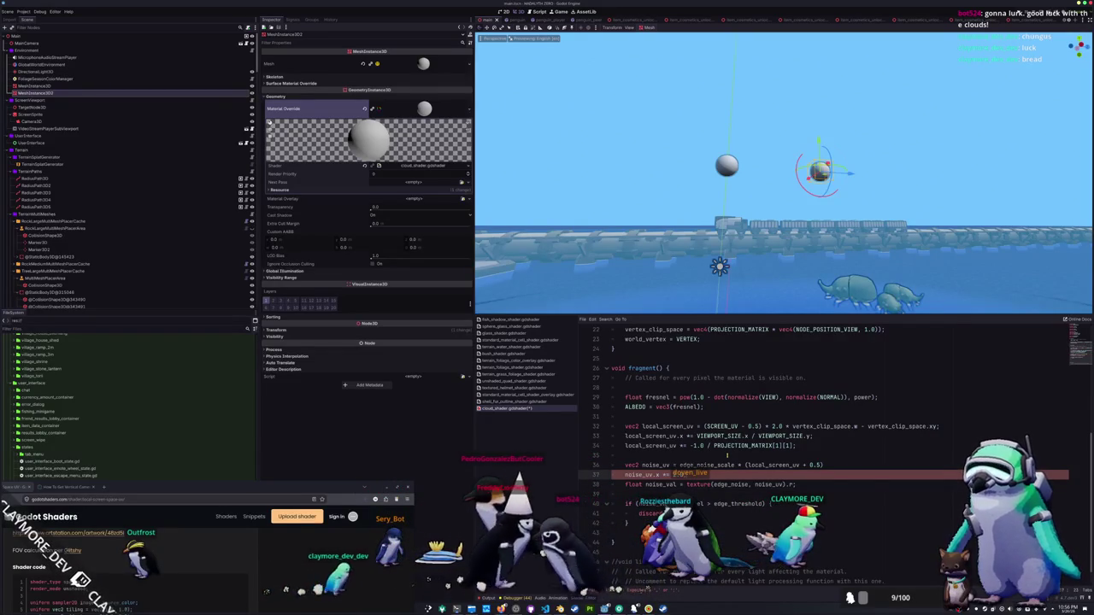
key(Down)
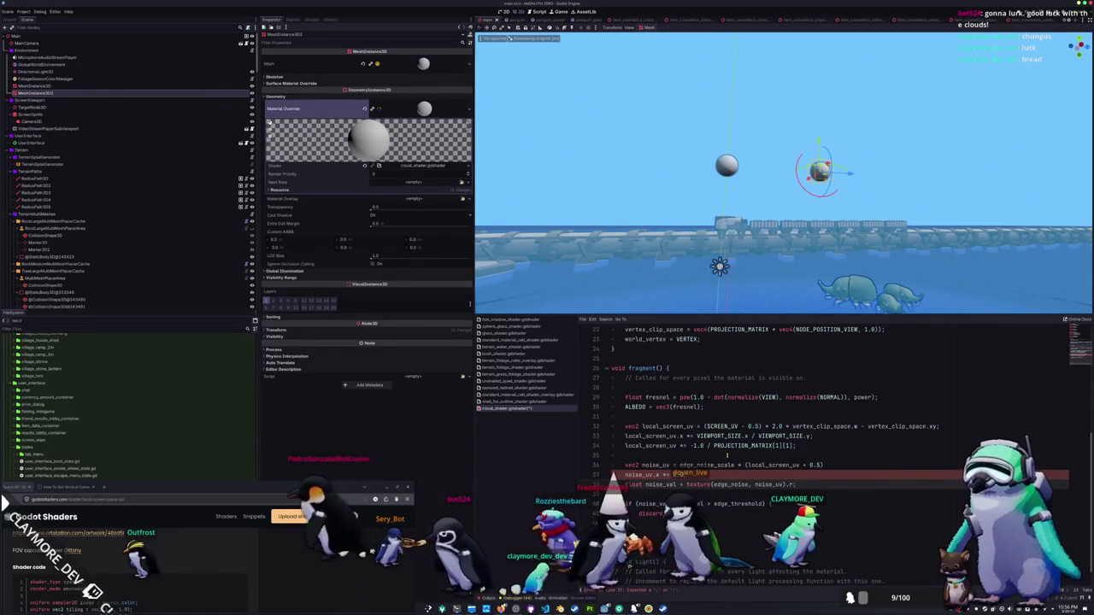
key(Up)
key(End)
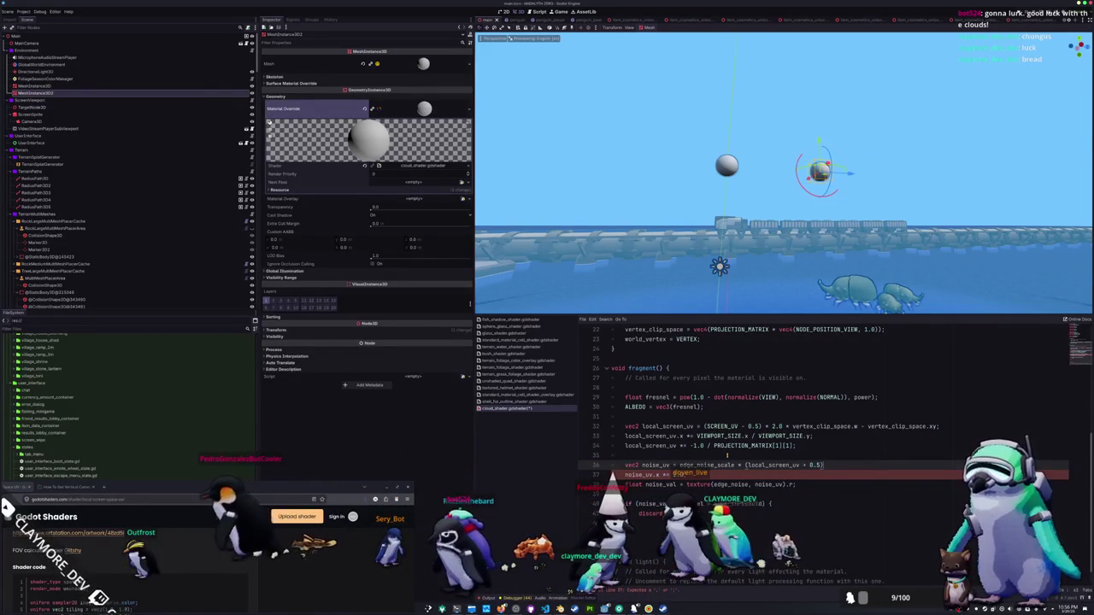
text(;)
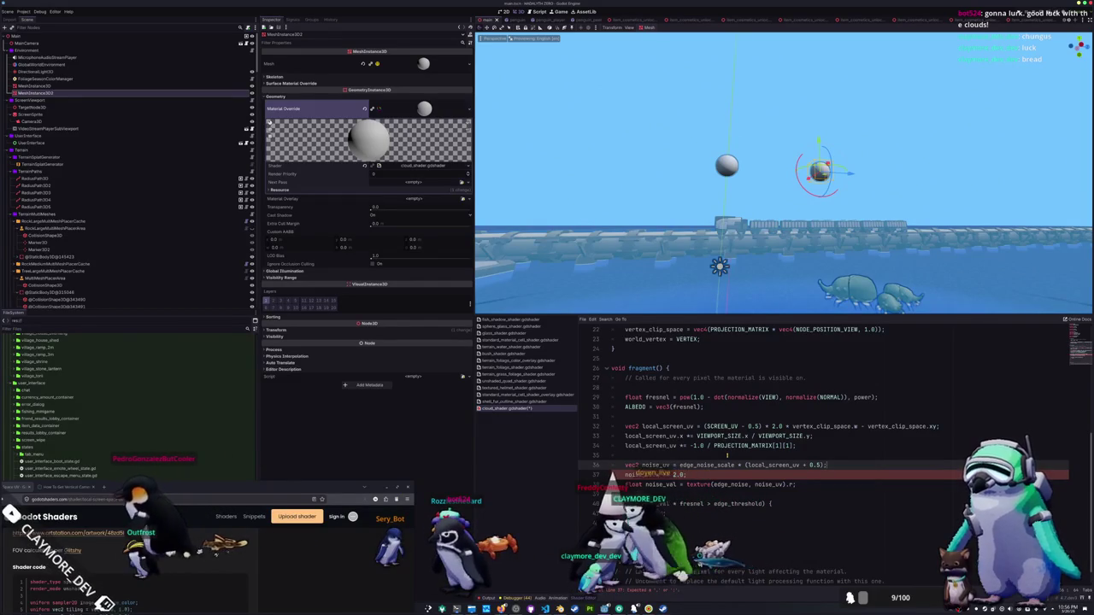
key(Down)
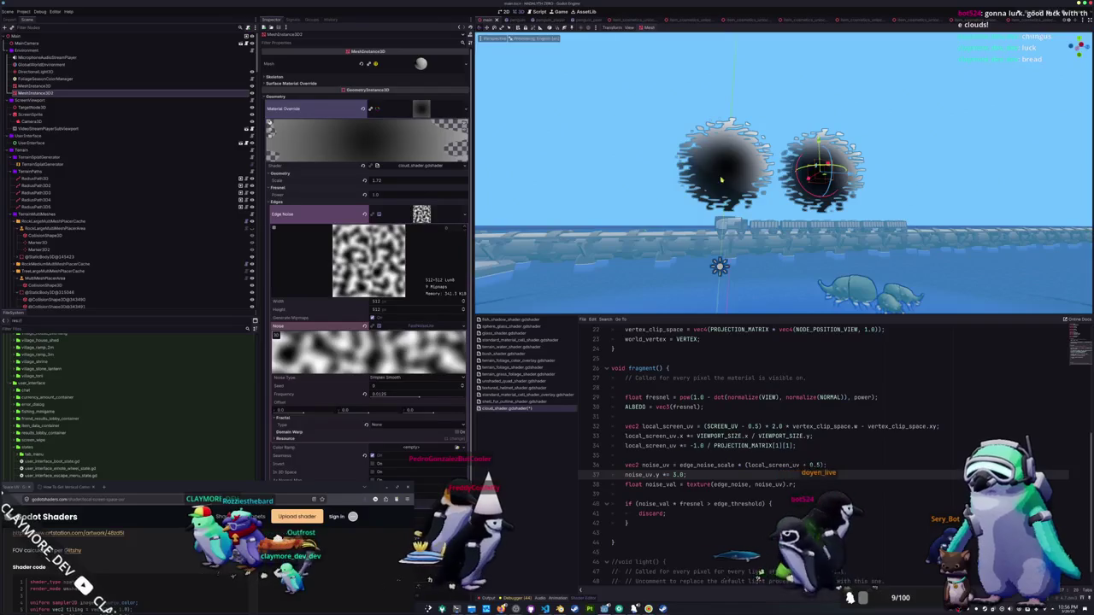
Fly the camera around the dissolving clouds with WASD to view them from several angles.
key(d)
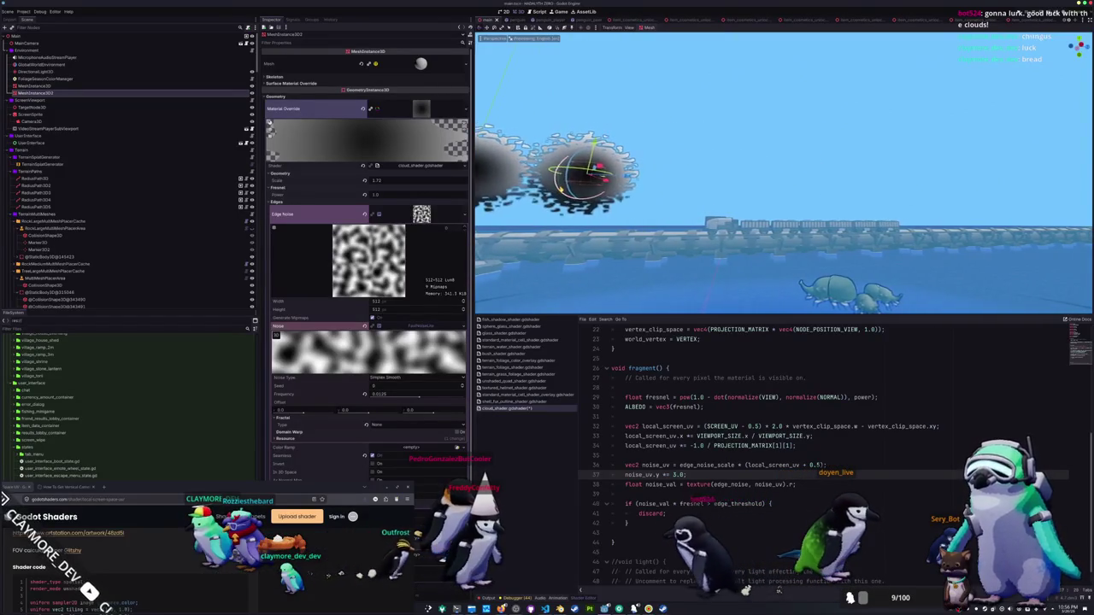
key(a)
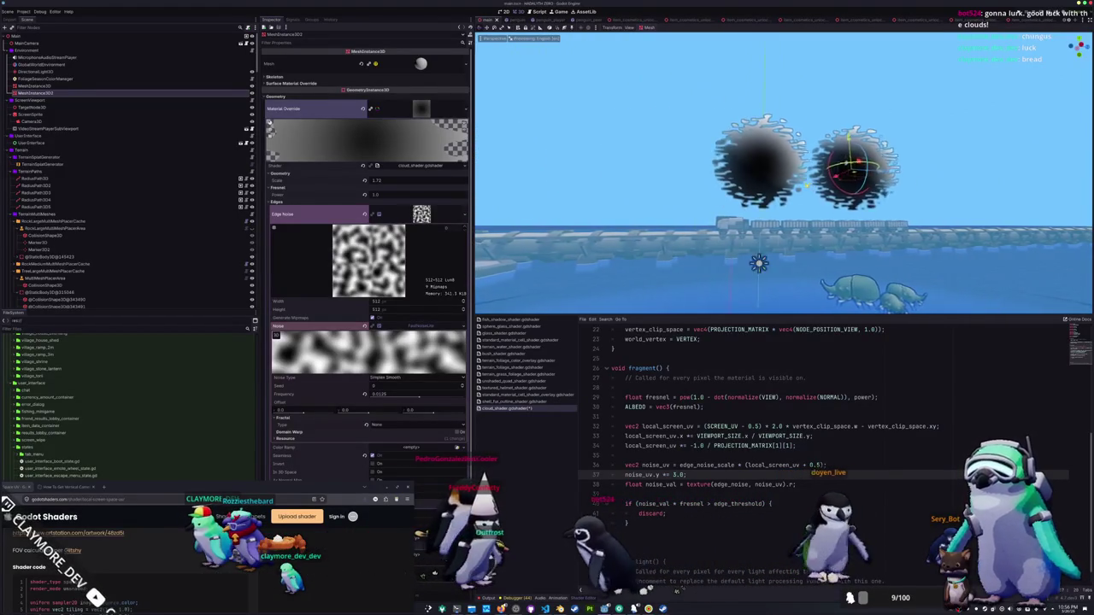
key(a)
key(d)
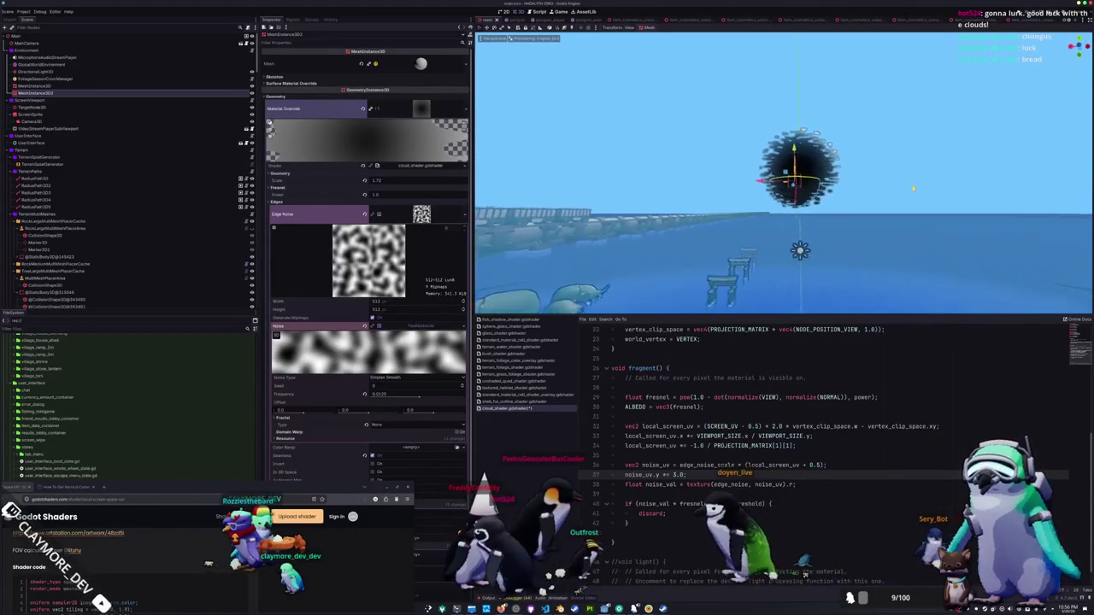
key(d)
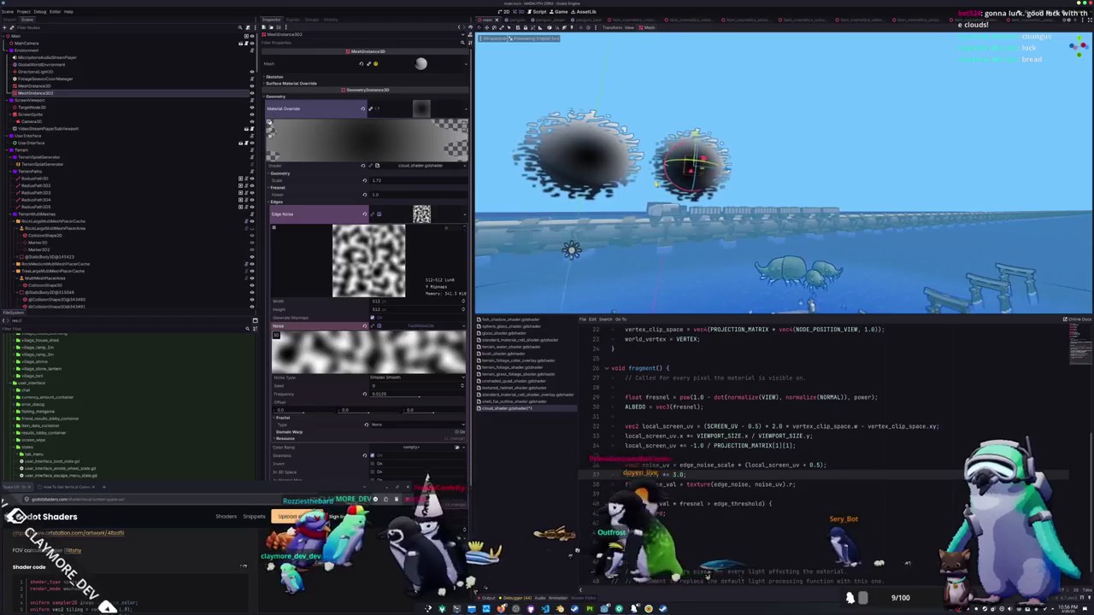
key(s)
key(w)
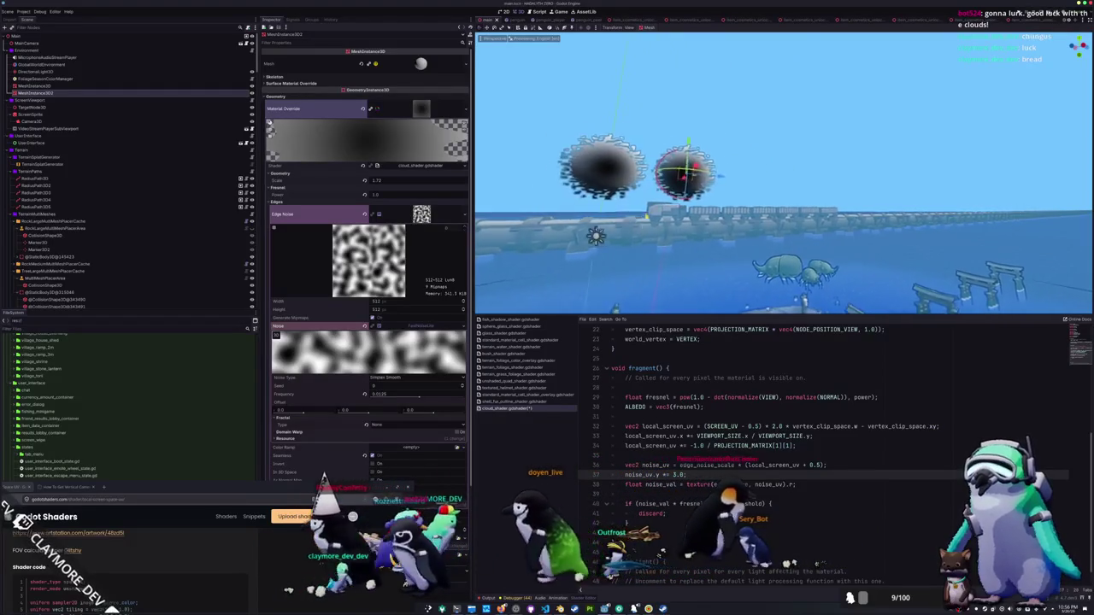
key(a)
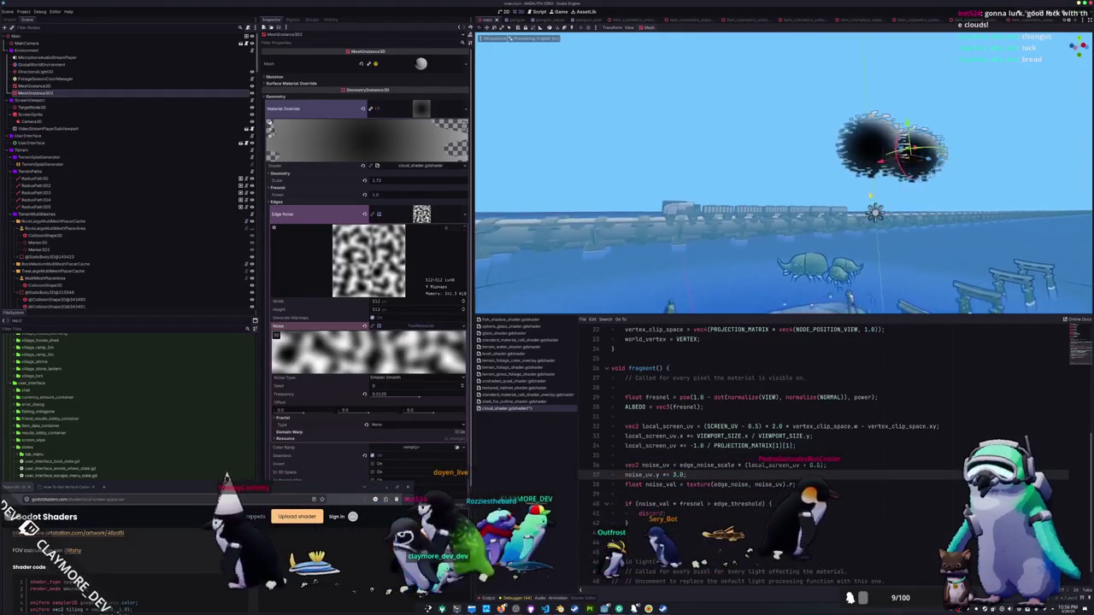
key(d)
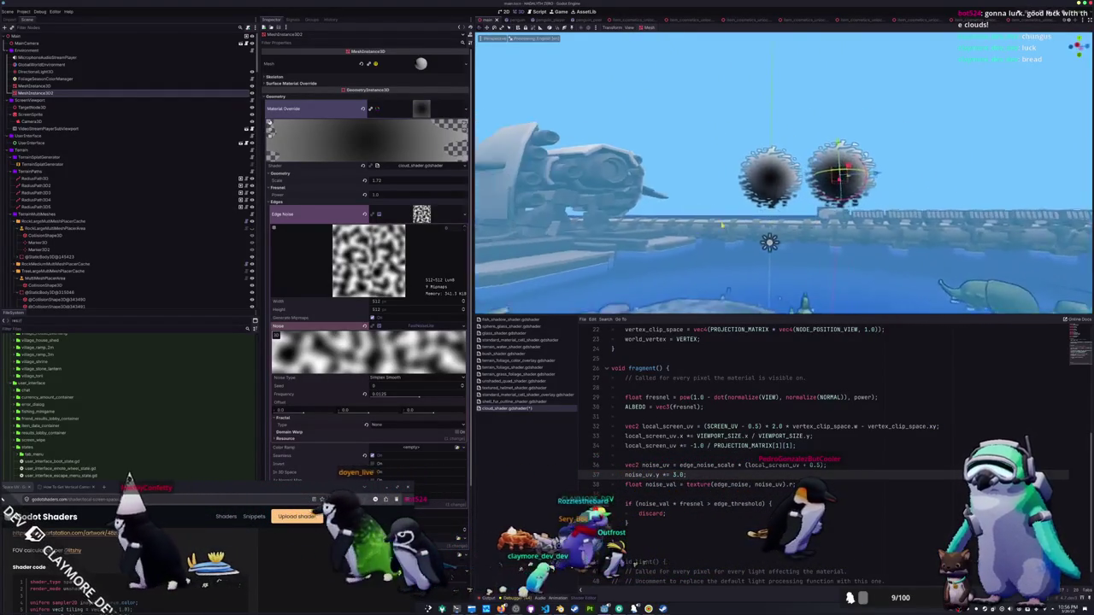
key(e)
key(q)
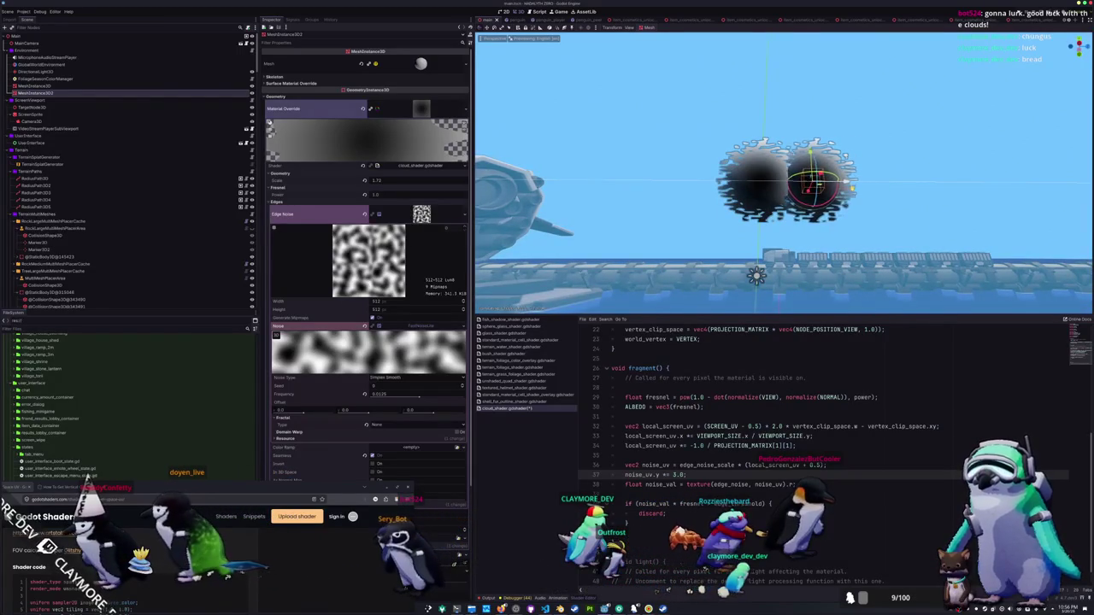
Duplicate the selected cloud sphere and drag the clouds apart along the X axis.
key(ctrl+d)
mouse_move(791, 182)
mouse_down()
mouse_move(629, 181)
mouse_move(648, 203)
mouse_move(623, 206)
mouse_up()
click(777, 187)
click(763, 188)
drag(764, 188, 590, 188)
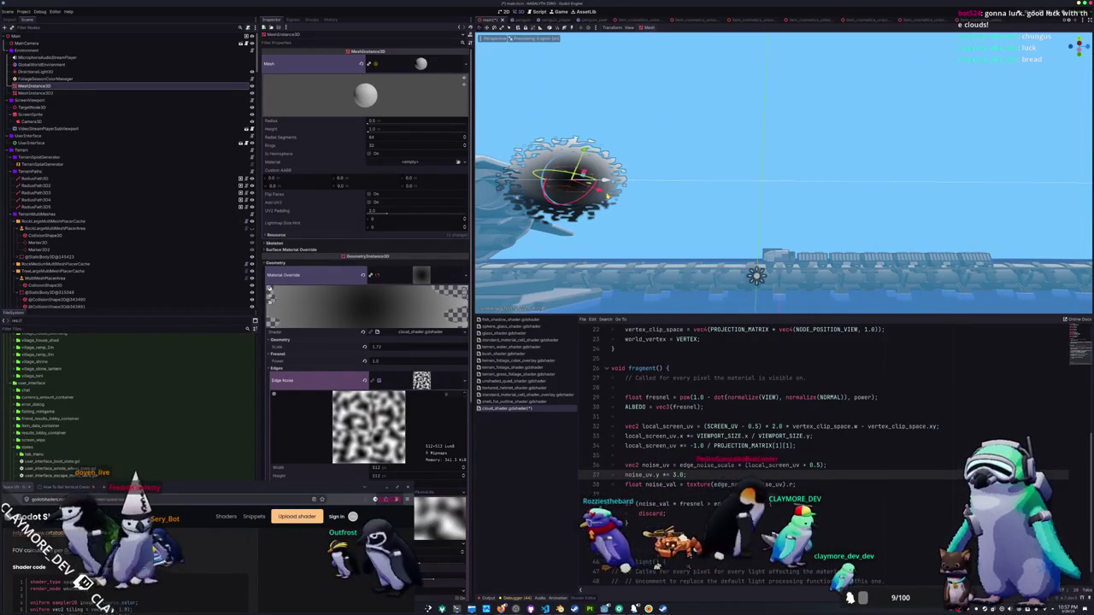
drag(585, 183, 855, 184)
Reposition the left and right clouds side by side and focus the view on one.
click(574, 186)
mouse_move(575, 186)
mouse_down()
mouse_move(793, 186)
mouse_move(655, 197)
mouse_up()
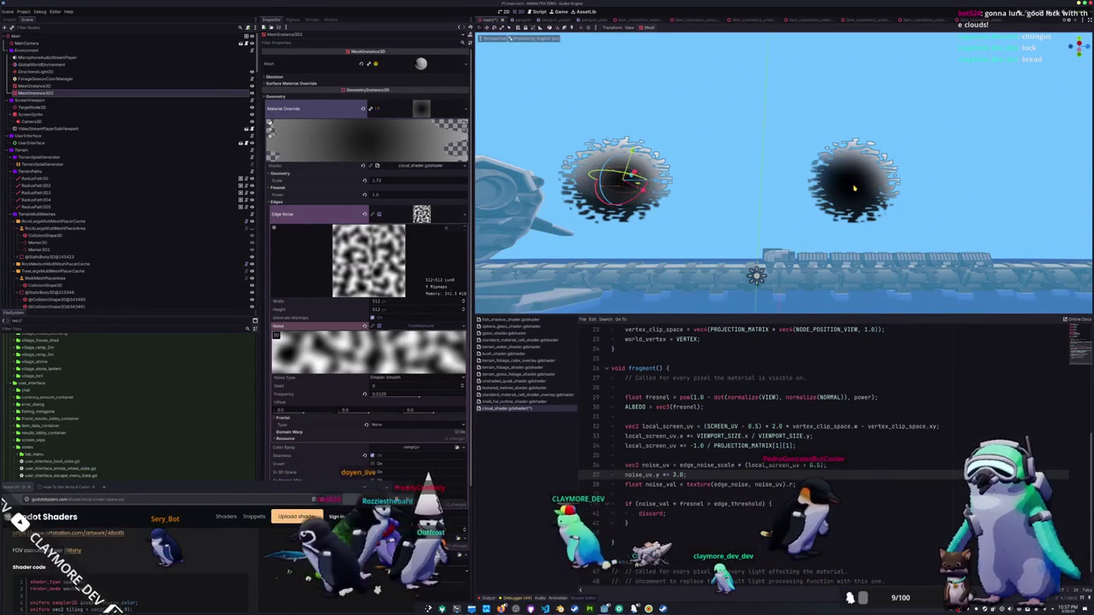
click(854, 189)
mouse_move(854, 188)
mouse_down()
mouse_move(761, 188)
mouse_move(728, 203)
mouse_move(733, 170)
mouse_up()
key(f)
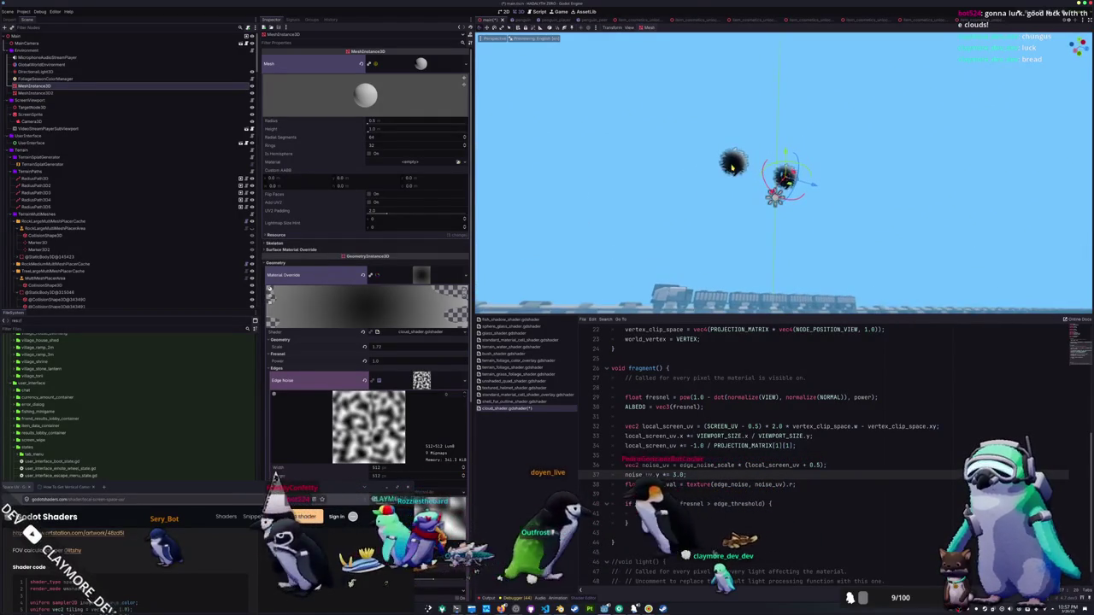
ctrl+click(64, 94)
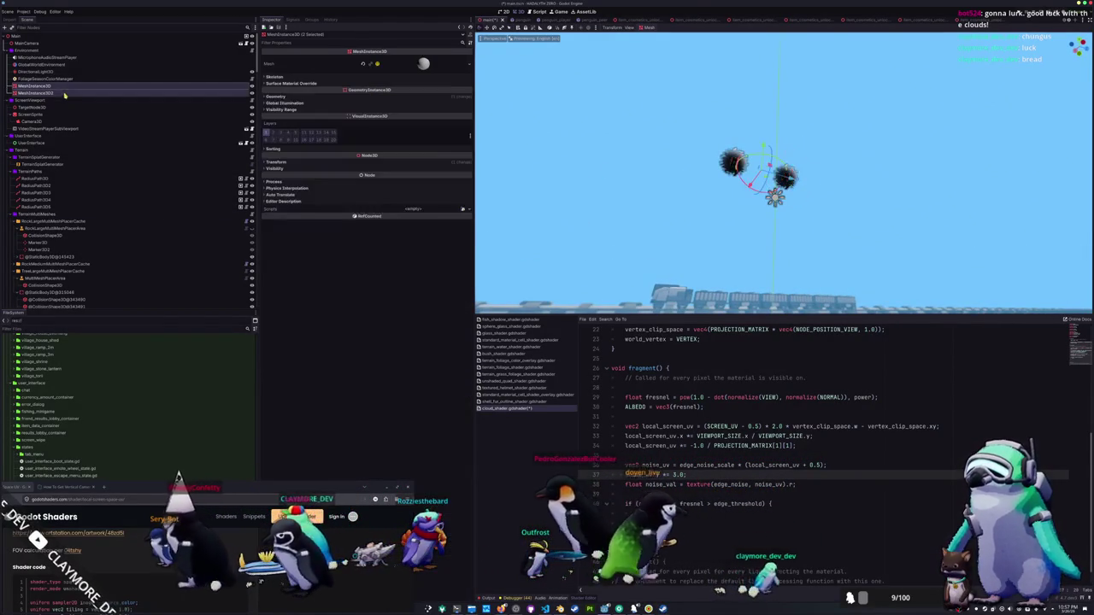
Set the shared cloud material's Scale to 10.
click(276, 95)
click(422, 110)
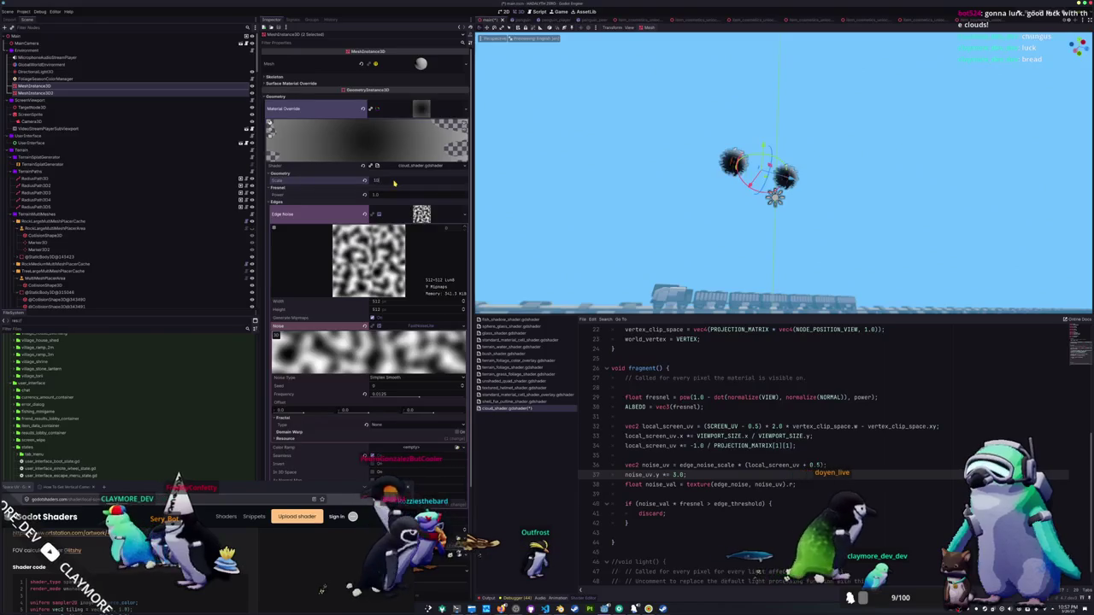
text(0)
key(Return)
scroll(650, 185, up, 3)
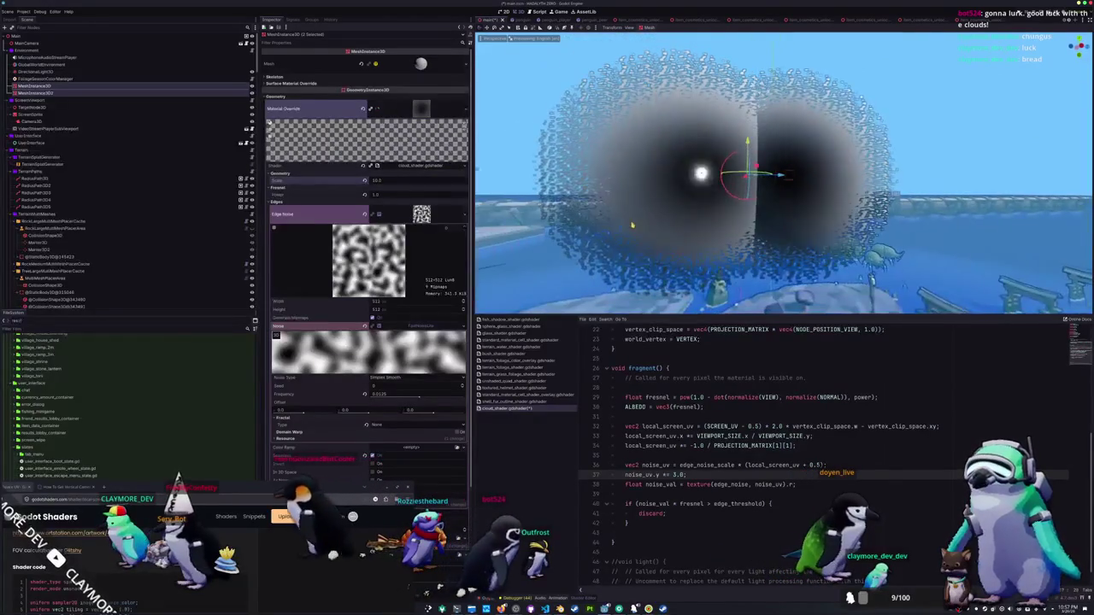
Select the left cloud sphere and review its Transform in the Inspector.
click(658, 204)
click(695, 183)
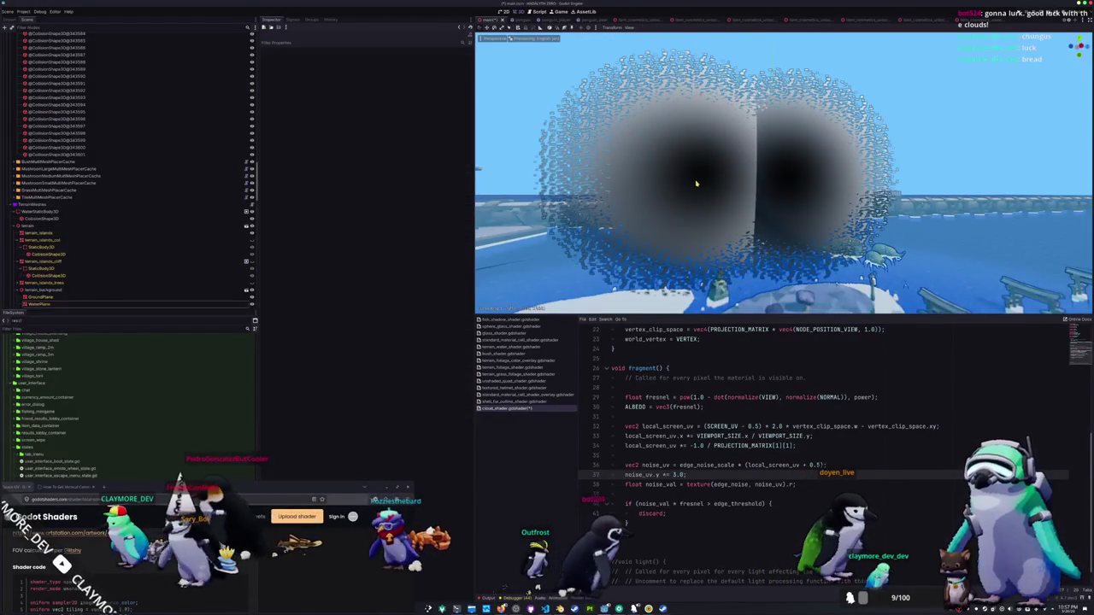
scroll(696, 183, down, 3)
click(698, 177)
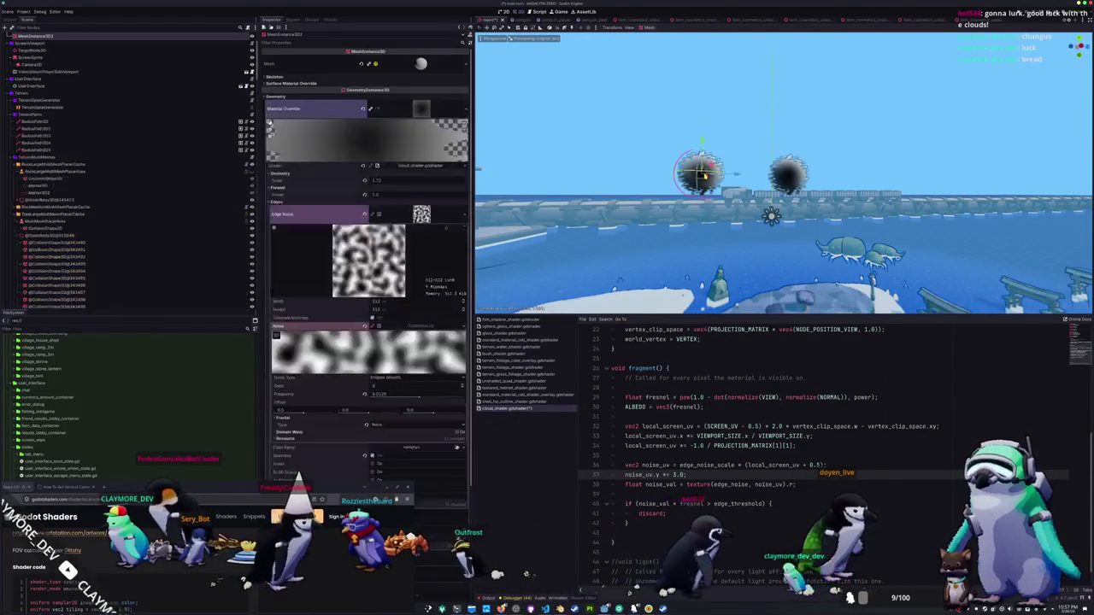
scroll(348, 294, down, 5)
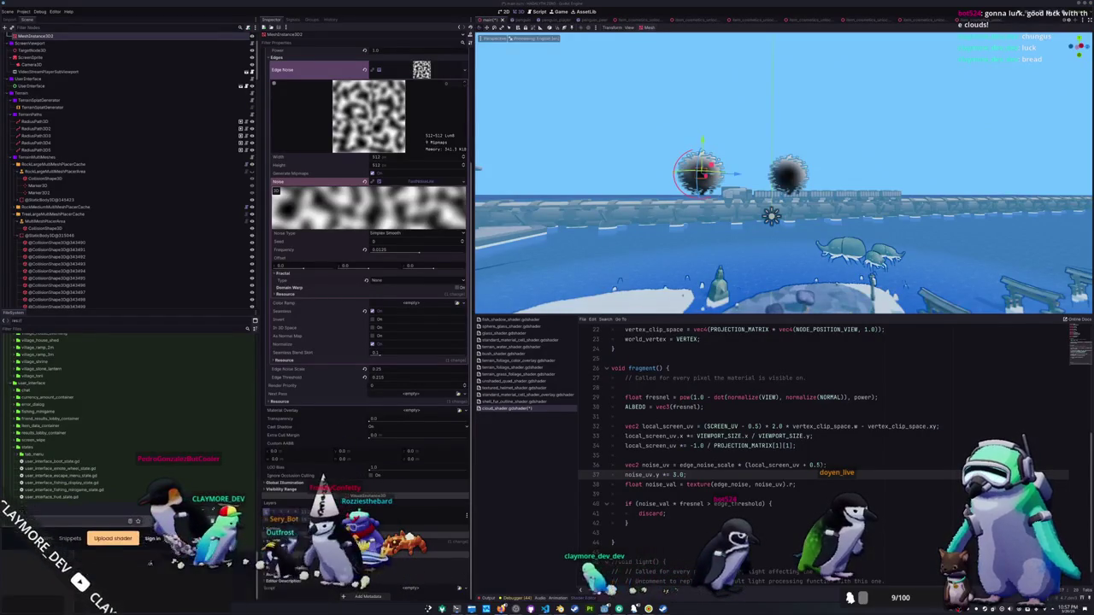
scroll(296, 475, down, 3)
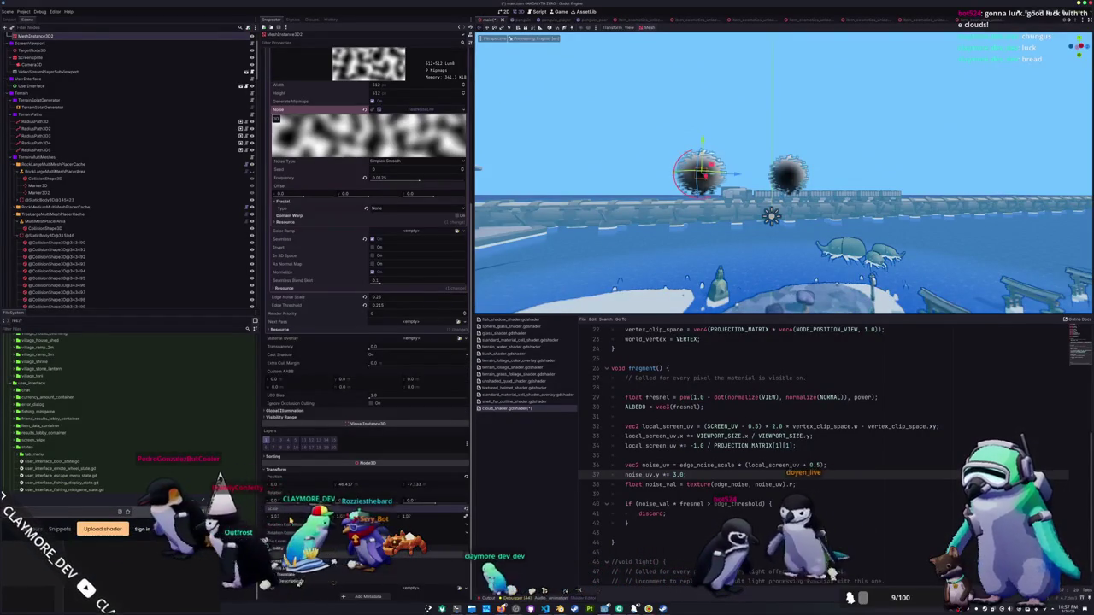
scroll(697, 175, up, 8)
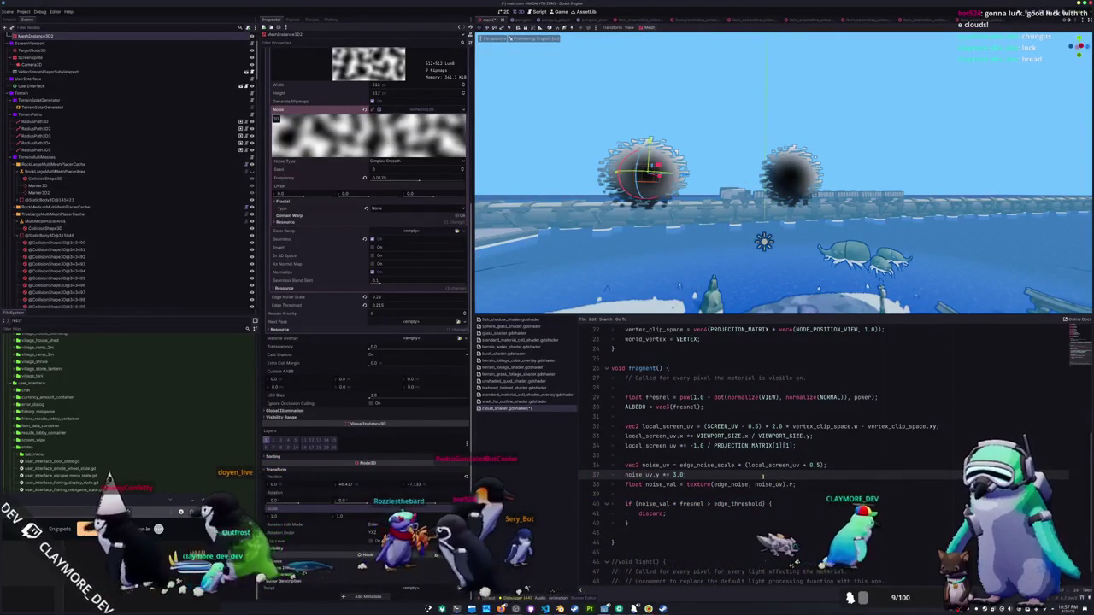
scroll(693, 475, up, 1)
scroll(693, 475, down, 1)
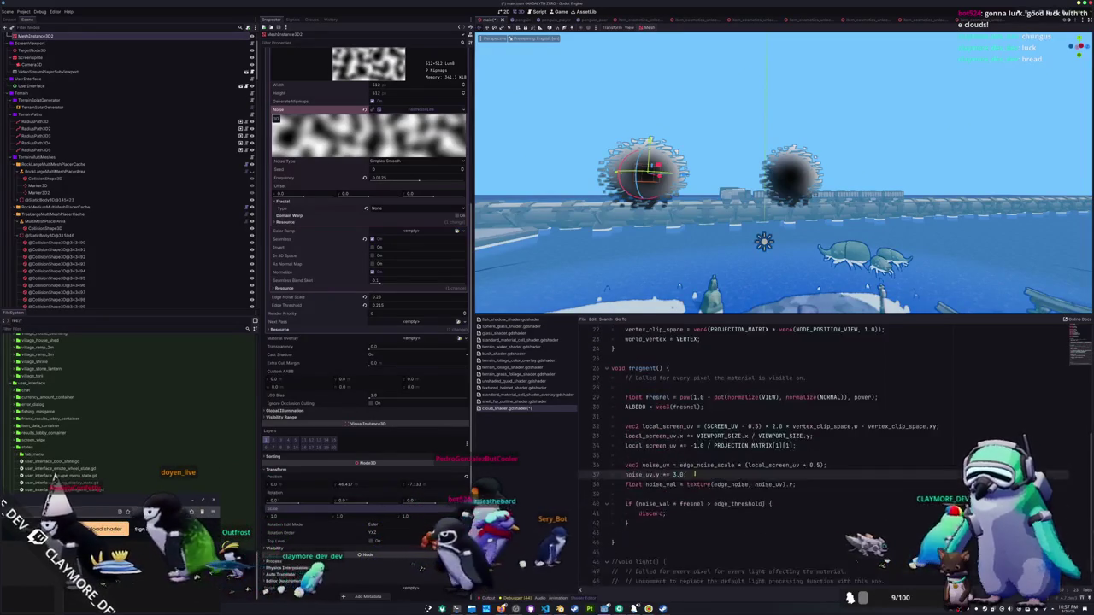
Insert a noise_uv /= scale; line right after the vertical noise stretch.
key(Return)
text(noise_uv)
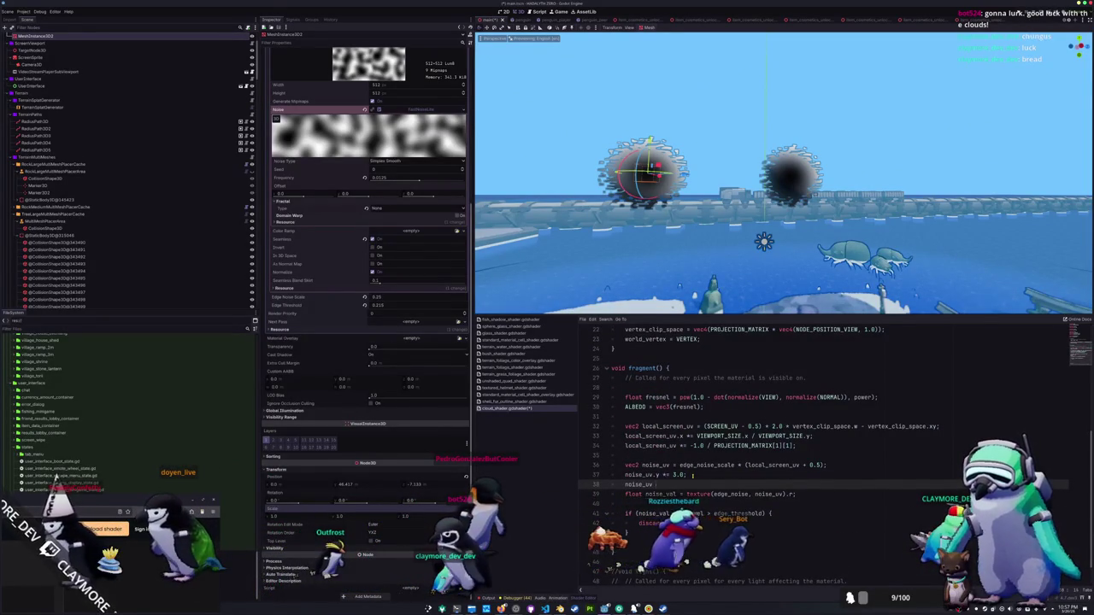
text(/= scale;)
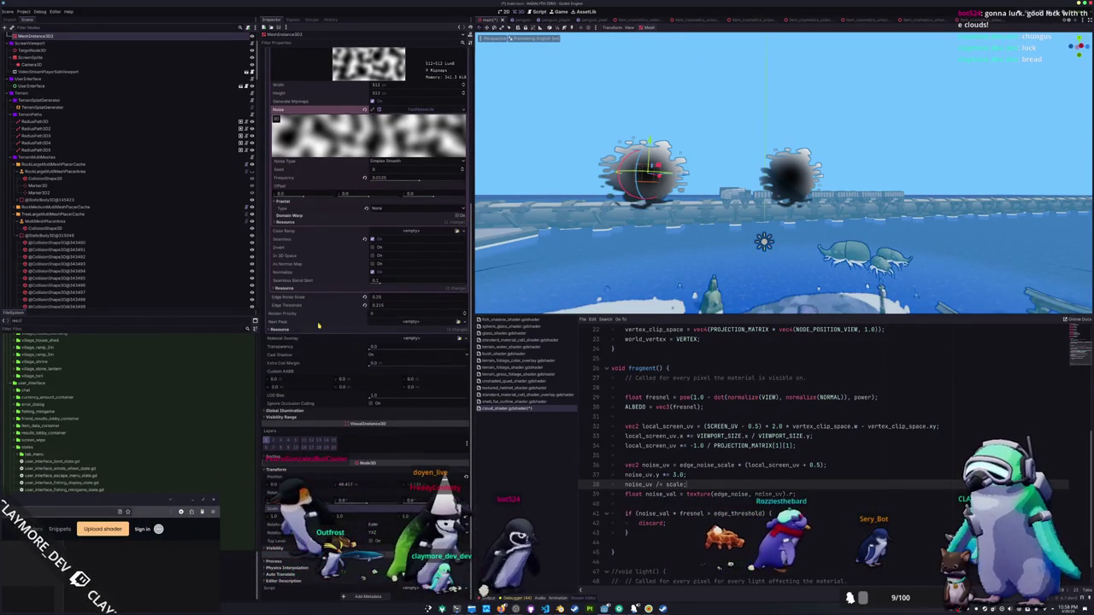
scroll(318, 325, up, 5)
click(401, 205)
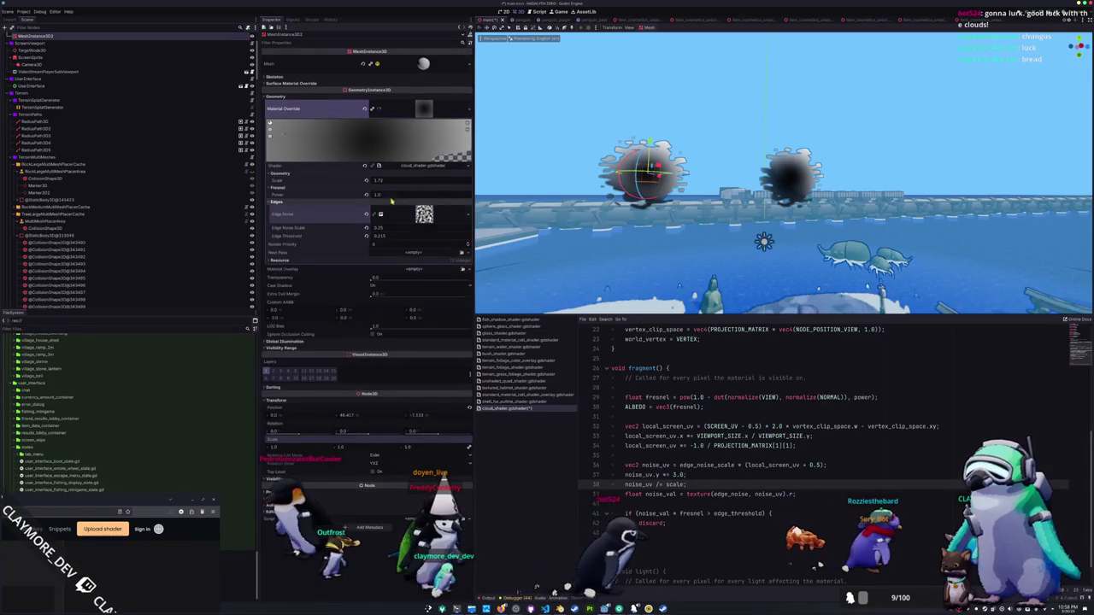
Raise the cloud material Scale to about 8.6 and view the island from above.
drag(387, 181, 460, 181)
scroll(763, 240, down, 10)
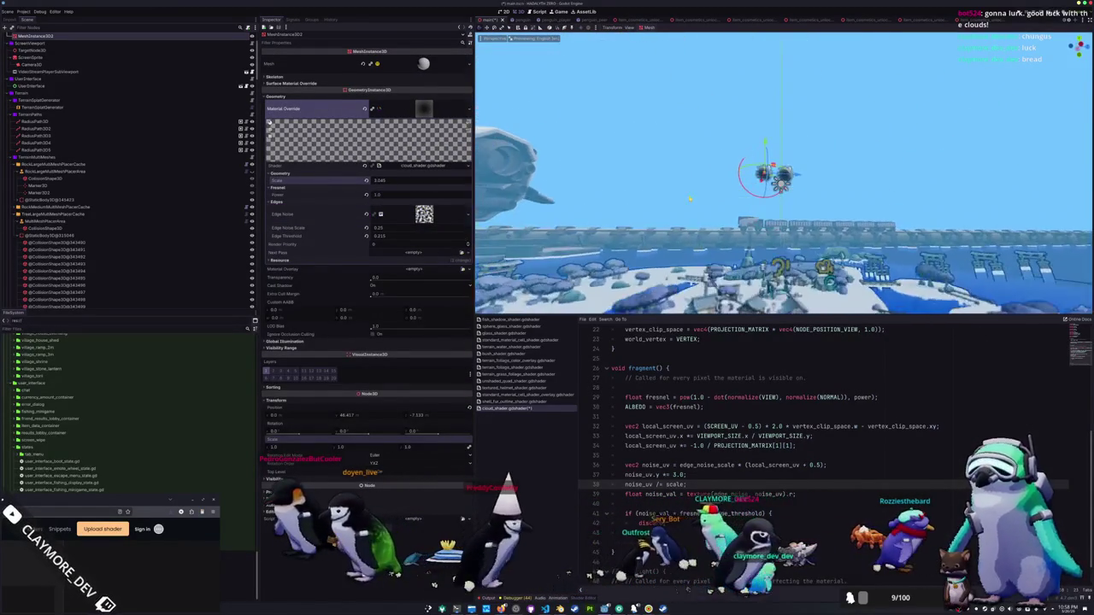
drag(690, 199, 718, 244)
scroll(718, 243, up, 10)
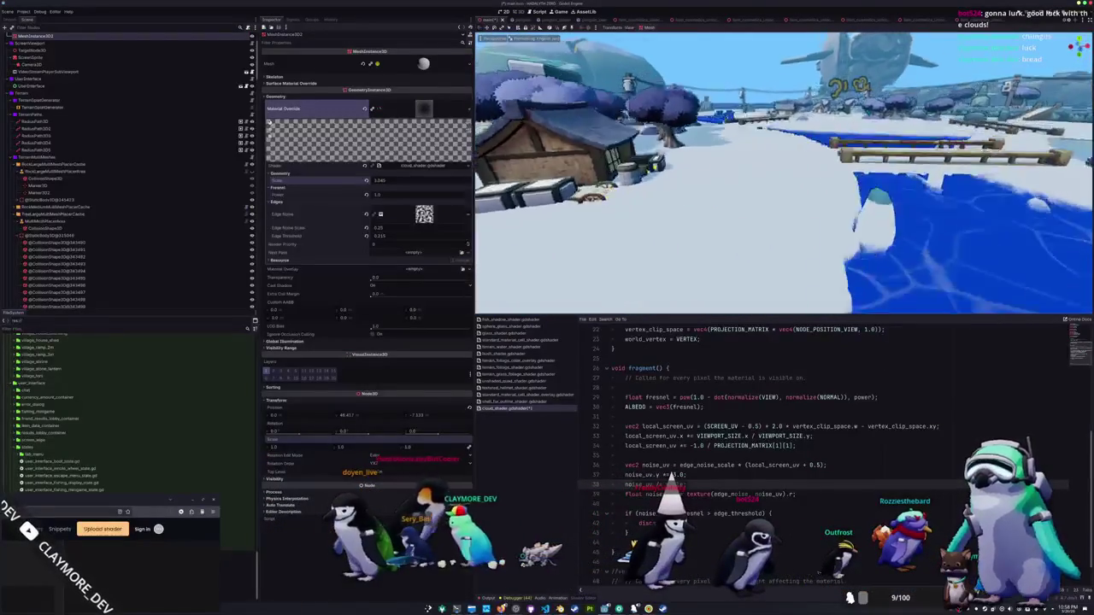
Select the water plane, the navigation region, then the right and left cloud spheres.
click(712, 201)
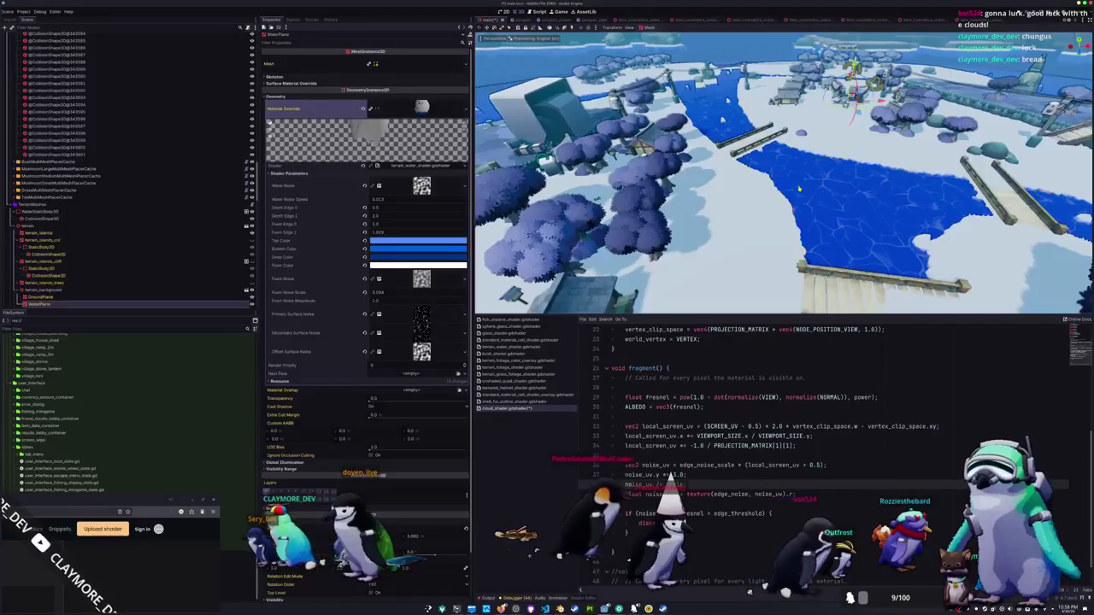
scroll(468, 479, down, 3)
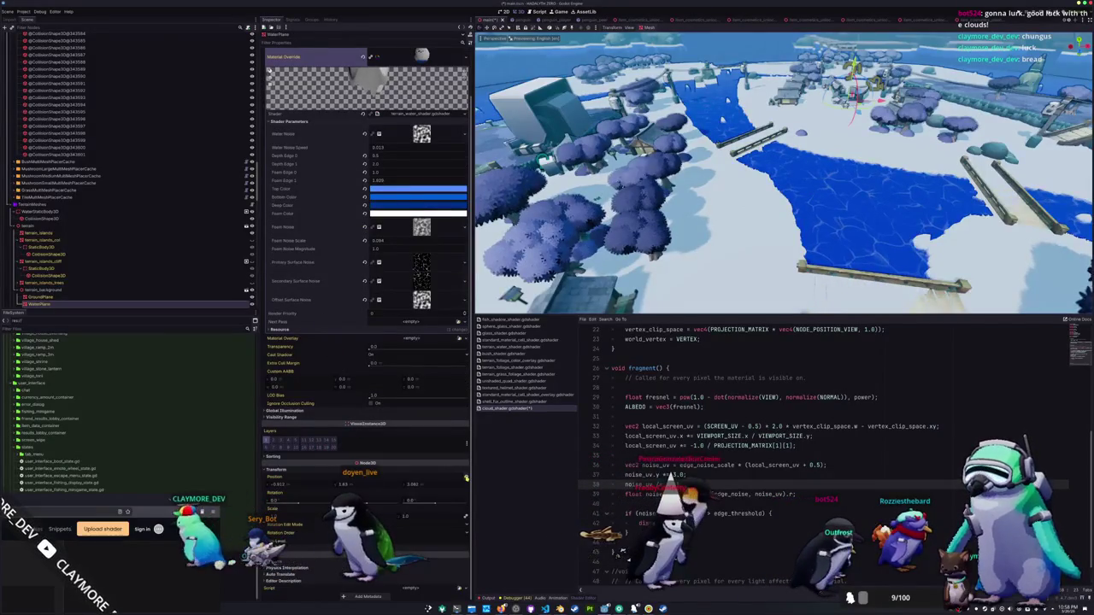
scroll(368, 256, up, 3)
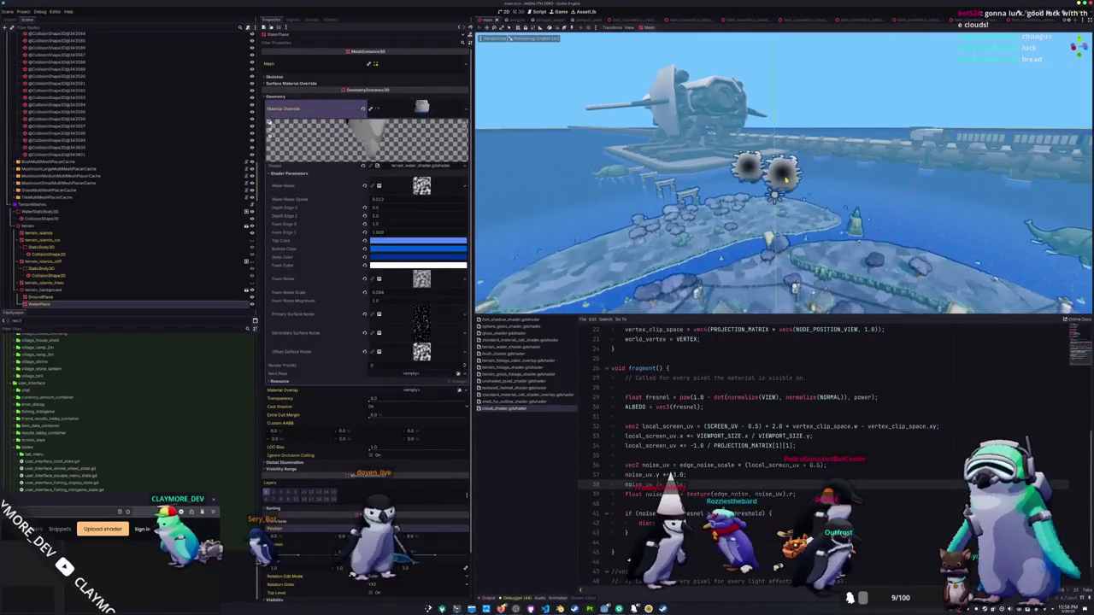
click(42, 303)
click(800, 166)
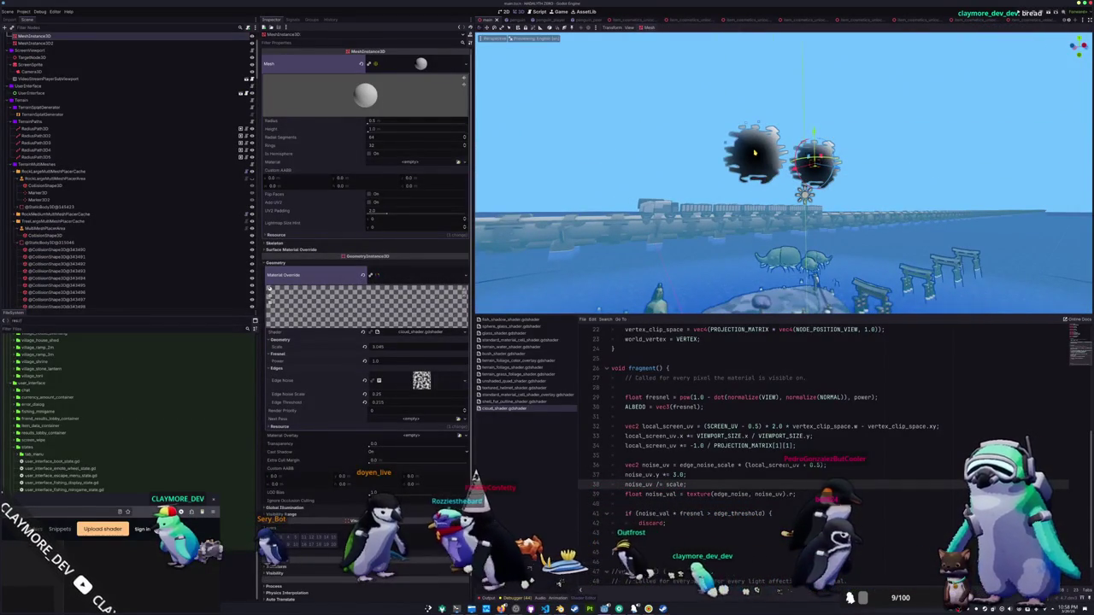
click(751, 157)
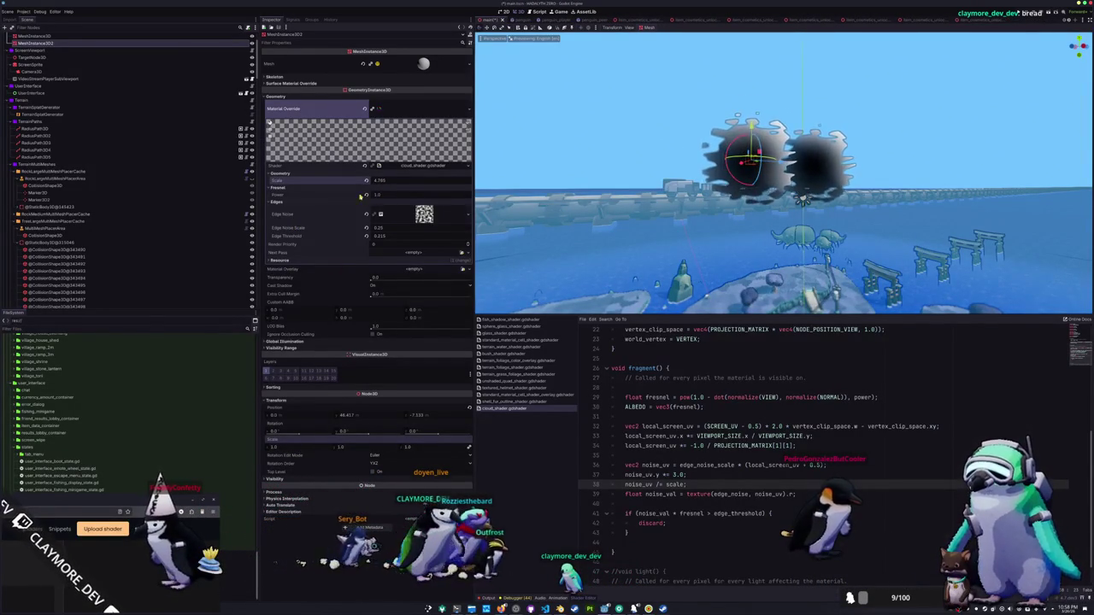
Drag the selected cloud sphere above the islands and check it from a lower angle.
drag(626, 214, 633, 294)
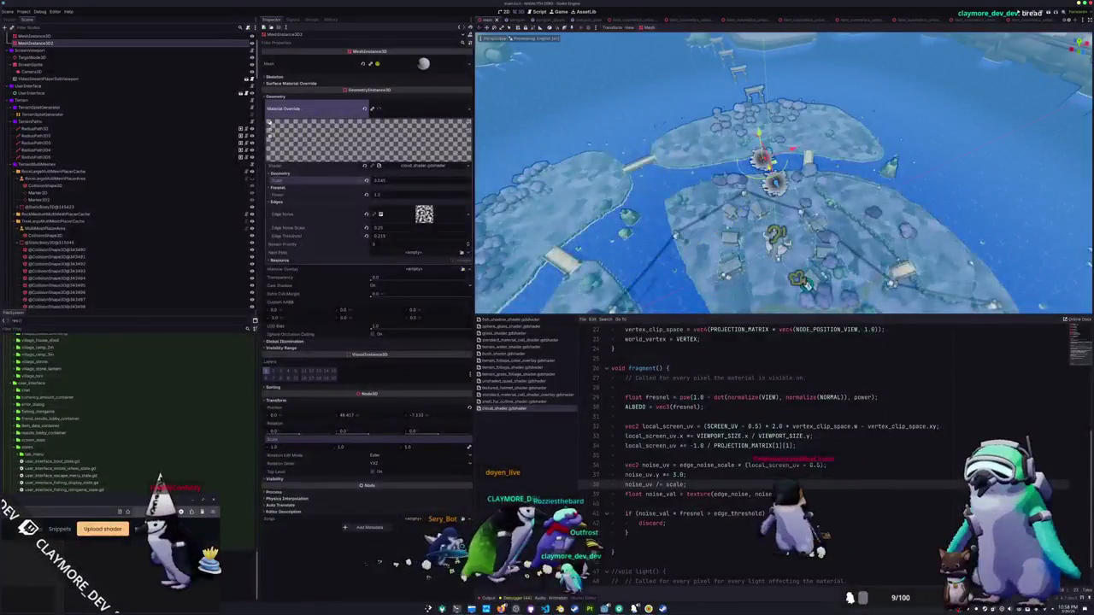
mouse_move(764, 158)
mouse_down()
mouse_move(513, 241)
mouse_move(831, 134)
mouse_up()
drag(784, 171, 737, 220)
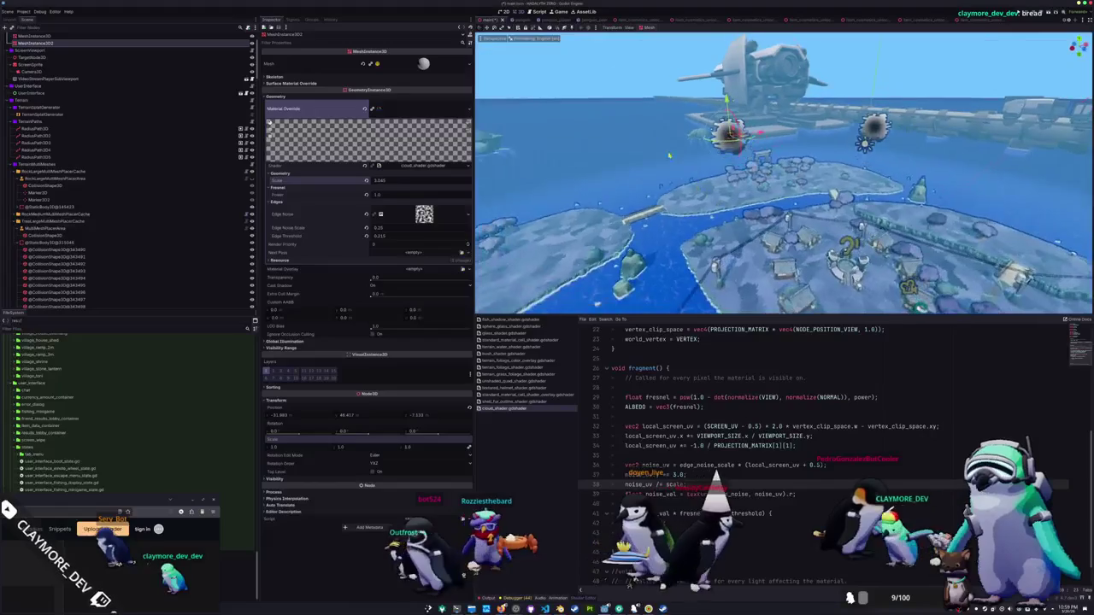
Set the sphere mesh to 8 radial segments and 4 rings.
click(419, 62)
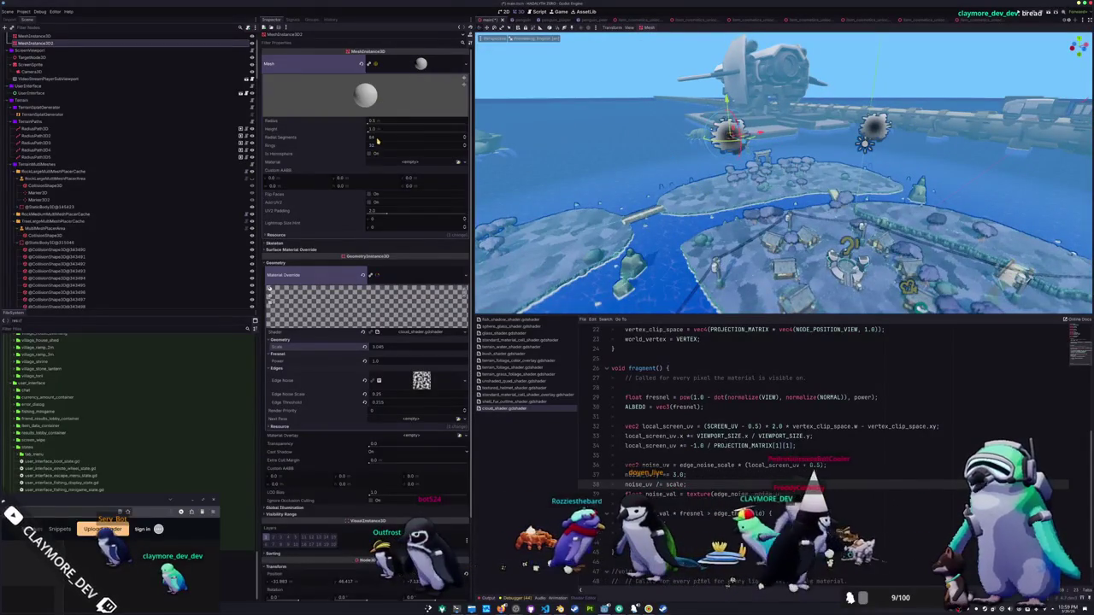
text(8)
key(Return)
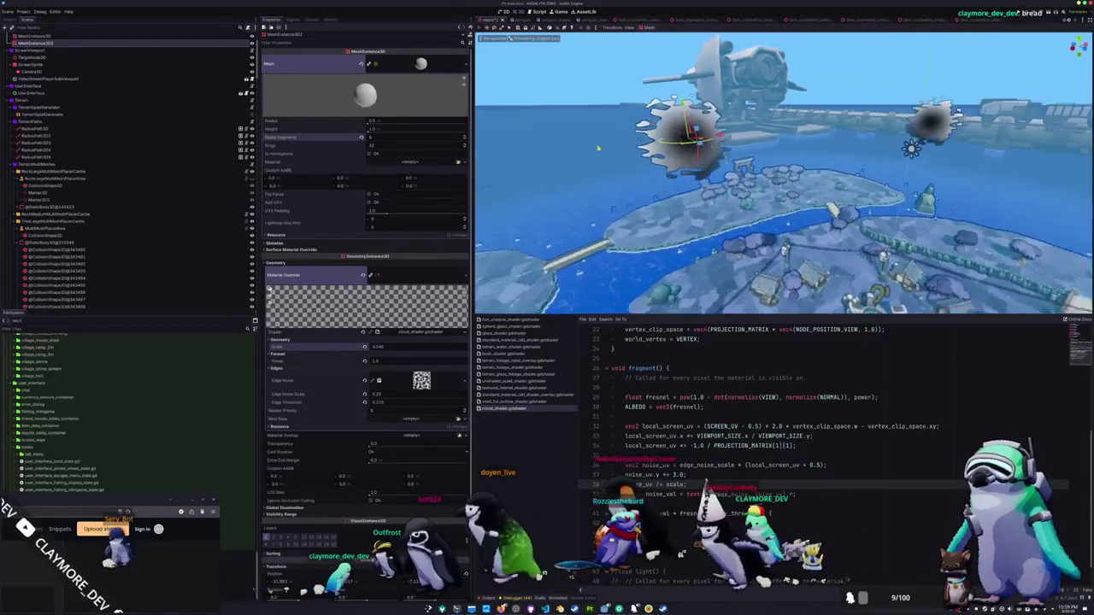
click(376, 147)
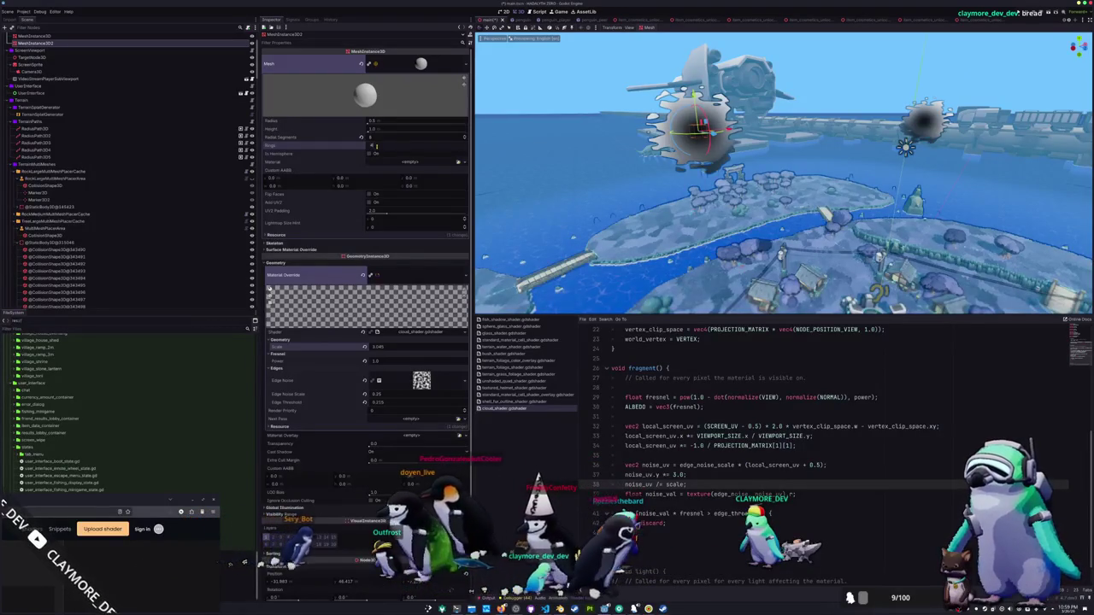
text(4)
key(Return)
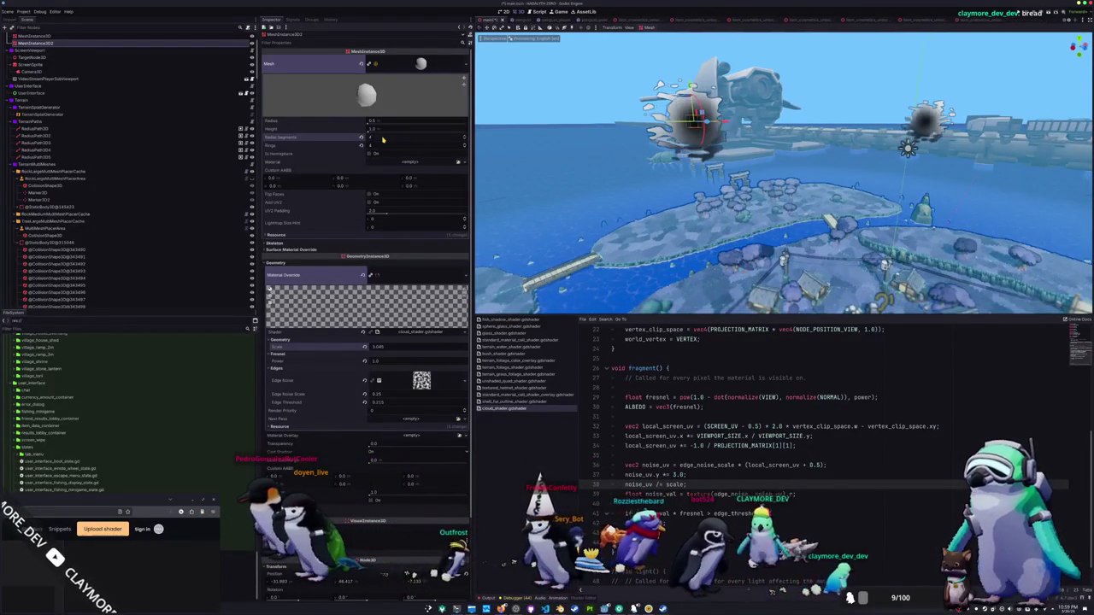
Inspect the low-poly sphere and preview a larger sphere radius.
drag(599, 155, 609, 164)
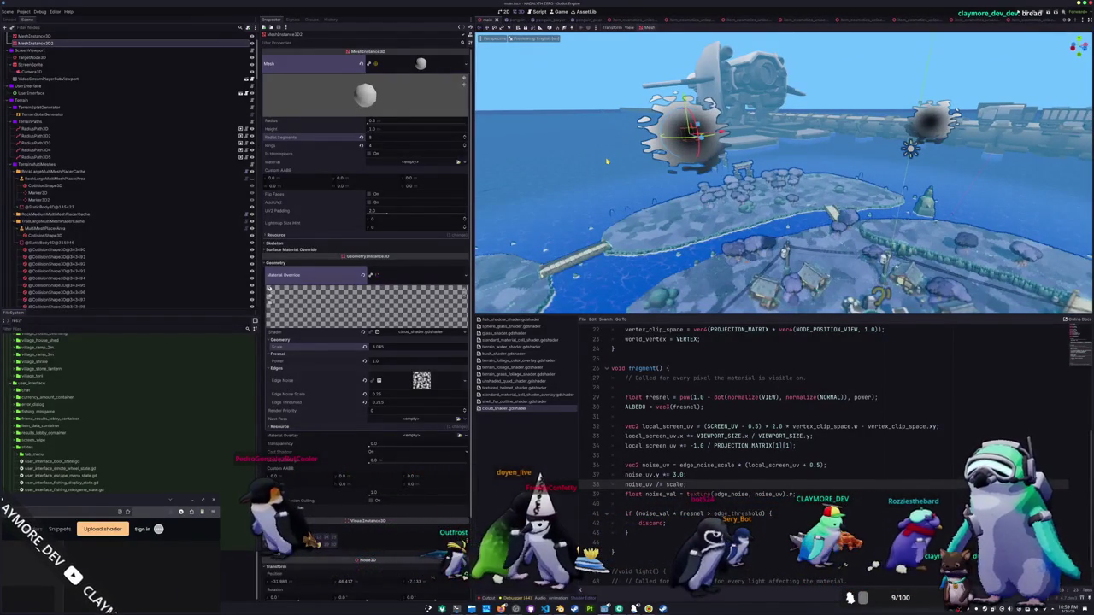
click(466, 63)
click(345, 124)
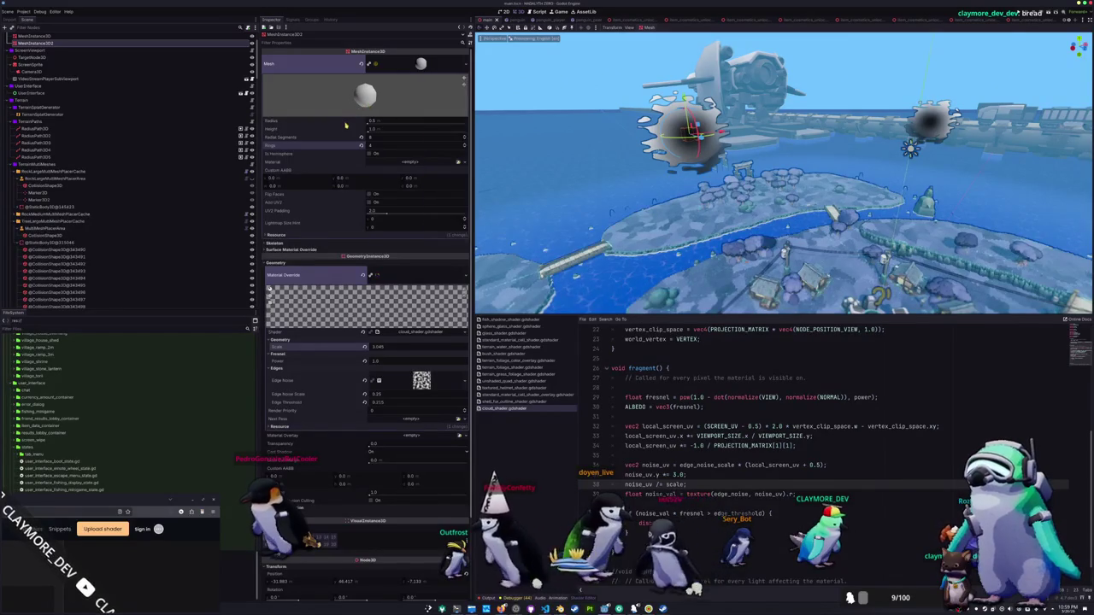
mouse_move(369, 123)
mouse_down()
mouse_move(394, 126)
mouse_move(365, 123)
mouse_move(378, 121)
mouse_up()
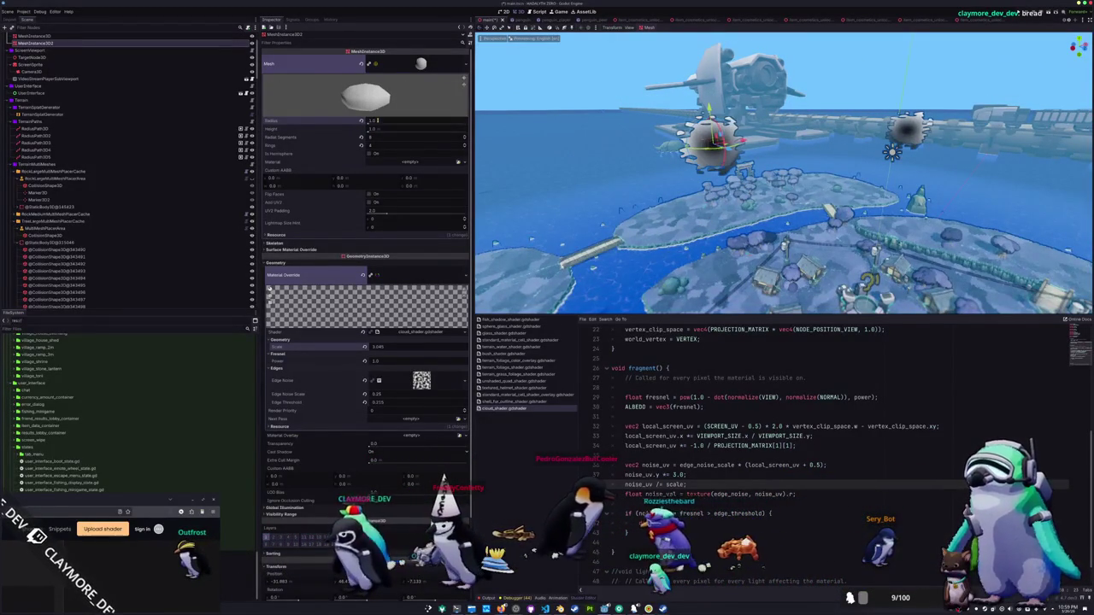
Look down on the islands and move to the shader's uniform declarations.
mouse_move(784, 171)
mouse_down()
mouse_move(784, 299)
mouse_move(783, 231)
mouse_move(784, 248)
mouse_up()
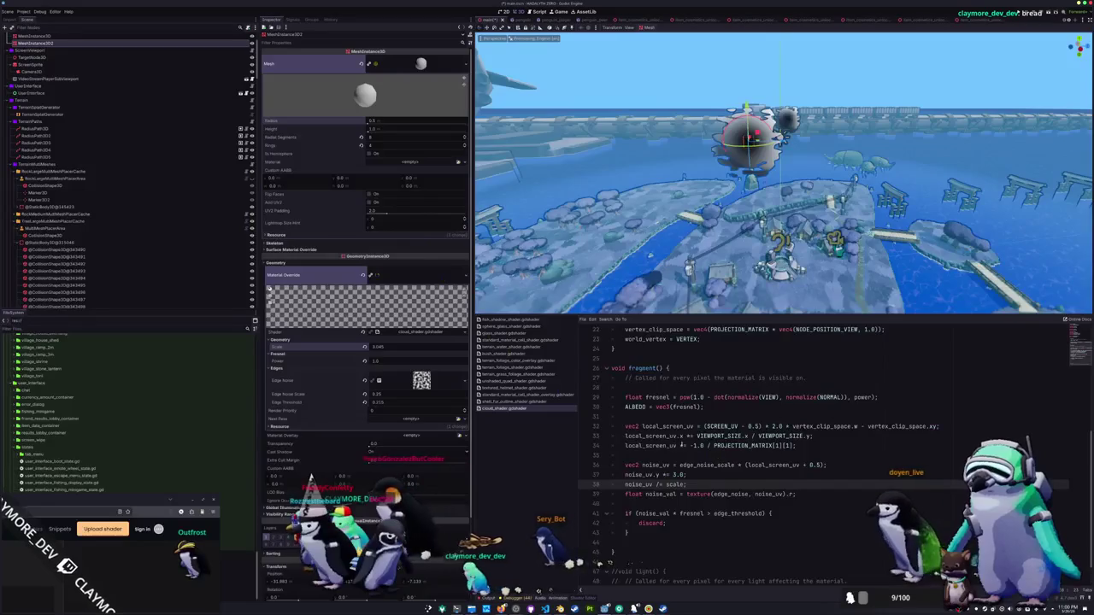
scroll(658, 396, up, 5)
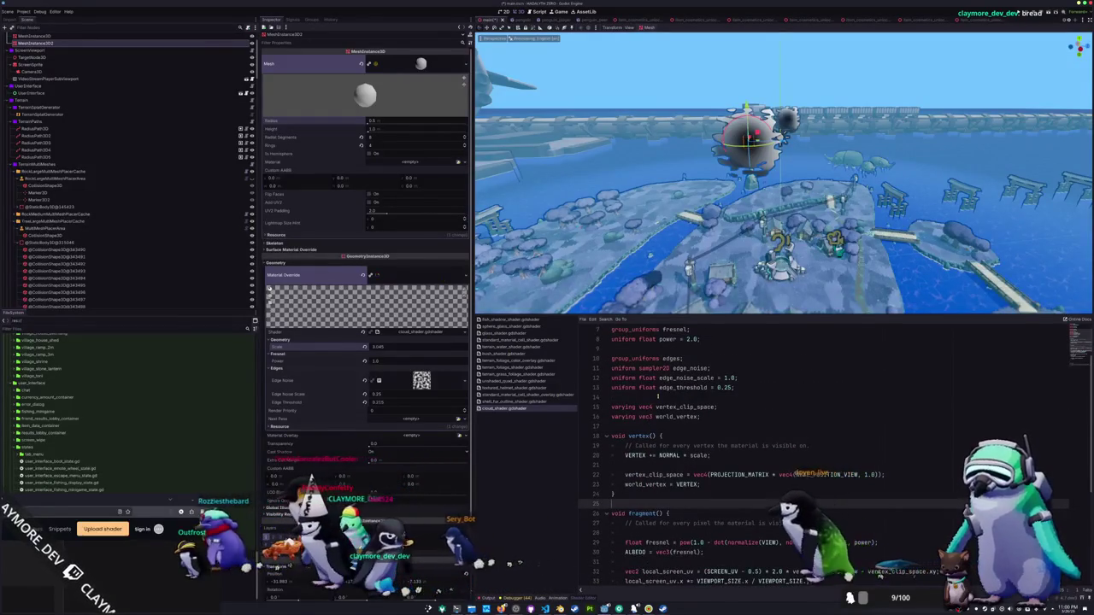
click(658, 397)
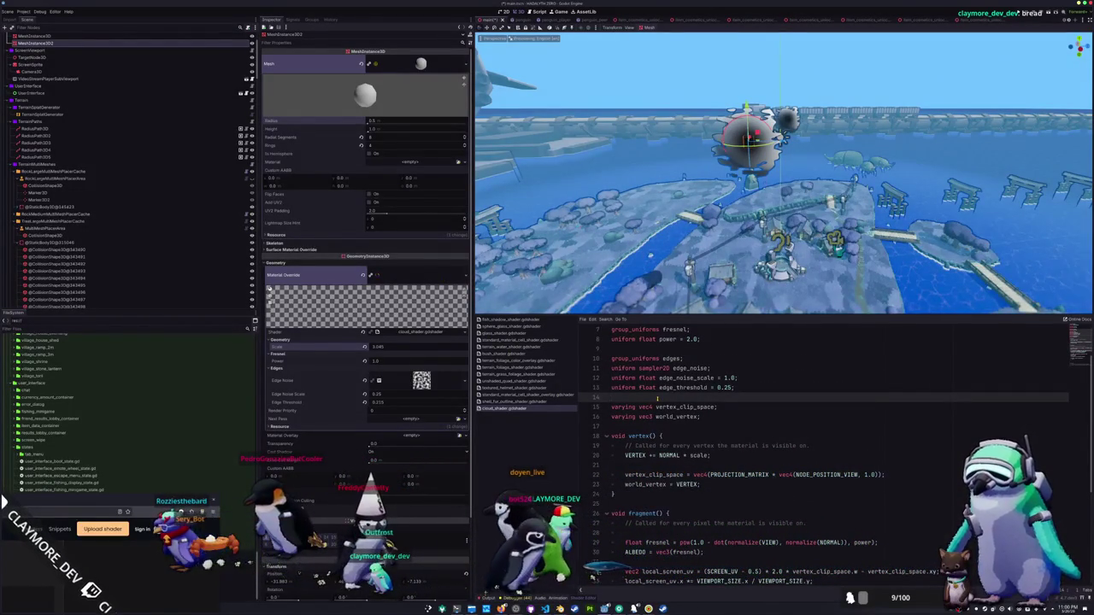
scroll(658, 396, up, 2)
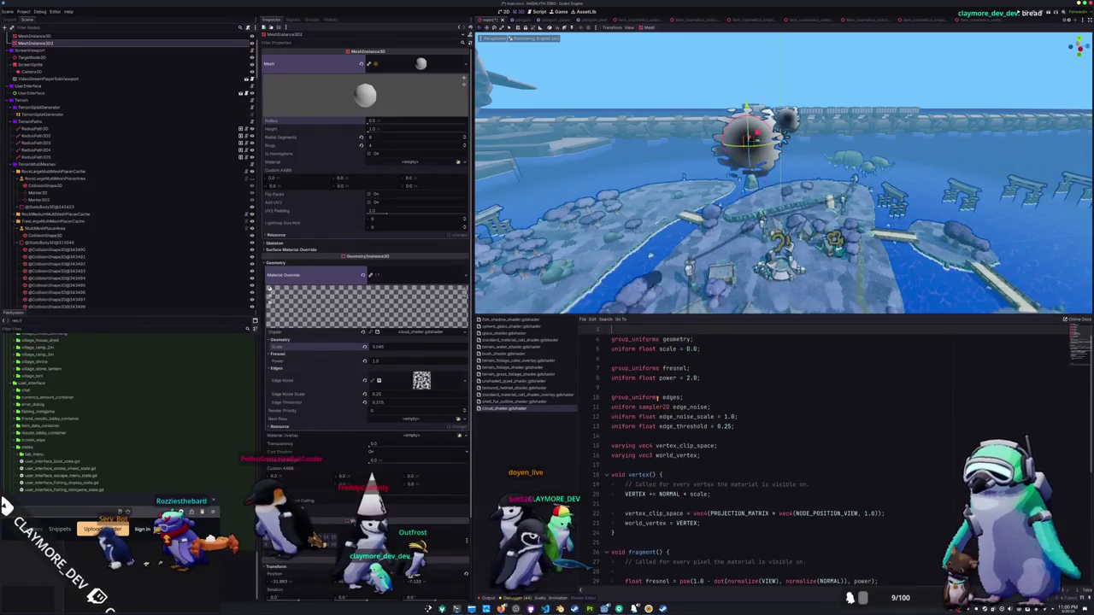
Declare 'uniform vec3 scale_axis = vec3(1.0, 1.0, 1.0);' below the scale uniform.
key(Down)
key(Down)
key(Down)
key(Return)
key(Up)
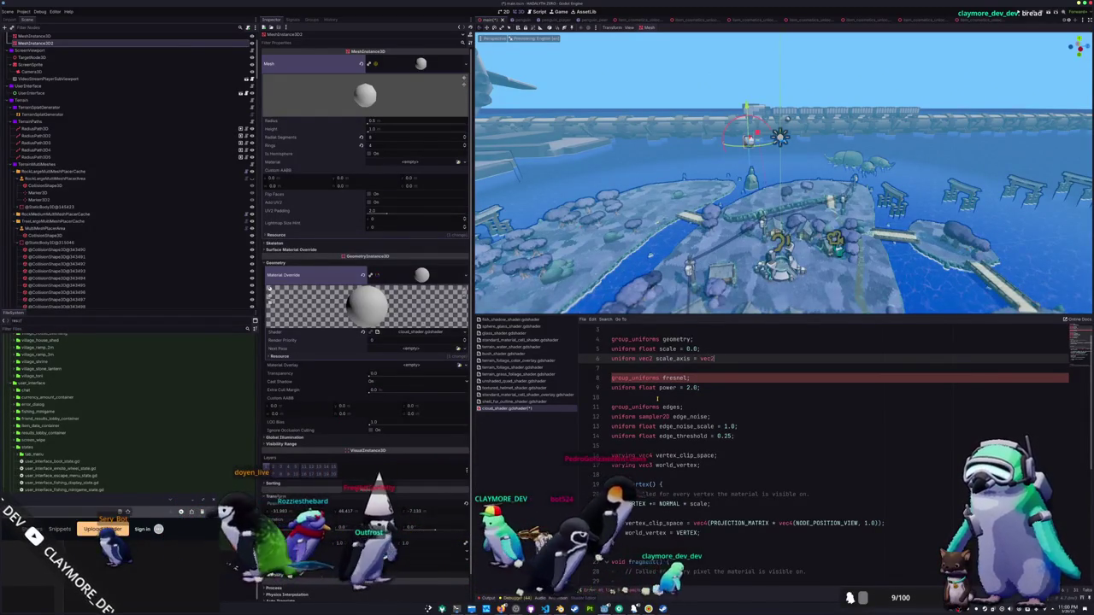
text((1.0, 1.0);)
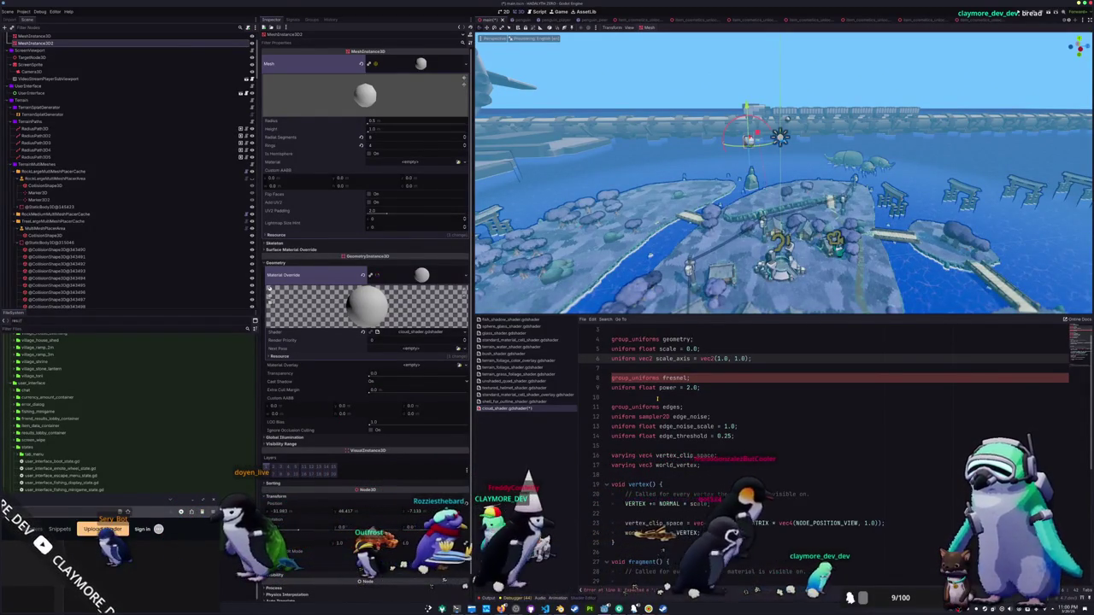
scroll(654, 391, down, 2)
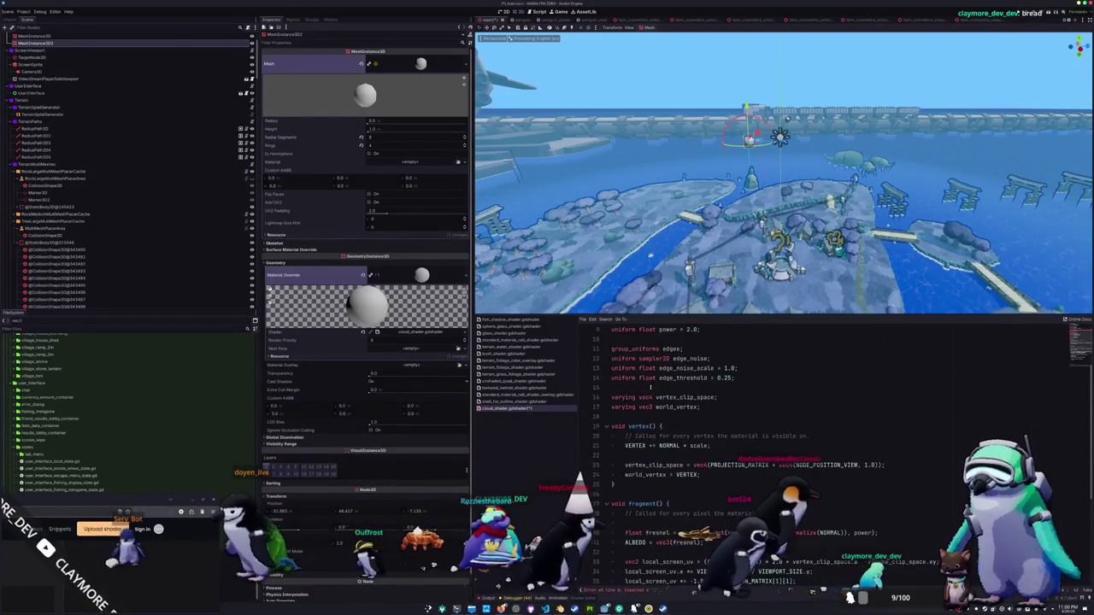
scroll(652, 387, down, 1)
click(709, 416)
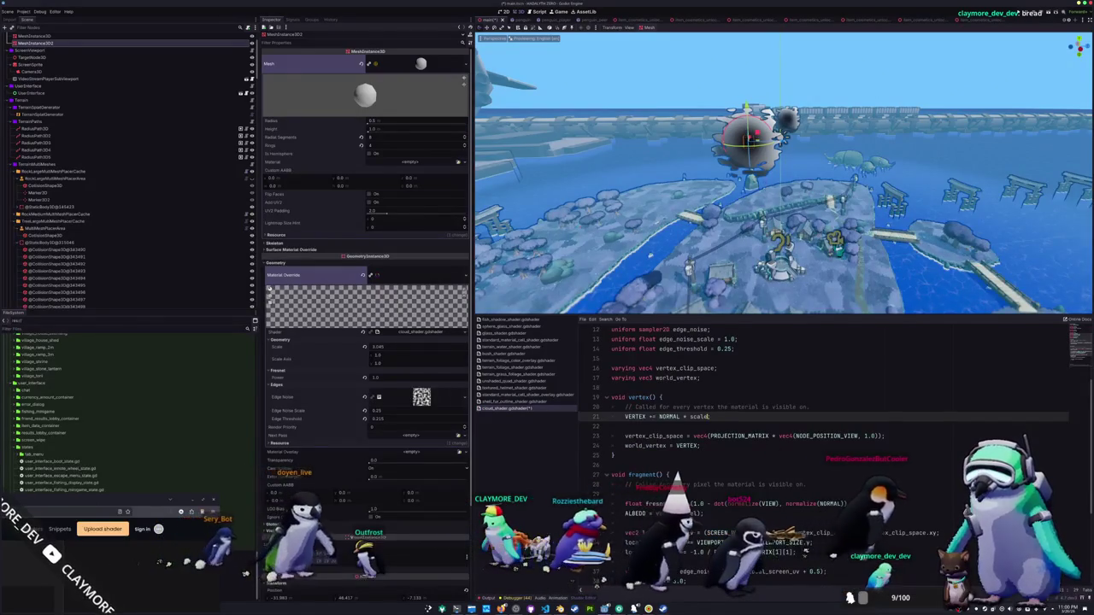
text(;)
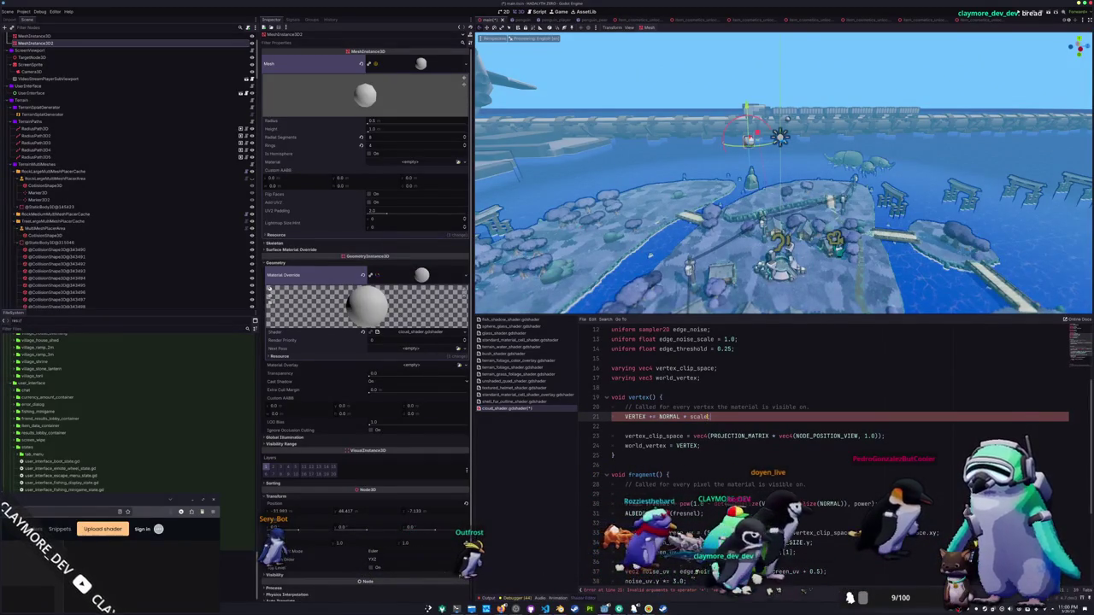
scroll(712, 416, up, 4)
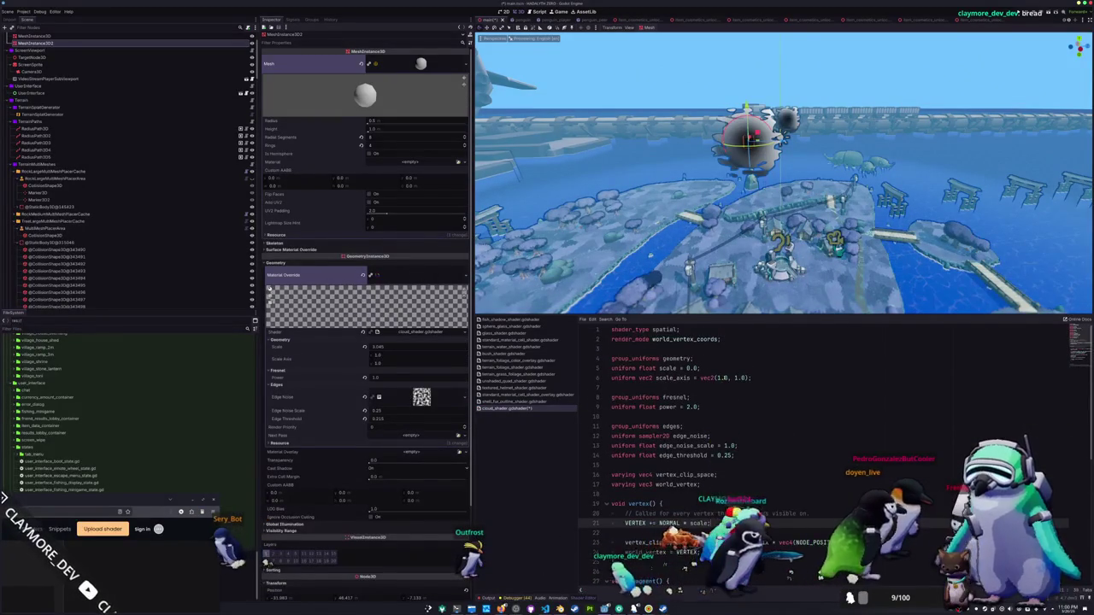
click(742, 378)
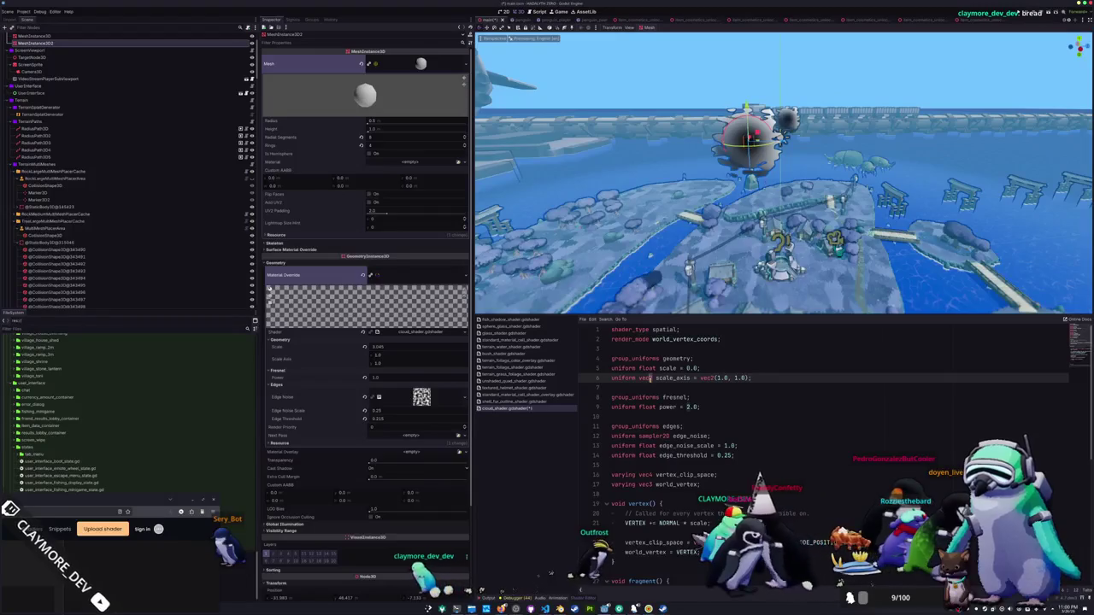
double_click(712, 378)
text(vec3(1)
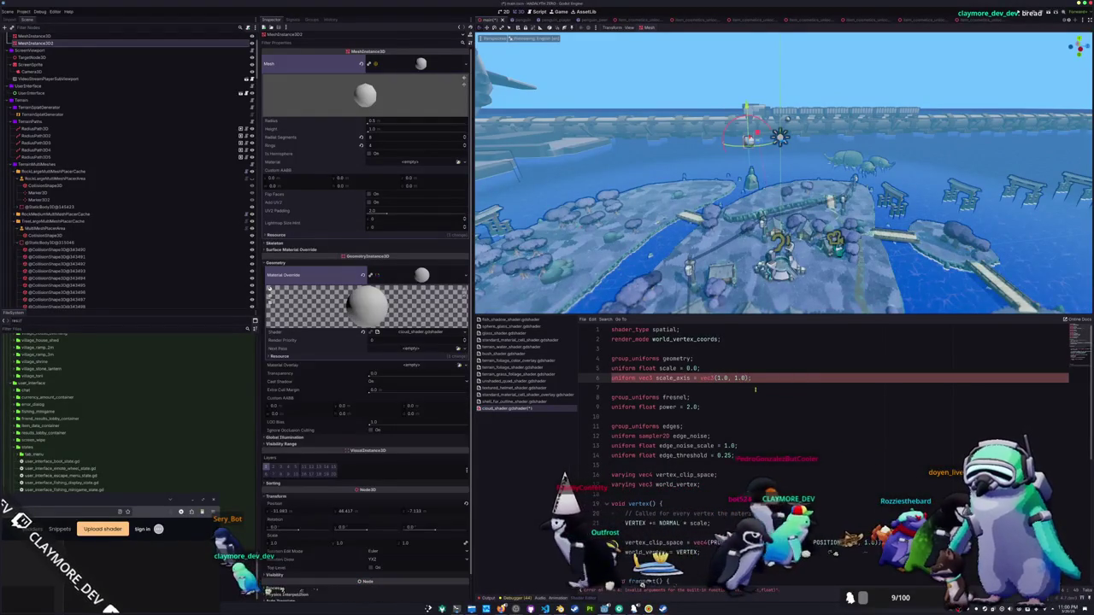
text(.0)
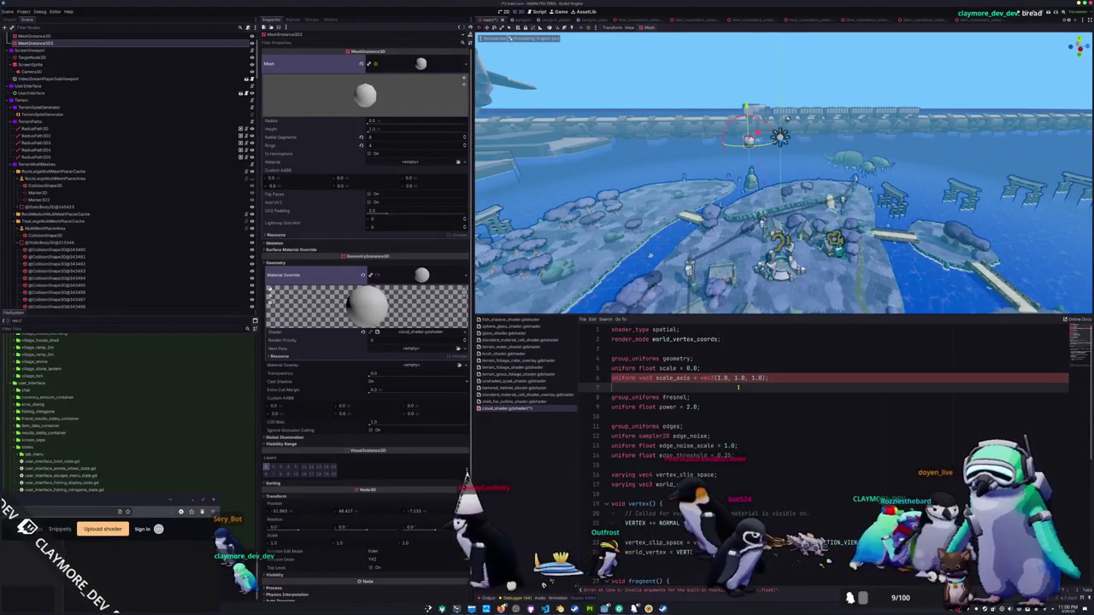
Change line 21 to 'VERTEX += NORMAL * scale * scale_axis;' and nudge the Scale parameter.
scroll(744, 392, down, 1)
scroll(735, 392, down, 3)
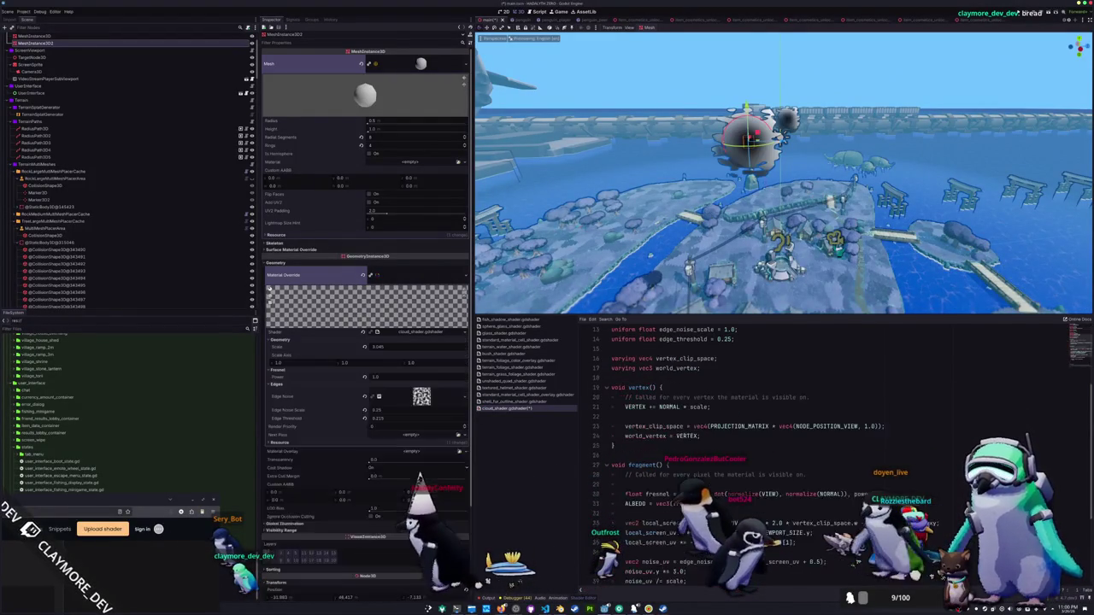
click(710, 406)
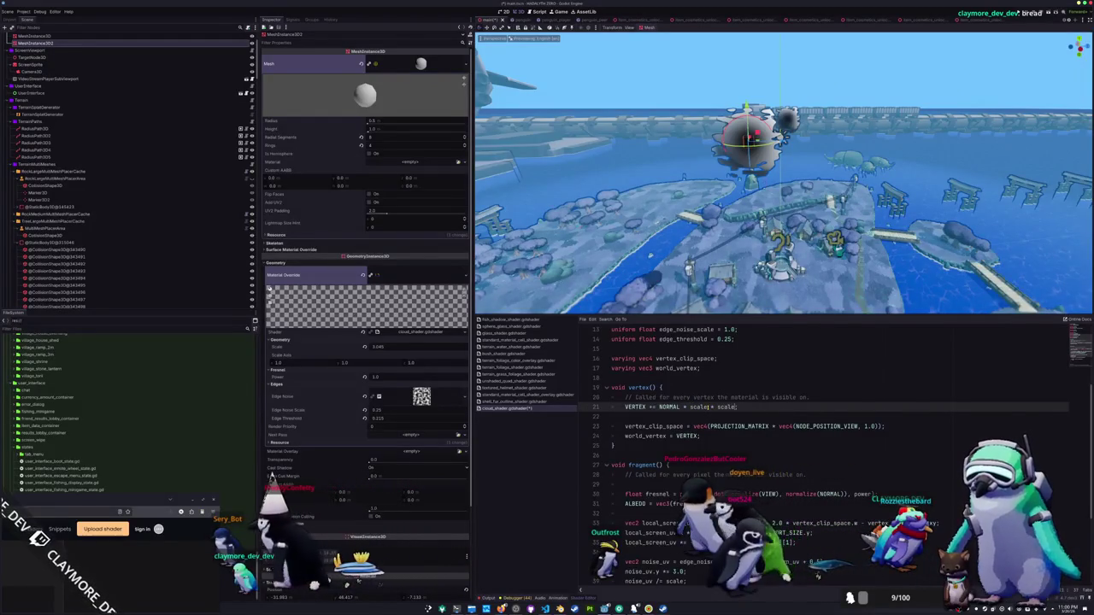
text(* scale;)
key(Down)
key(Return)
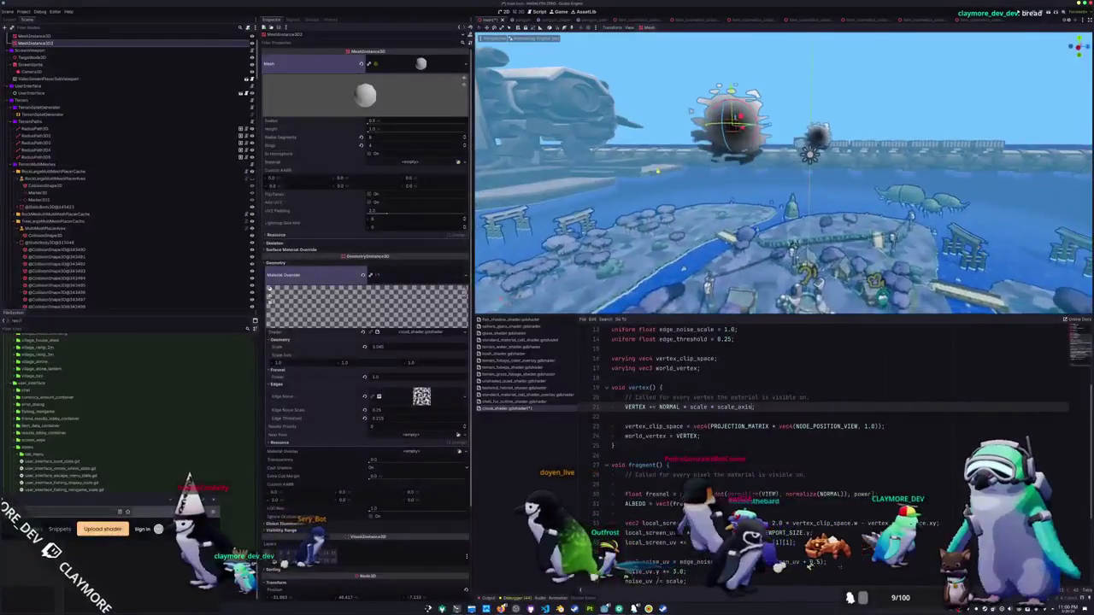
drag(377, 347, 386, 347)
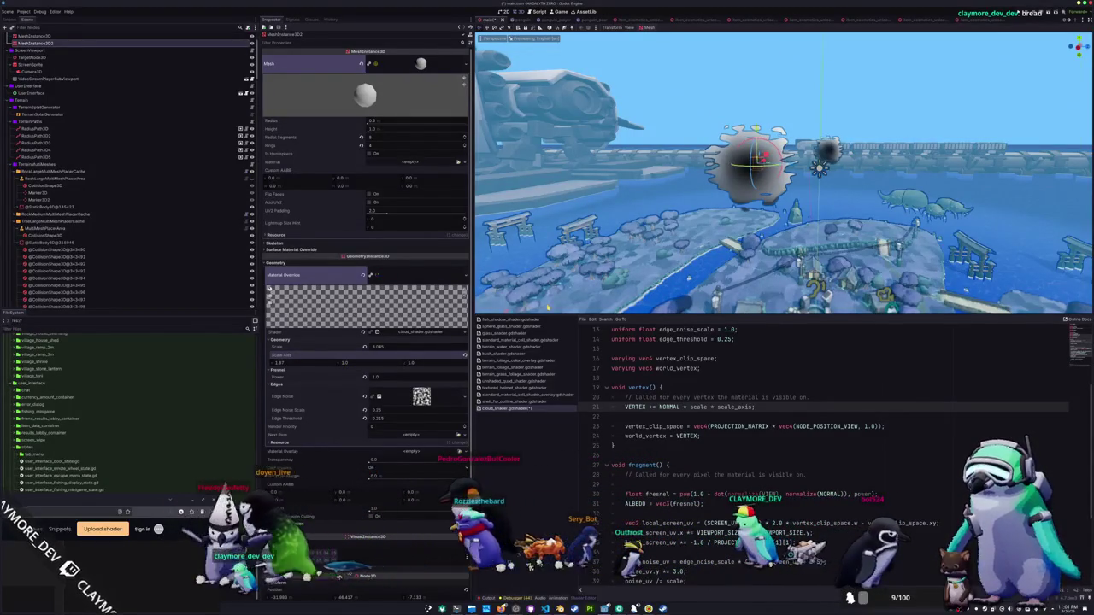
Set Scale Axis X to 1, try stretching Y, then undo Y back to 1.0.
click(302, 368)
text(1)
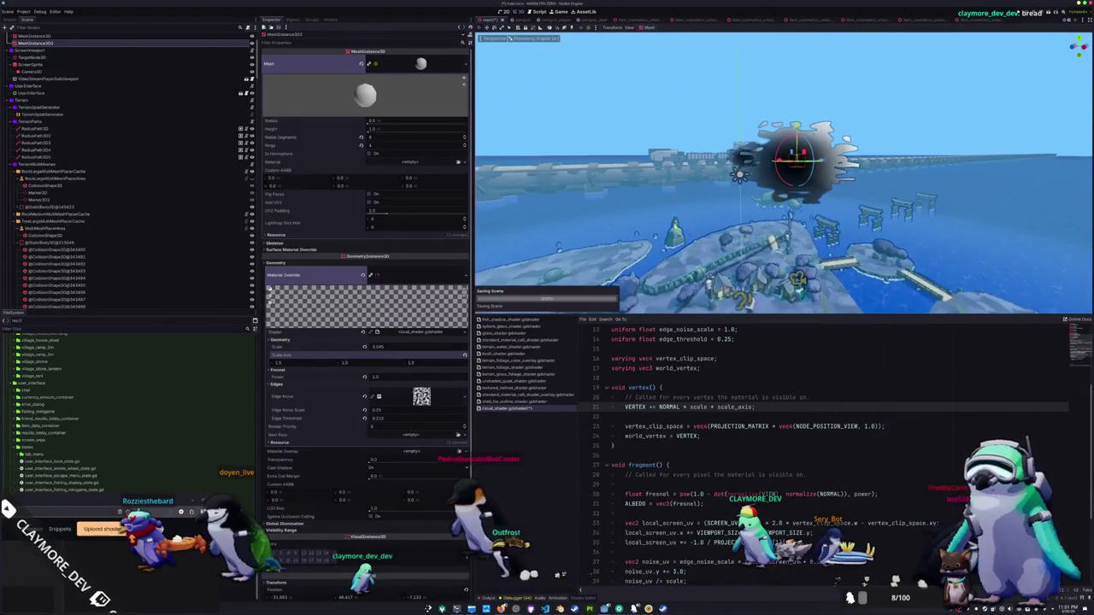
drag(350, 366, 393, 366)
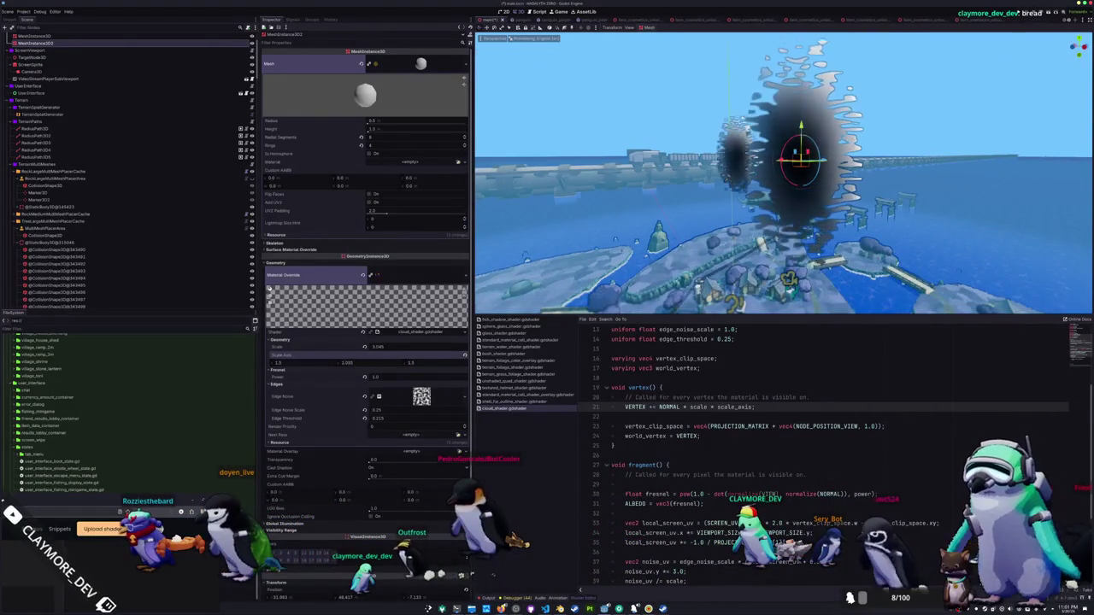
key(ctrl+z)
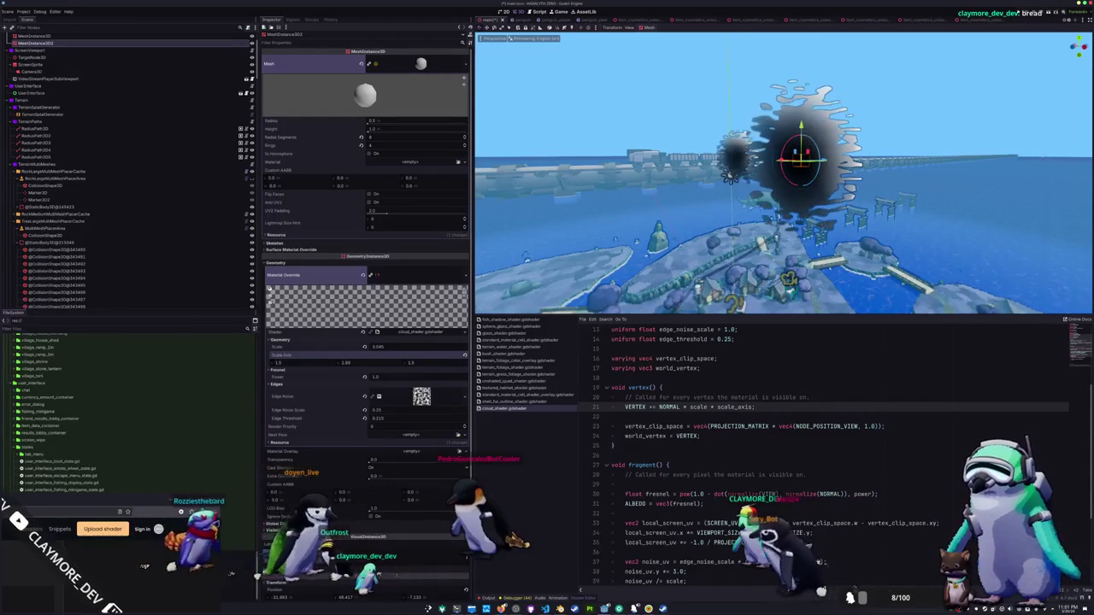
scroll(821, 410, down, 2)
scroll(649, 387, down, 4)
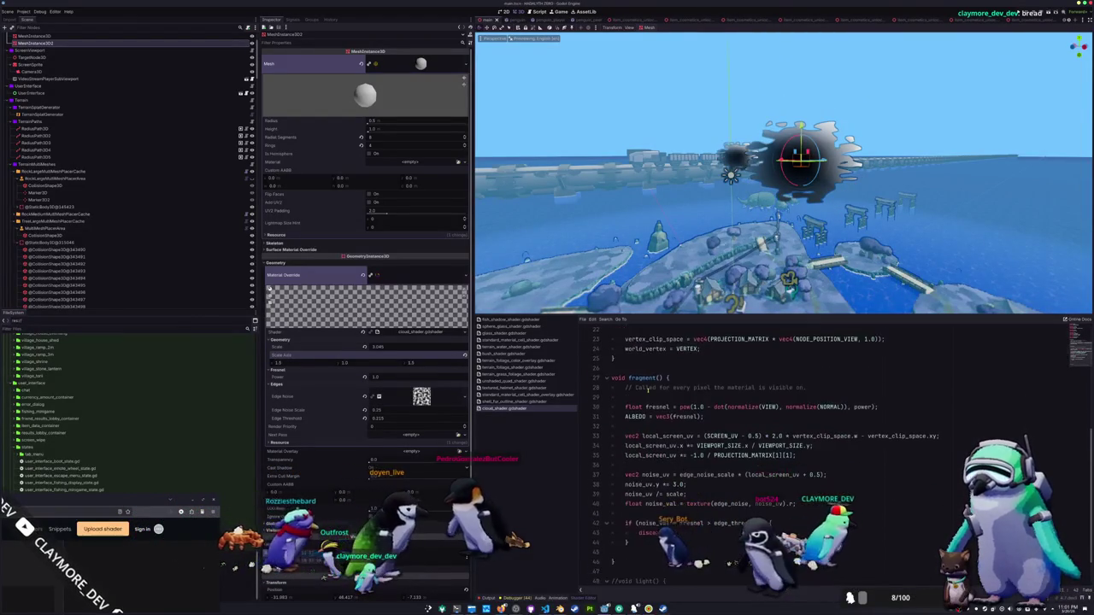
Delete the '// Called for every…' comments from vertex() and fragment().
scroll(637, 378, up, 5)
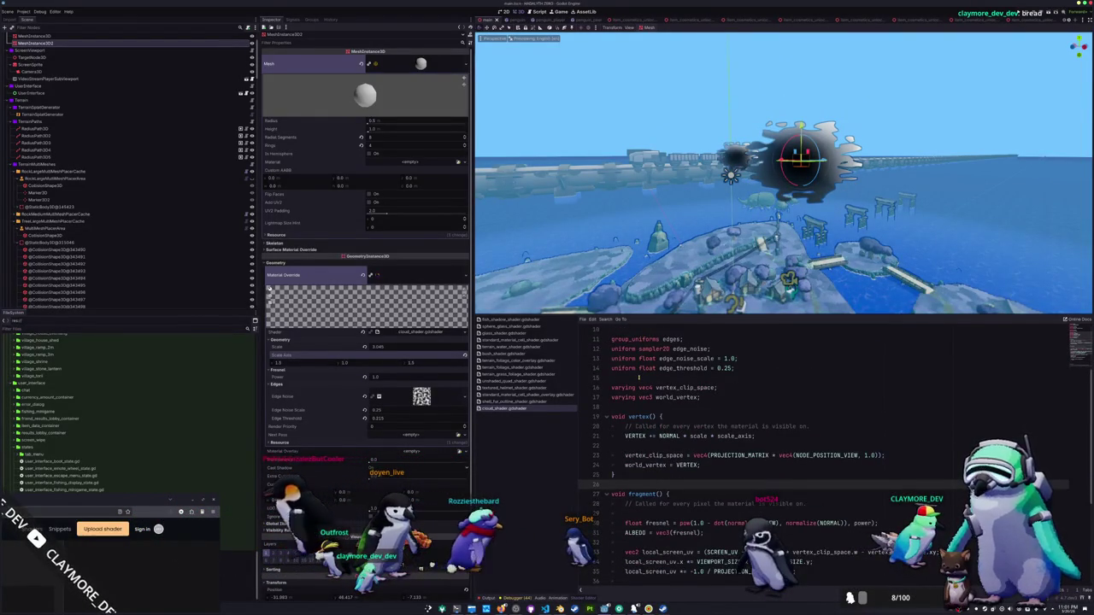
scroll(638, 377, down, 3)
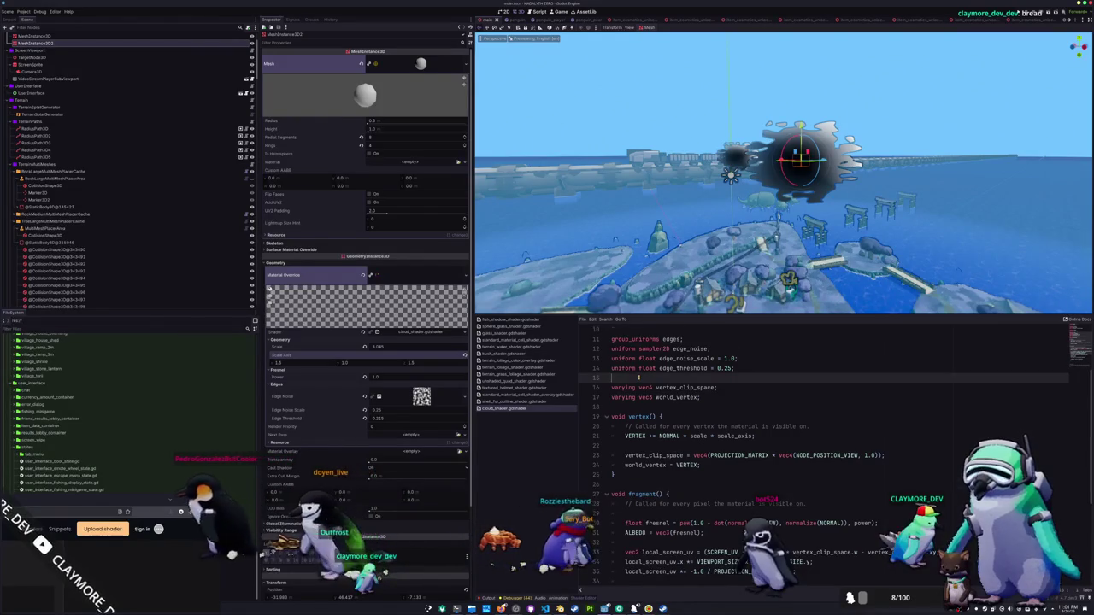
scroll(637, 378, down, 3)
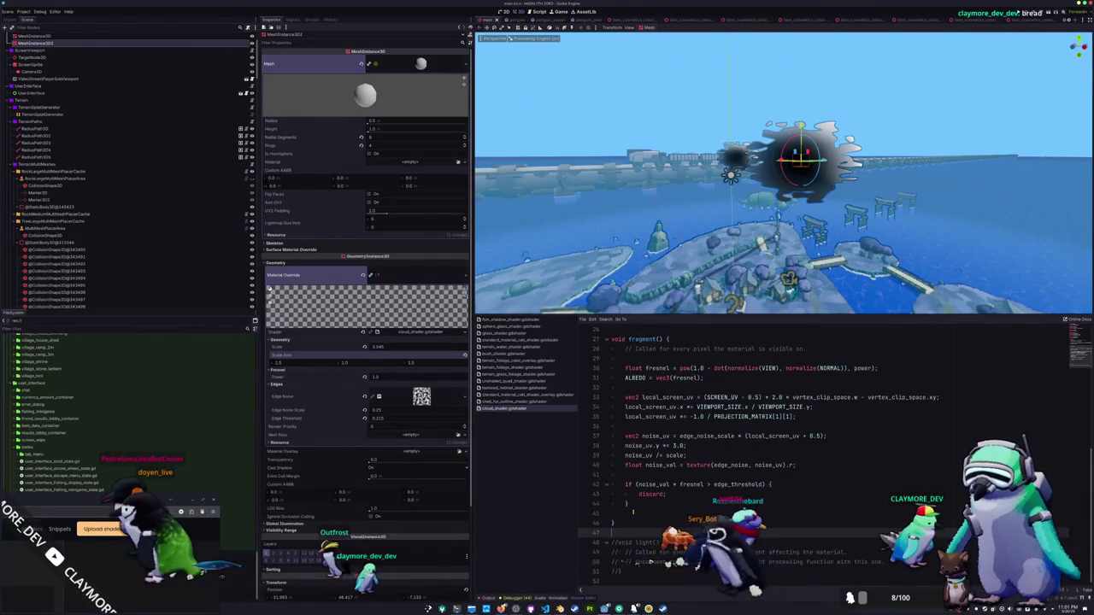
scroll(659, 511, up, 3)
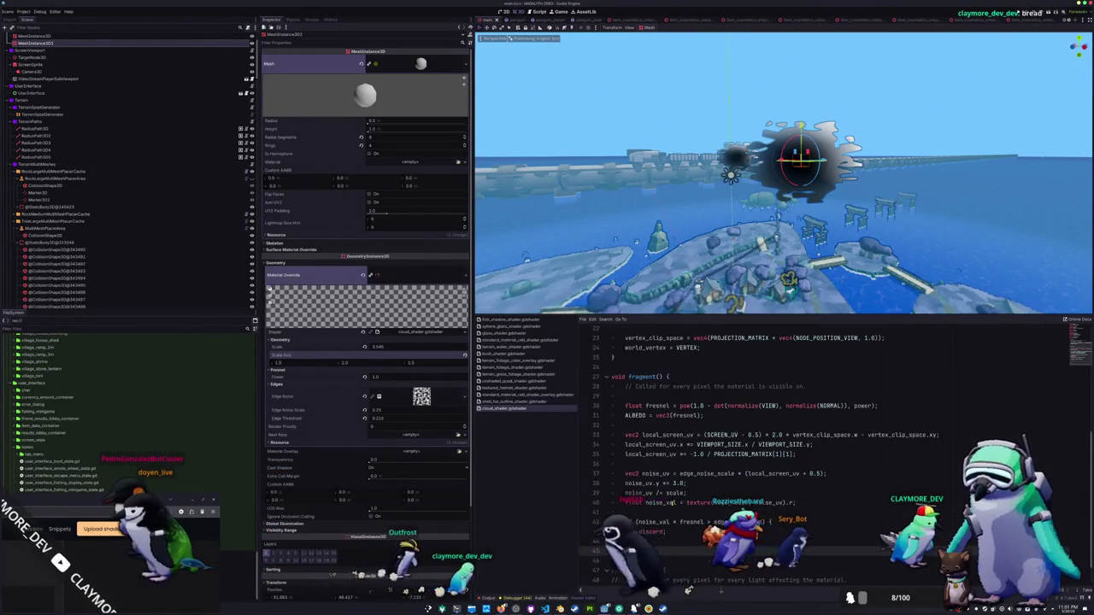
scroll(624, 526, up, 6)
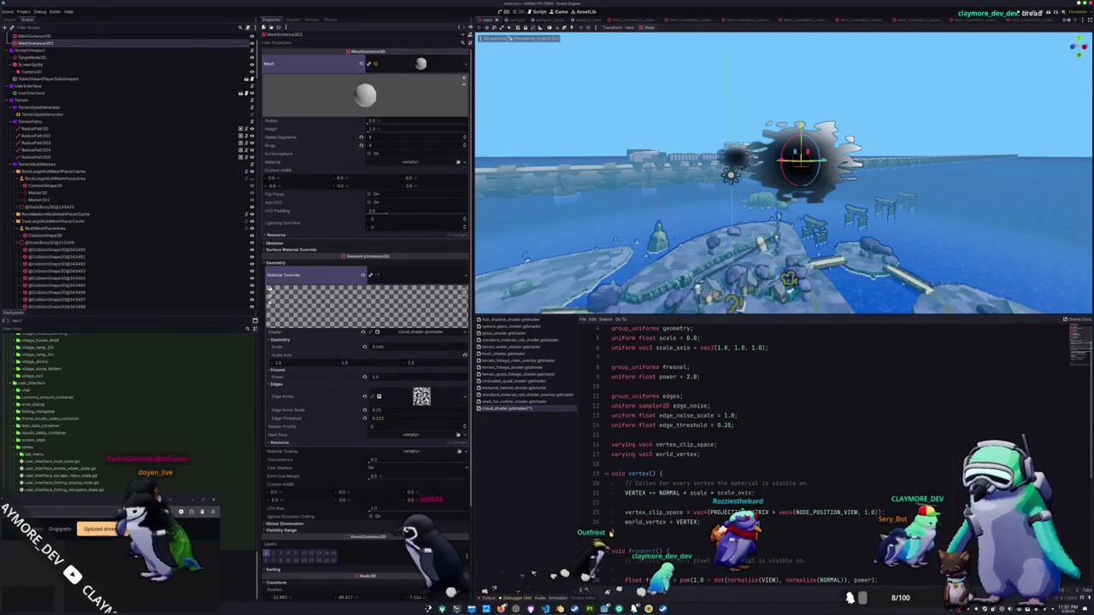
scroll(695, 473, down, 1)
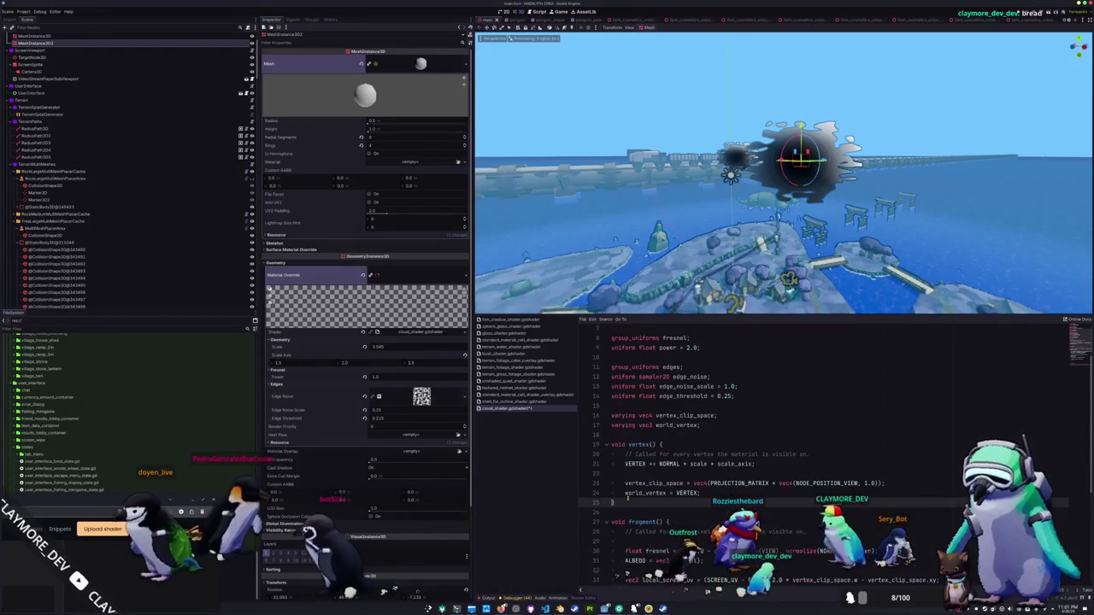
drag(814, 454, 615, 455)
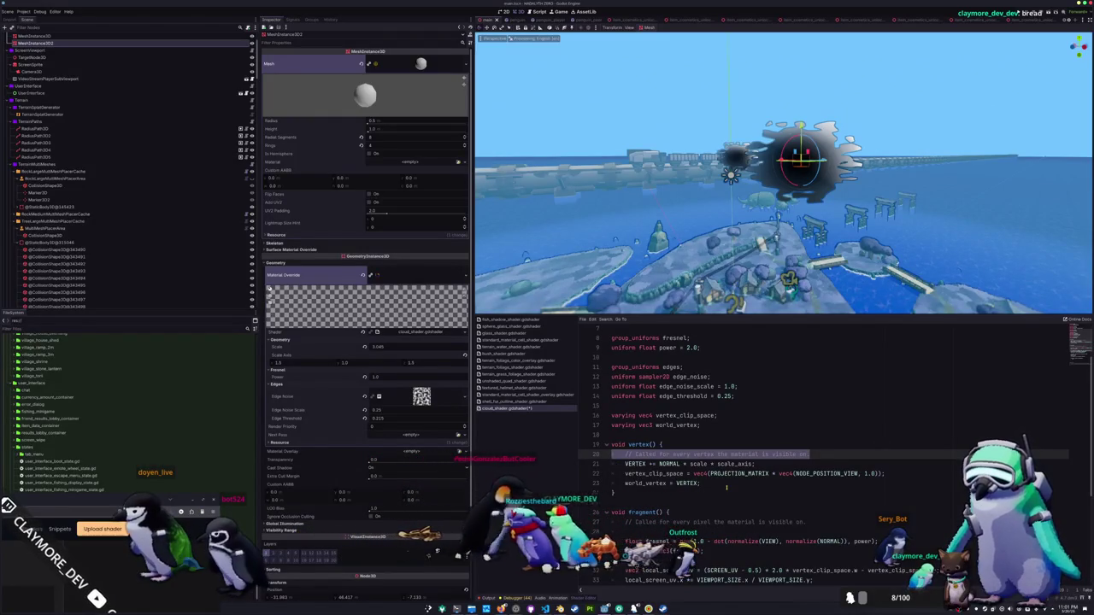
key(ctrl+shift+k)
scroll(726, 488, down, 1)
scroll(727, 488, down, 1)
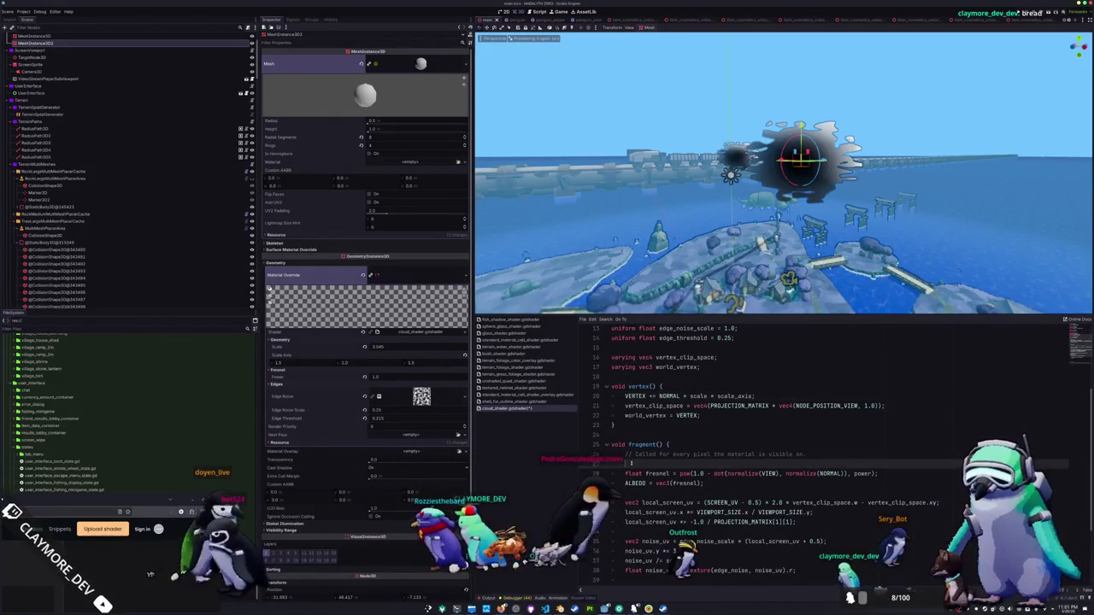
drag(807, 454, 614, 453)
key(ctrl+shift+k)
Open shell_fur_outline_shader.gdshader for reference.
scroll(626, 478, down, 2)
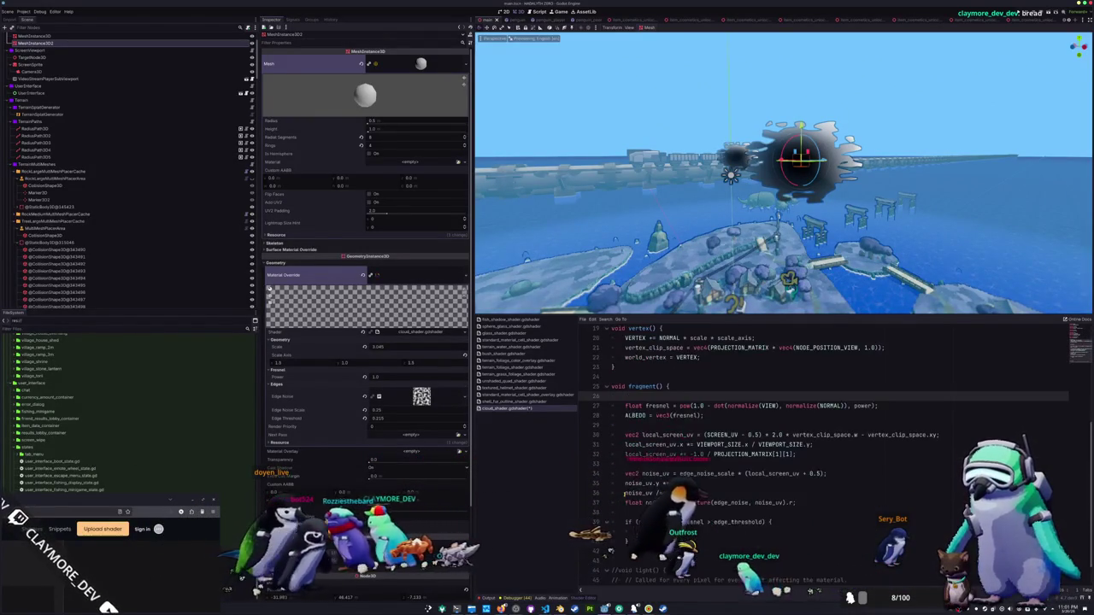
scroll(627, 505, down, 1)
click(631, 523)
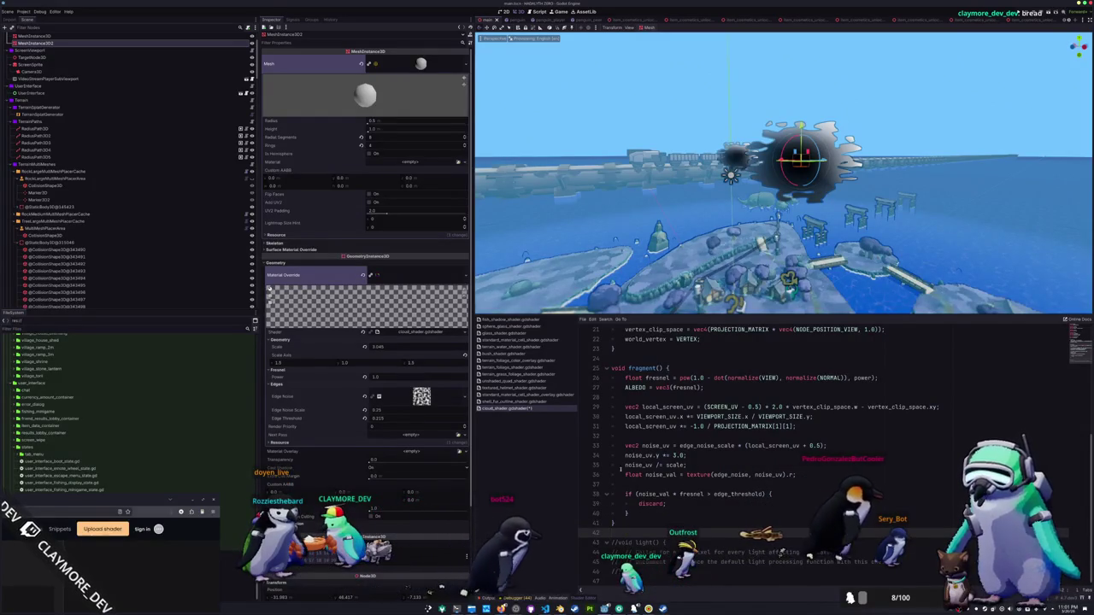
click(517, 402)
scroll(637, 455, down, 2)
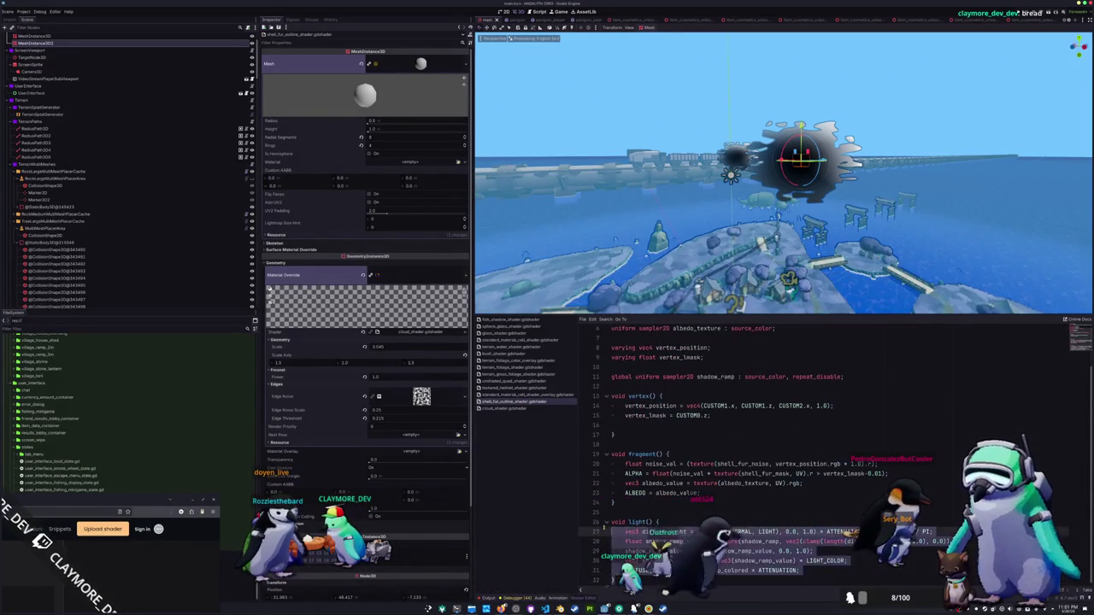
Back in cloud_shader.gdshader, uncomment the light() function with its diffuse lighting code.
click(519, 409)
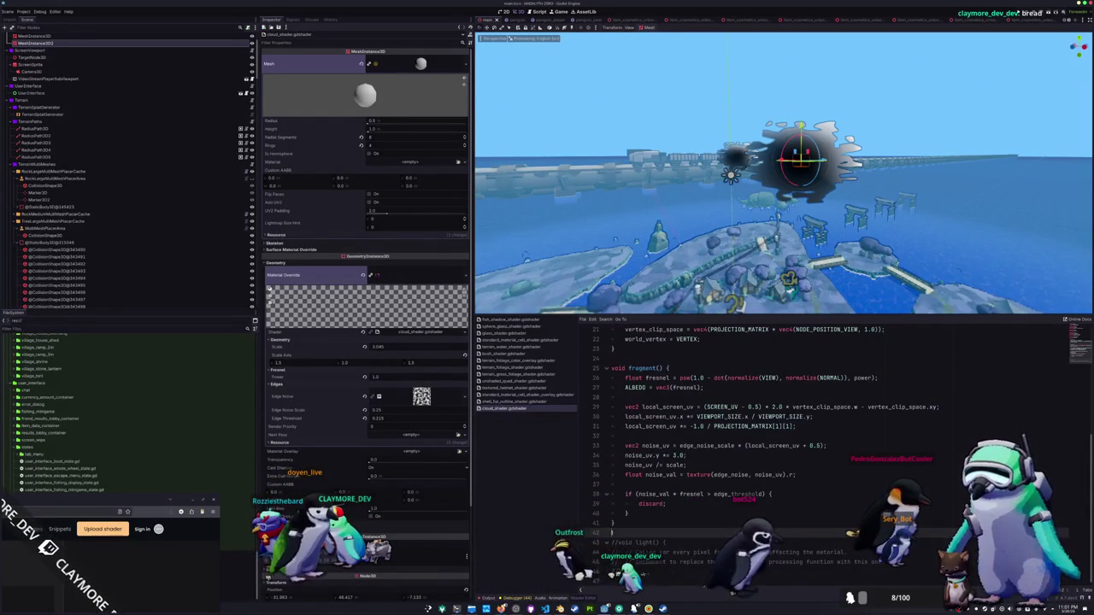
key(ctrl+k)
scroll(637, 514, down, 1)
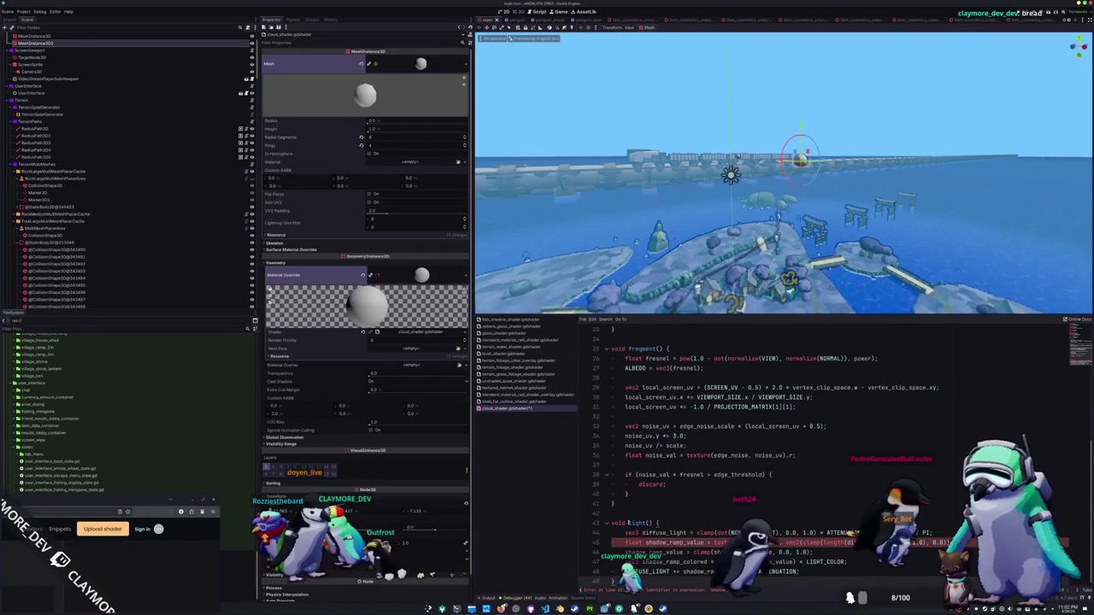
scroll(627, 390, up, 8)
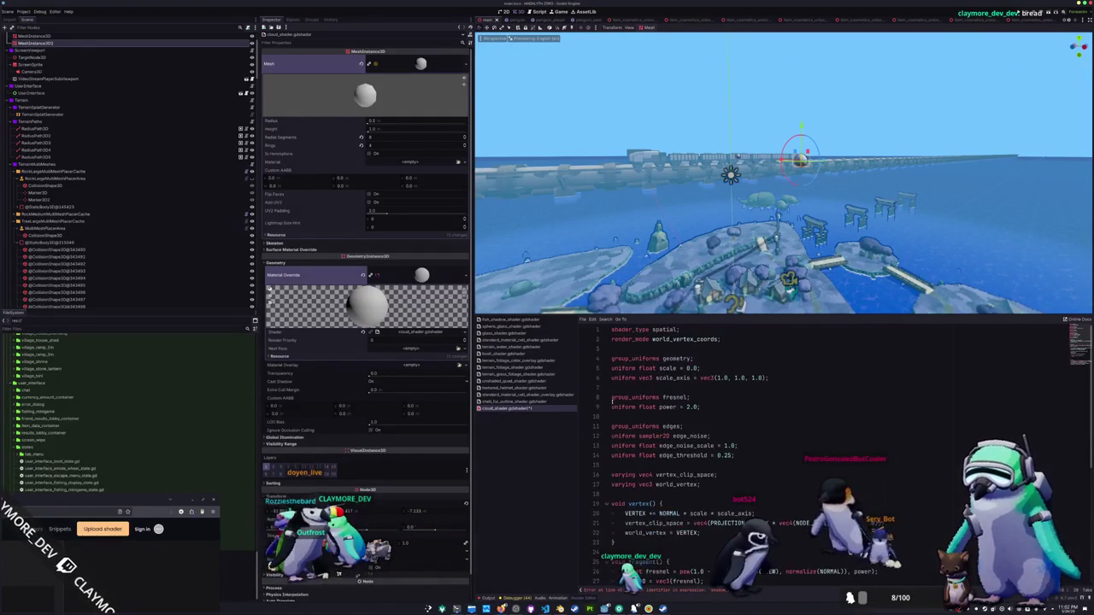
Add 'global uniform sampler2D shadow_ramp;' among the uniform declarations.
click(626, 390)
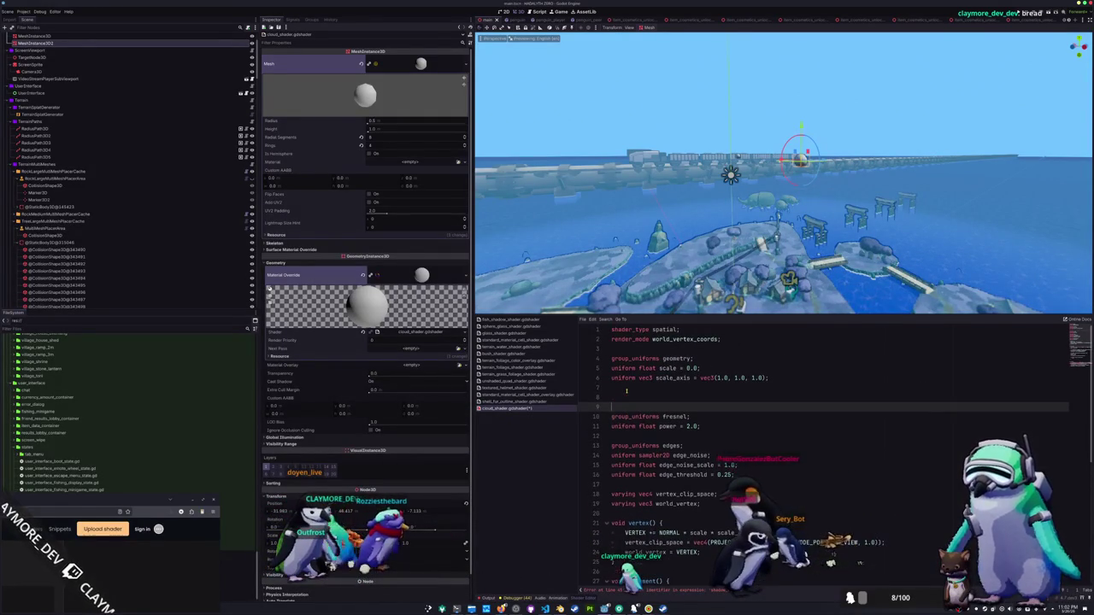
key(Up)
key(Up)
key(Up)
key(Up)
key(Return)
key(Return)
key(Up)
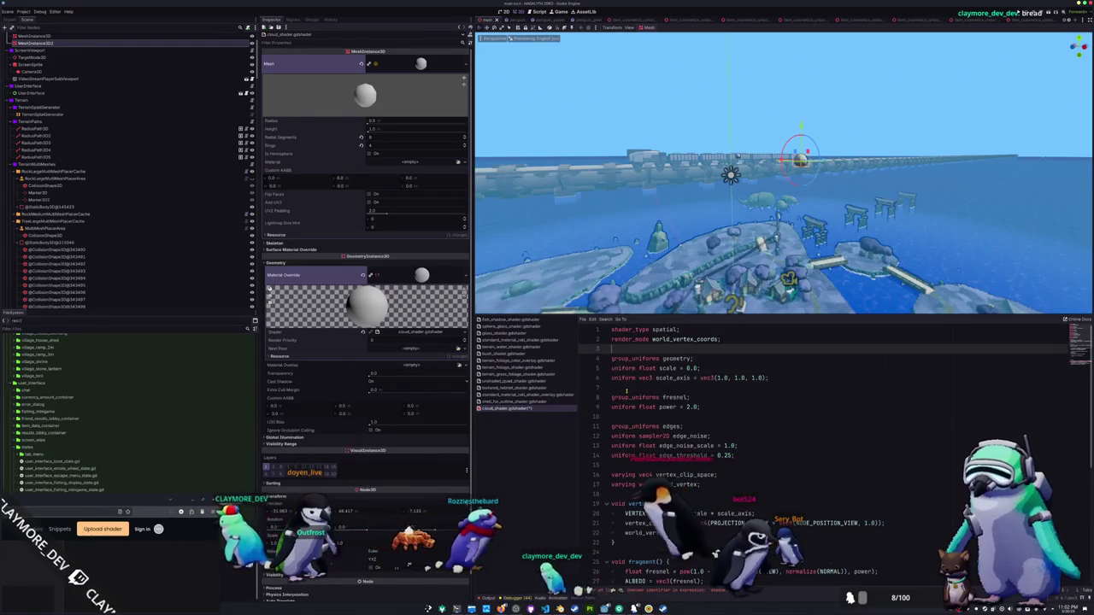
text(global uniform shadow)
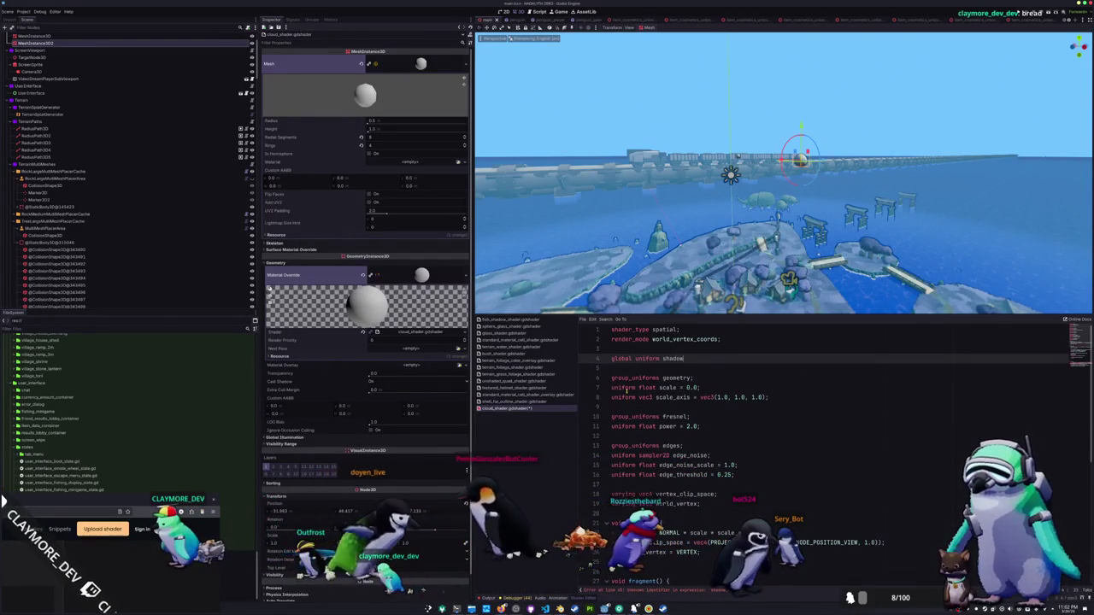
text(_ramp)
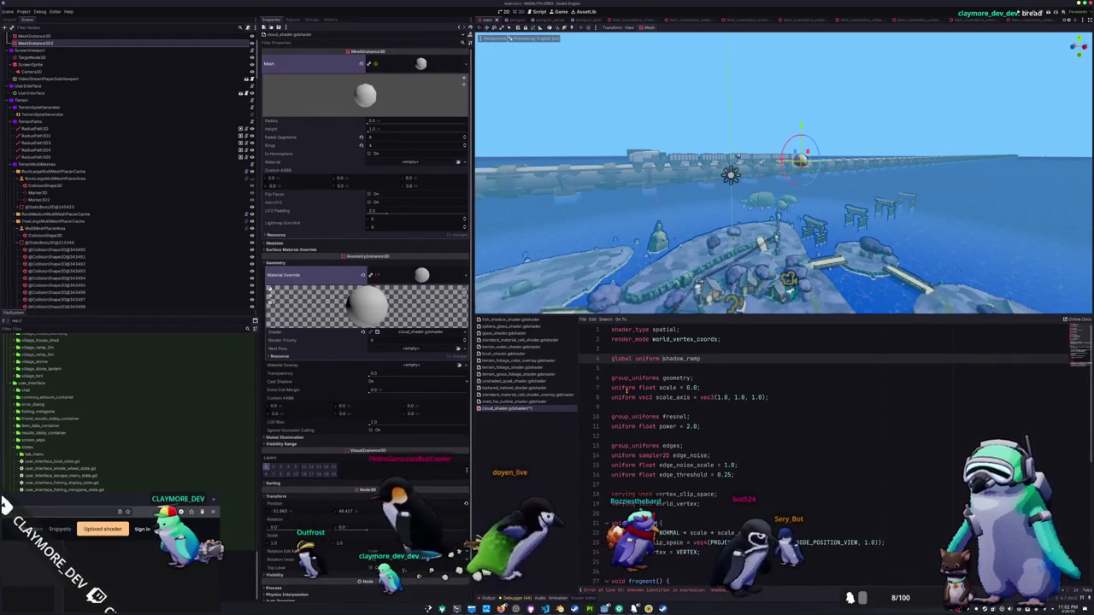
text(s)
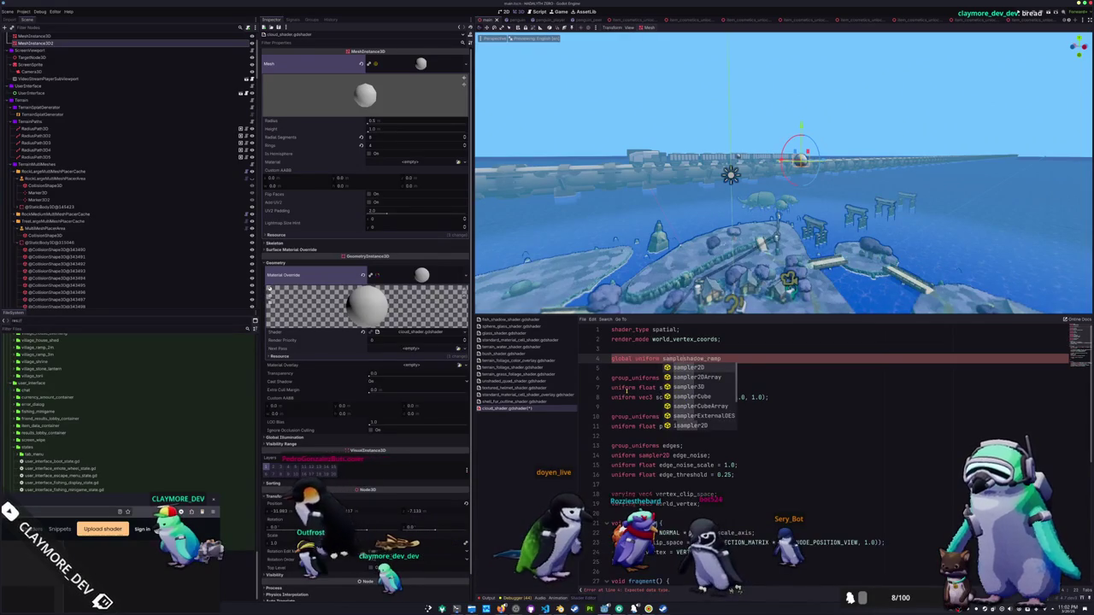
text(r2)
key(Return)
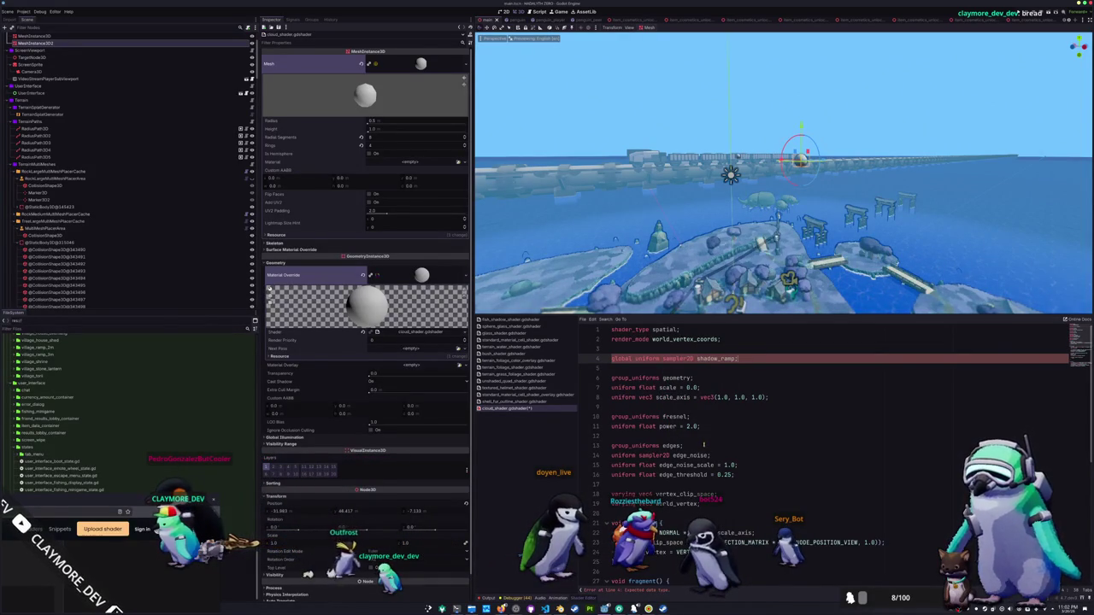
scroll(726, 430, down, 2)
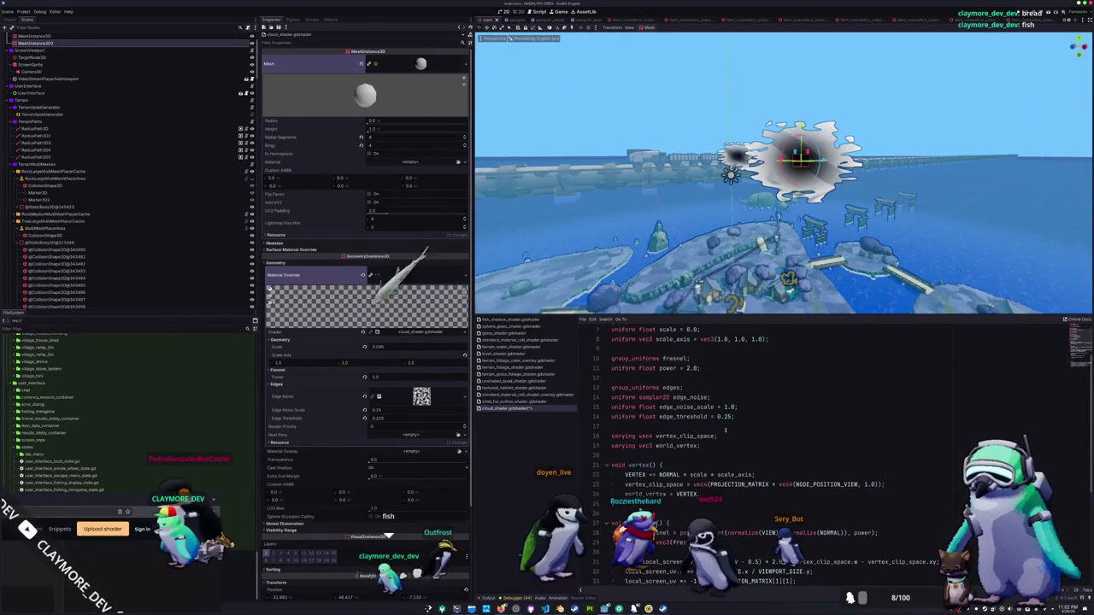
Review the light() code's clamped diffuse expression and ATTENUATION term.
mouse_move(723, 160)
mouse_down()
mouse_move(844, 213)
mouse_move(803, 273)
mouse_move(768, 215)
mouse_move(663, 279)
mouse_move(734, 187)
mouse_up()
scroll(740, 467, down, 5)
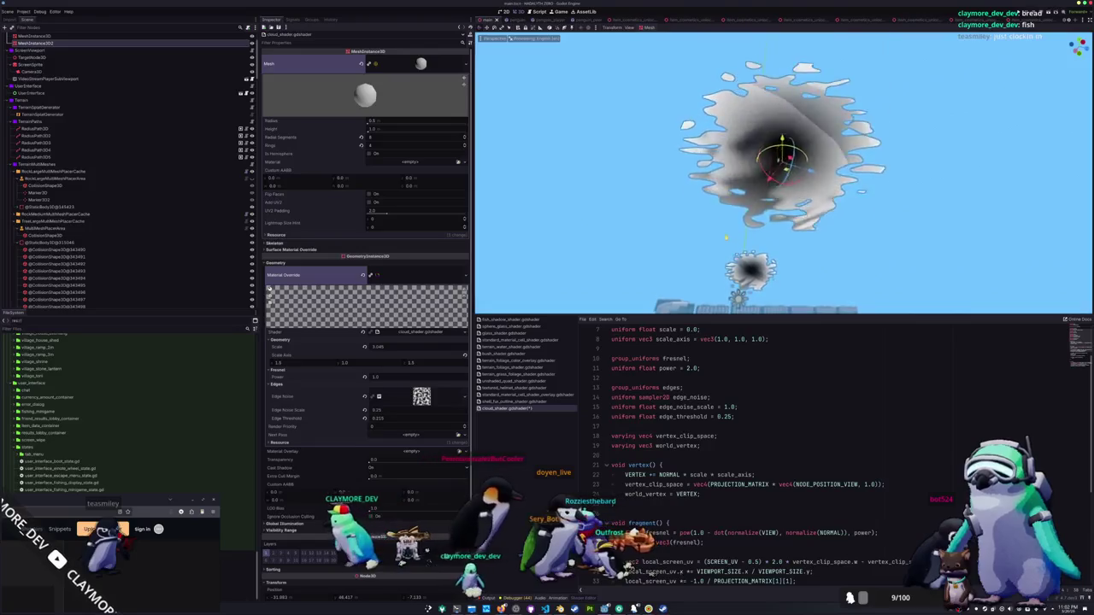
scroll(740, 468, down, 2)
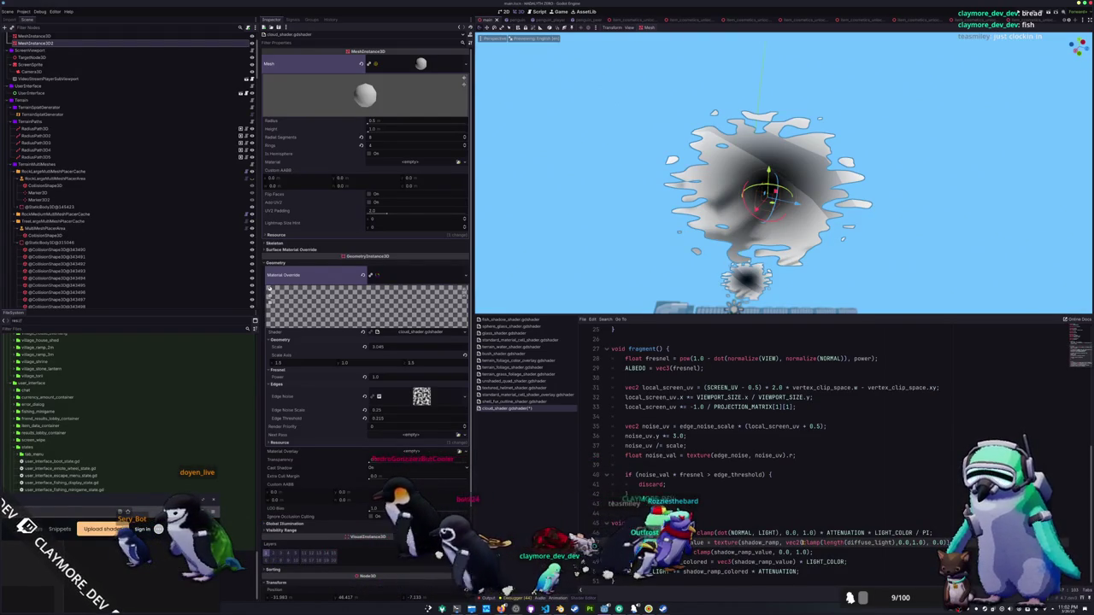
drag(802, 543, 926, 543)
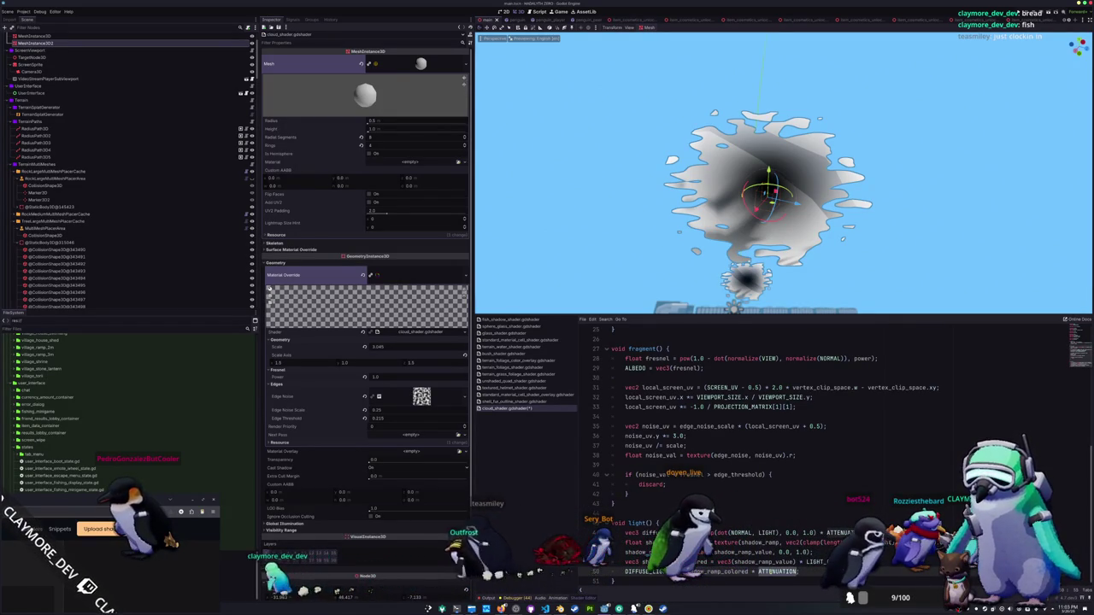
double_click(777, 571)
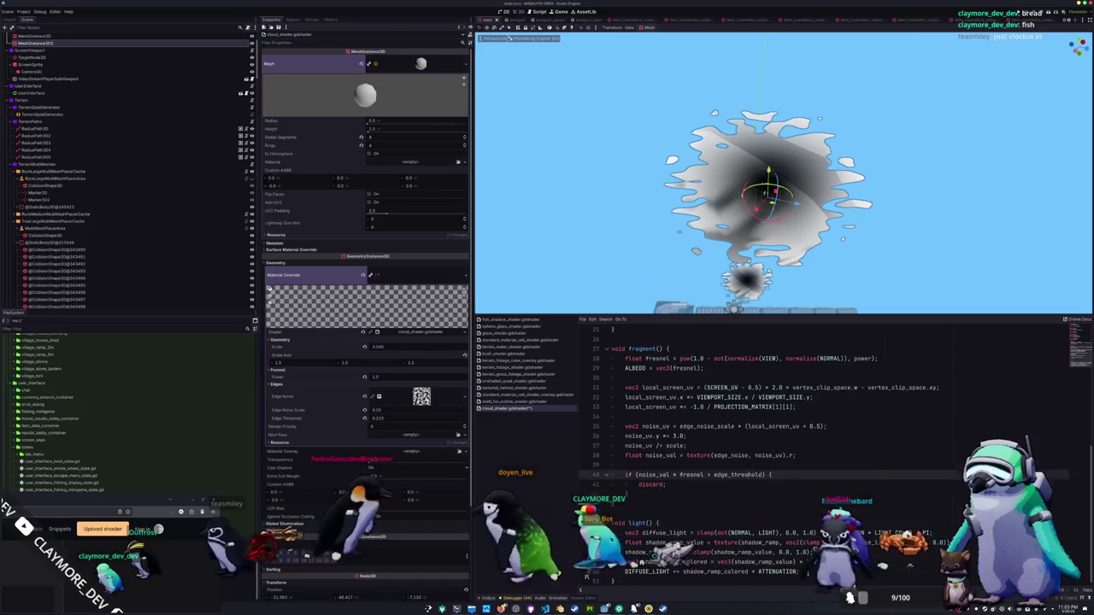
Comment out 'ALBEDO = vec3(fresnel);' in fragment() with Ctrl+K.
click(686, 445)
key(Up)
key(Up)
key(Up)
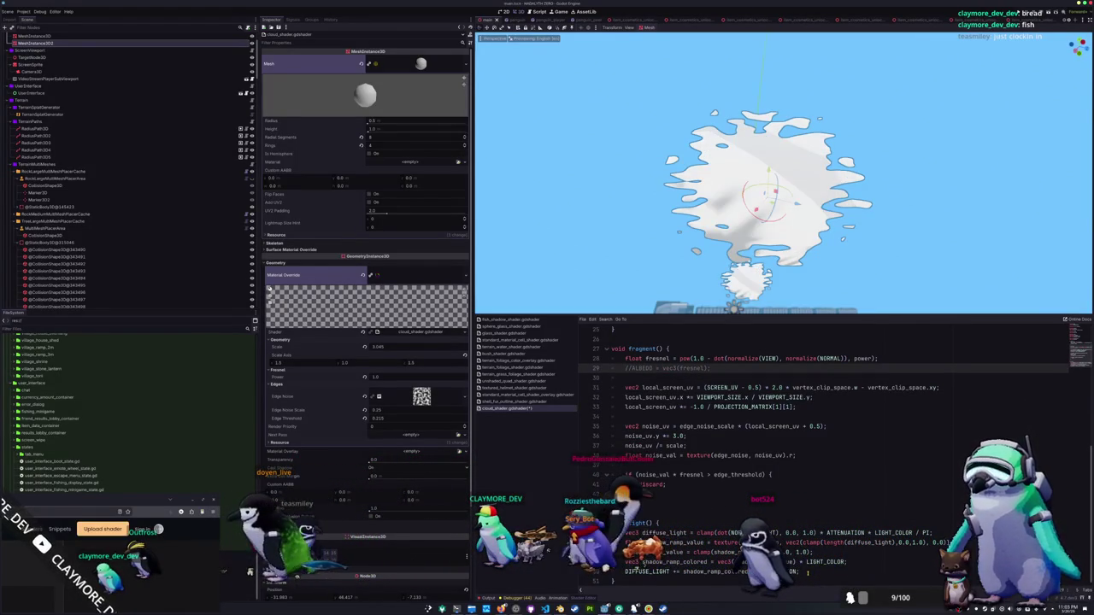
key(Down)
key(Down)
key(Down)
key(Down)
key(Down)
key(Down)
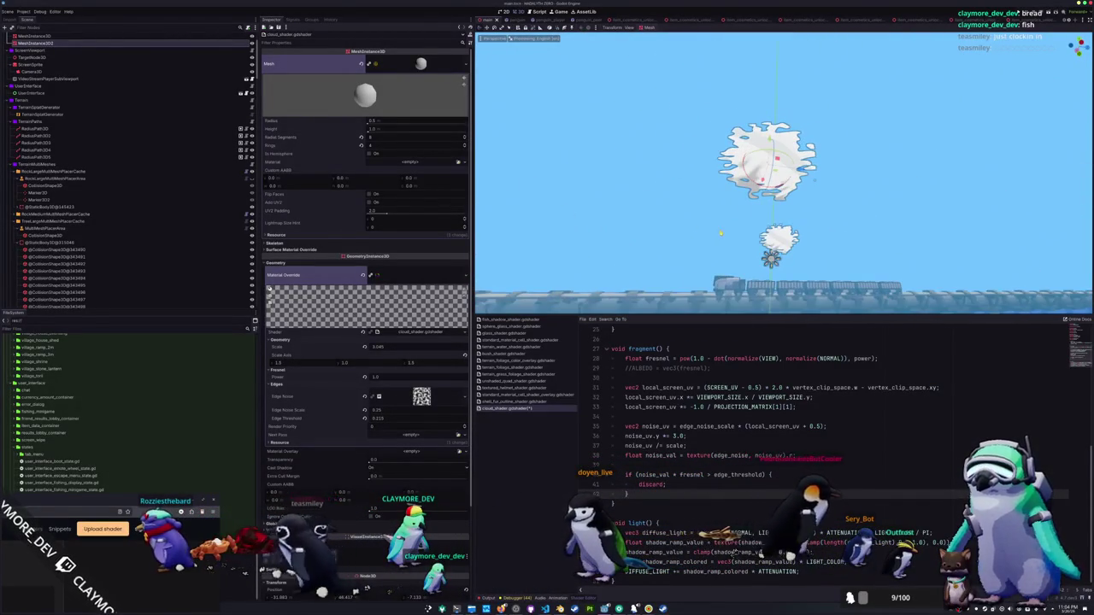
scroll(733, 359, up, 8)
Replace unshaded with shadows_disabled in the render_mode line.
click(733, 340)
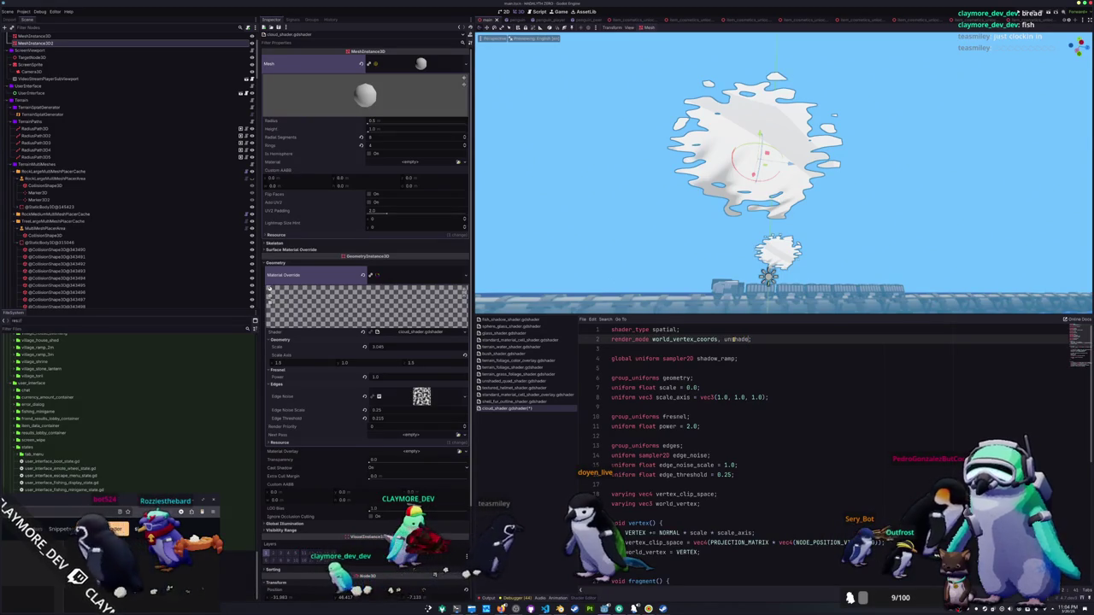
key(Down)
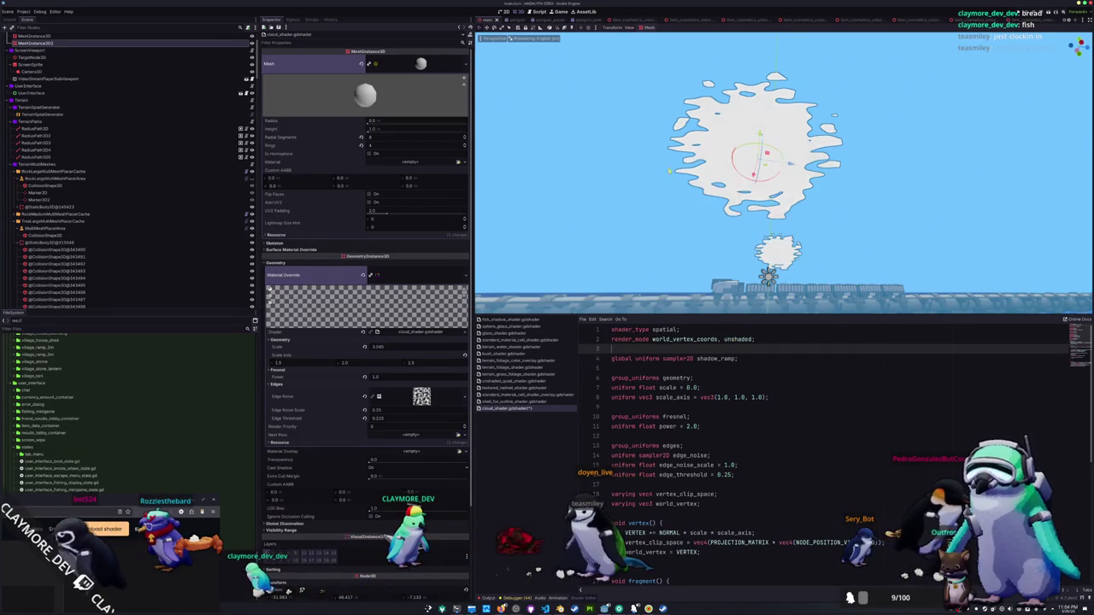
key(ctrl+z)
text(adows_dis)
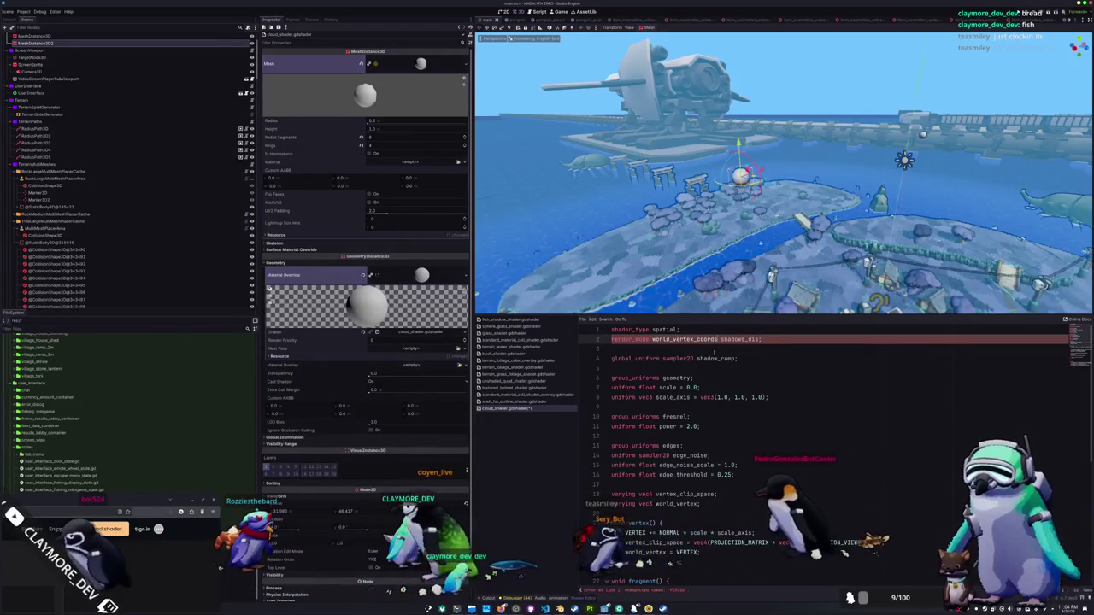
text(abled)
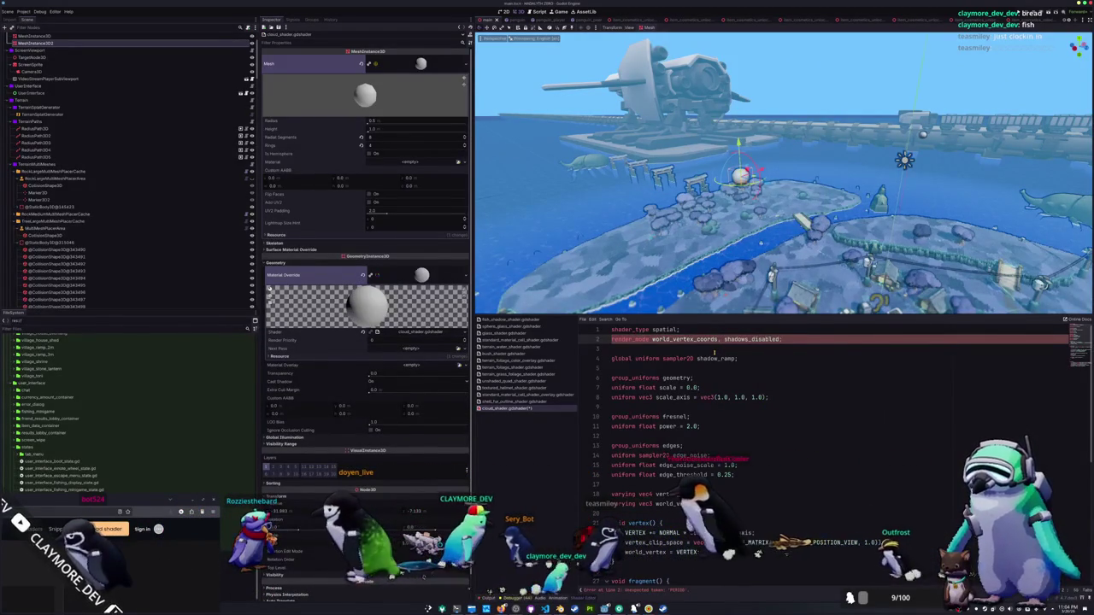
click(713, 350)
Orbit the viewport to view the white cloud against the sky.
drag(782, 171, 761, 120)
scroll(783, 175, up, 2)
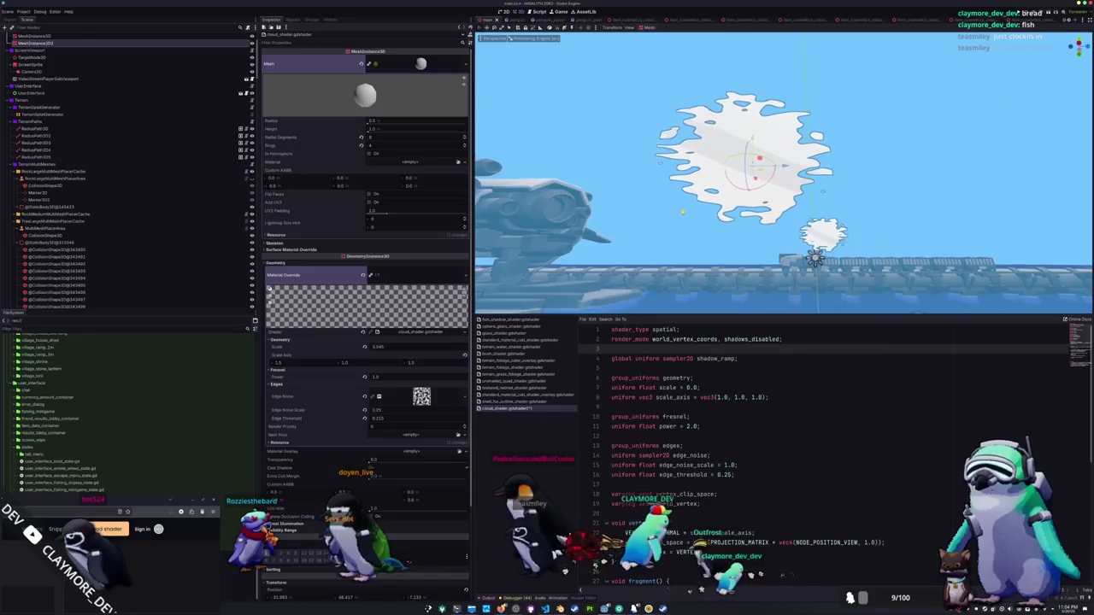
drag(769, 171, 752, 214)
scroll(699, 437, down, 4)
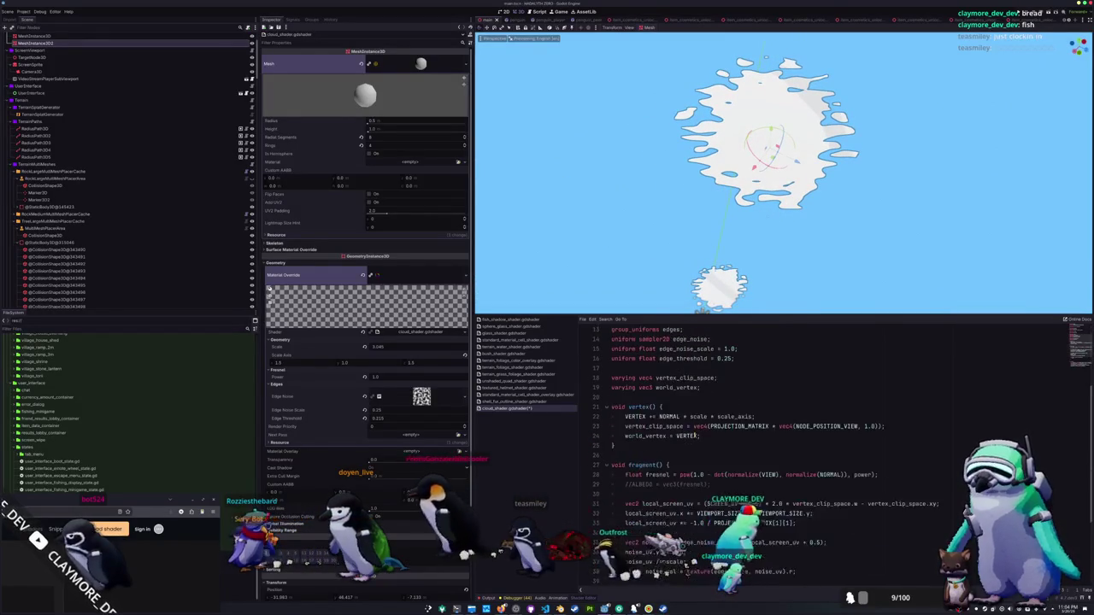
scroll(699, 437, down, 4)
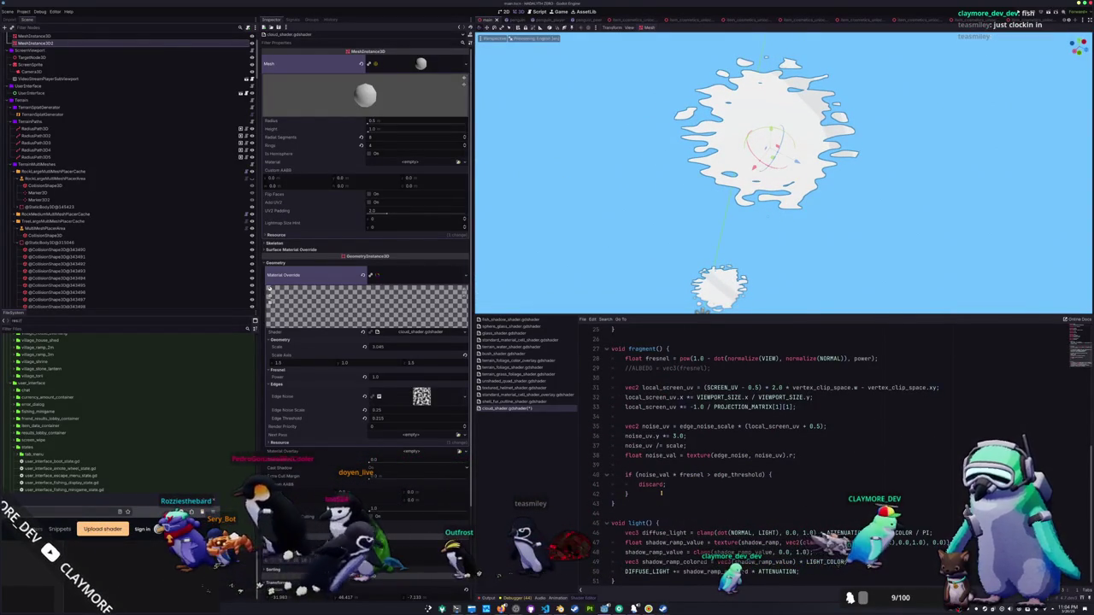
Review the diffuse_light line's NORMAL and LIGHT_COLOR terms in light().
mouse_move(769, 171)
mouse_down()
mouse_move(753, 231)
mouse_move(705, 286)
mouse_up()
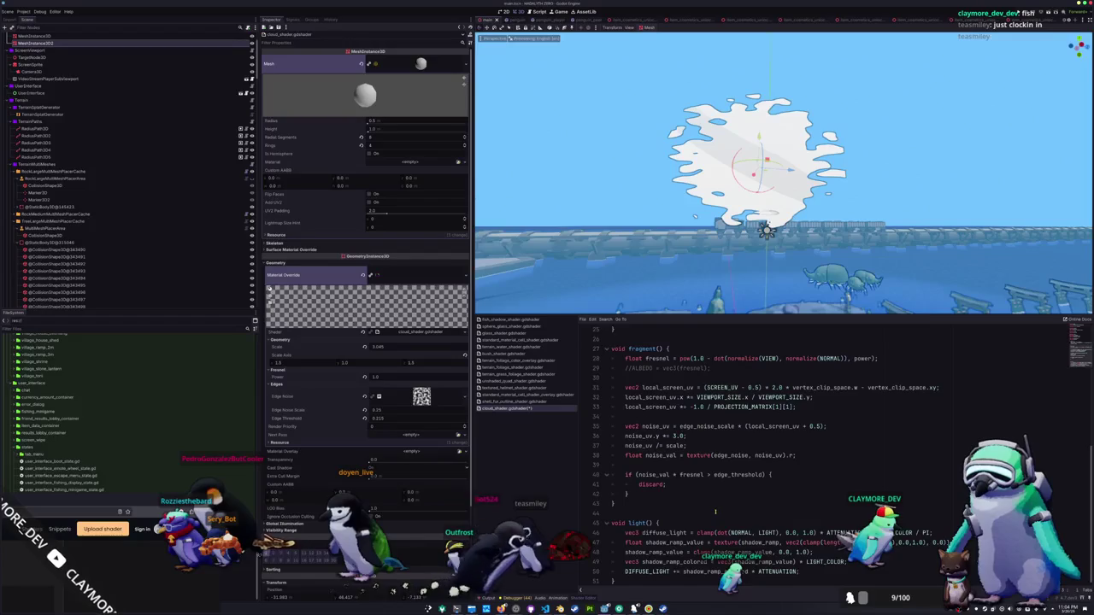
click(630, 581)
scroll(625, 584, down, 3)
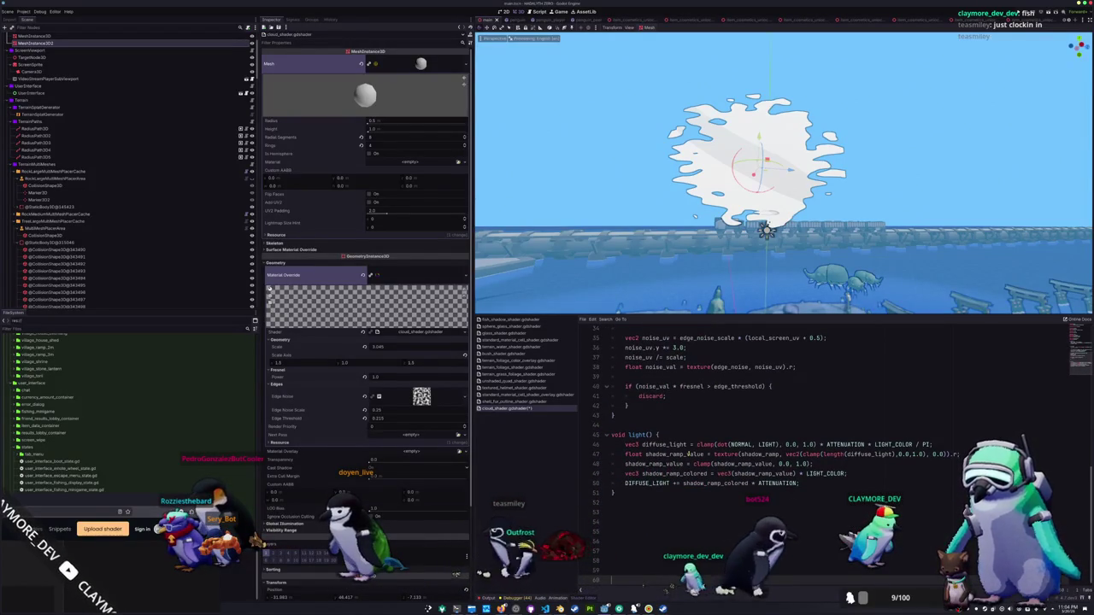
double_click(740, 445)
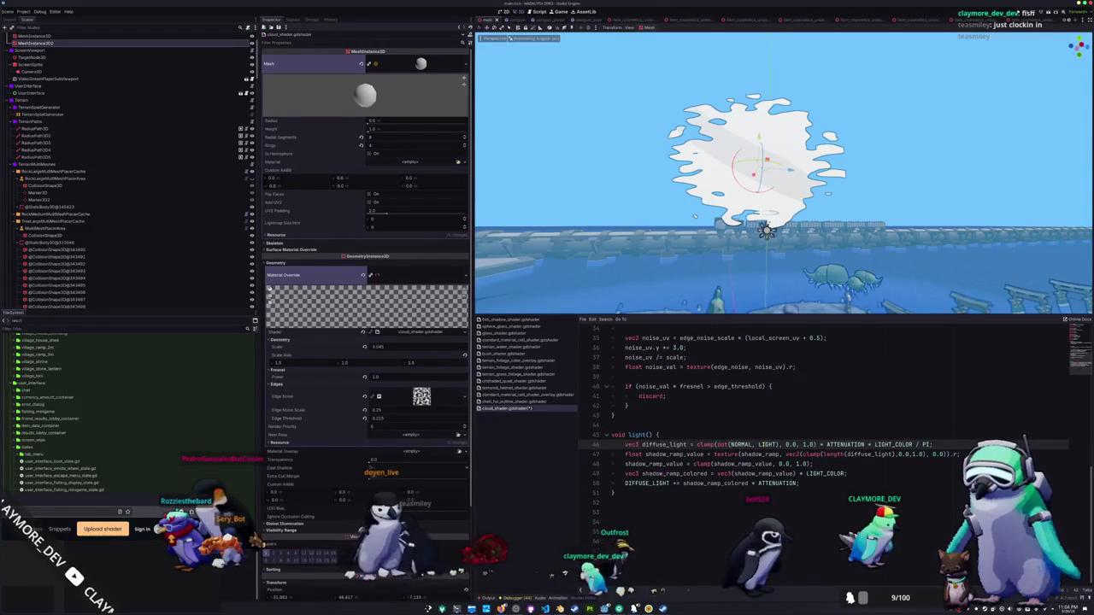
double_click(833, 445)
double_click(893, 445)
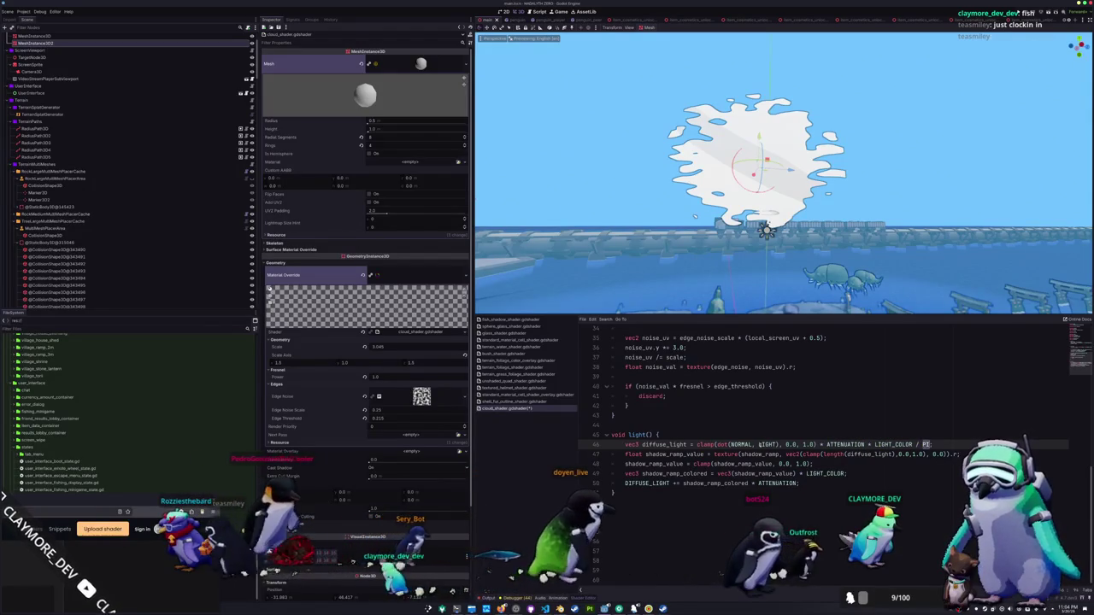
Comment out the shadow ramp lines below diffuse_light.
mouse_move(626, 451)
mouse_down()
mouse_move(820, 458)
mouse_move(863, 473)
mouse_up()
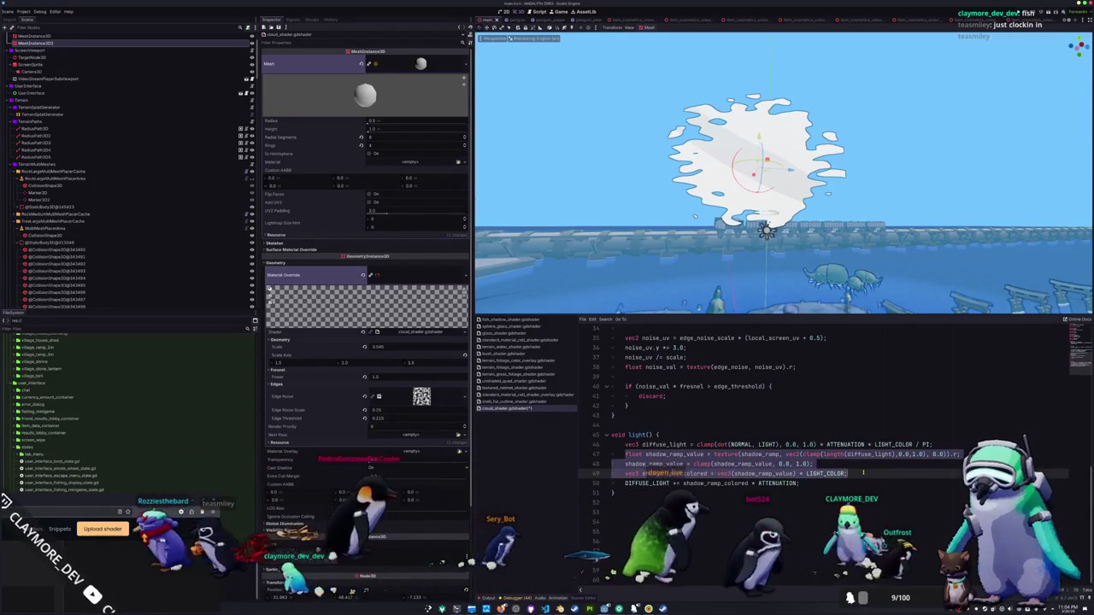
key(ctrl+k)
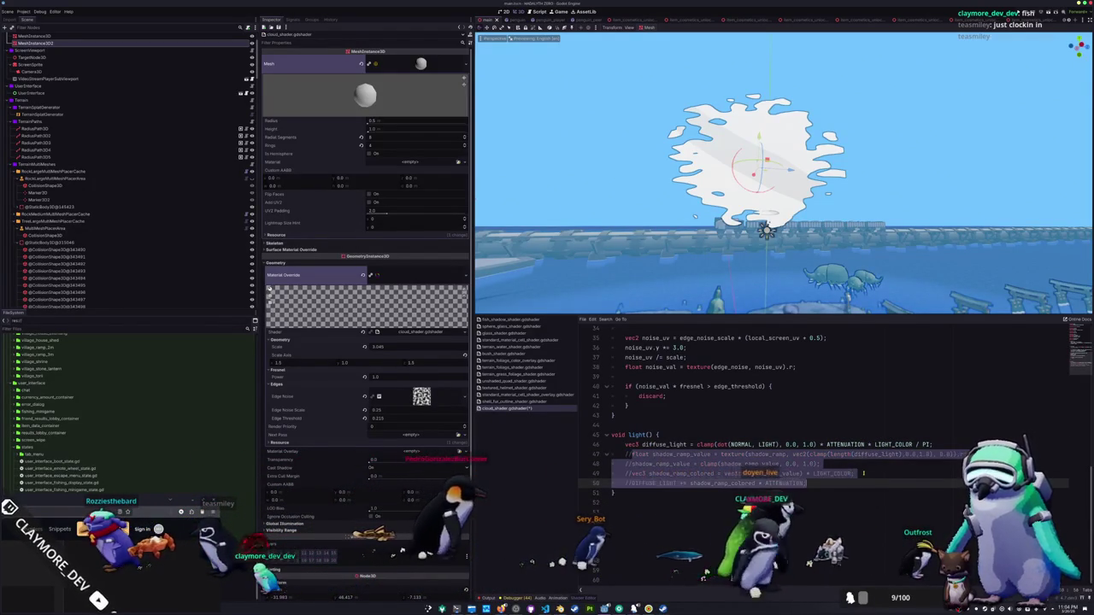
key(Down)
key(ctrl+k)
key(Up)
key(Up)
key(Up)
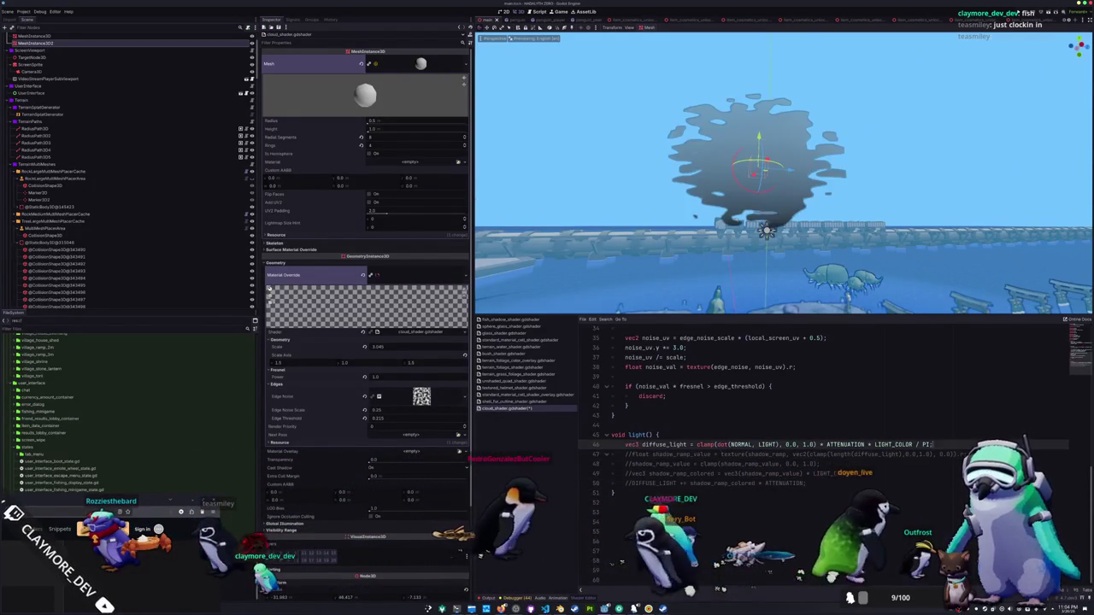
Add the line 'DIFFUSE_LIGHT += diffuse_light;' above the commented code.
key(ctrl+shift+Return)
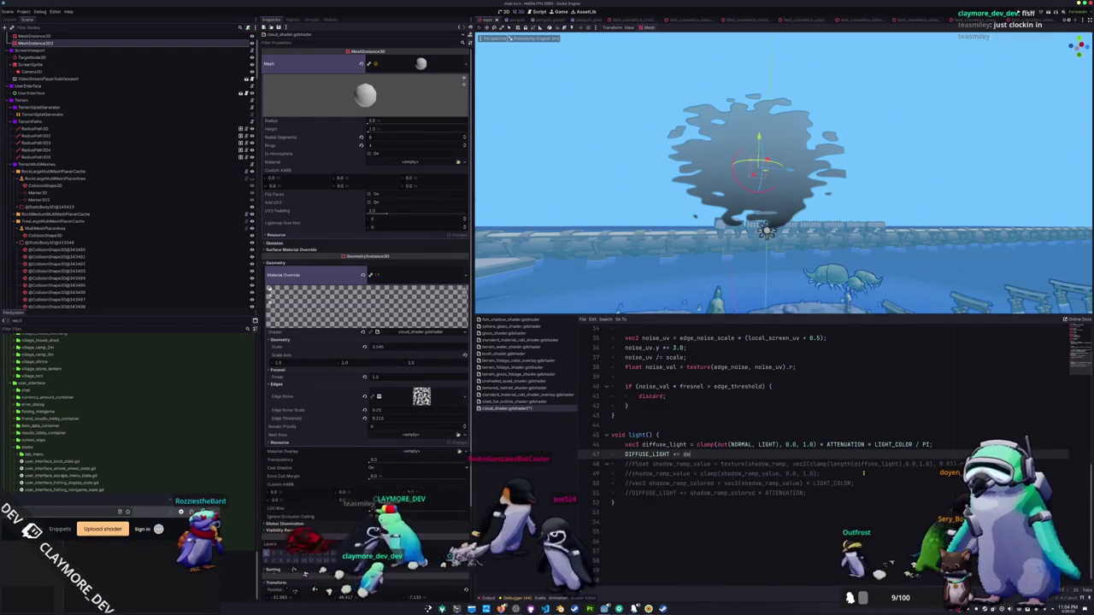
key(BackSpace)
text(i)
key(Return)
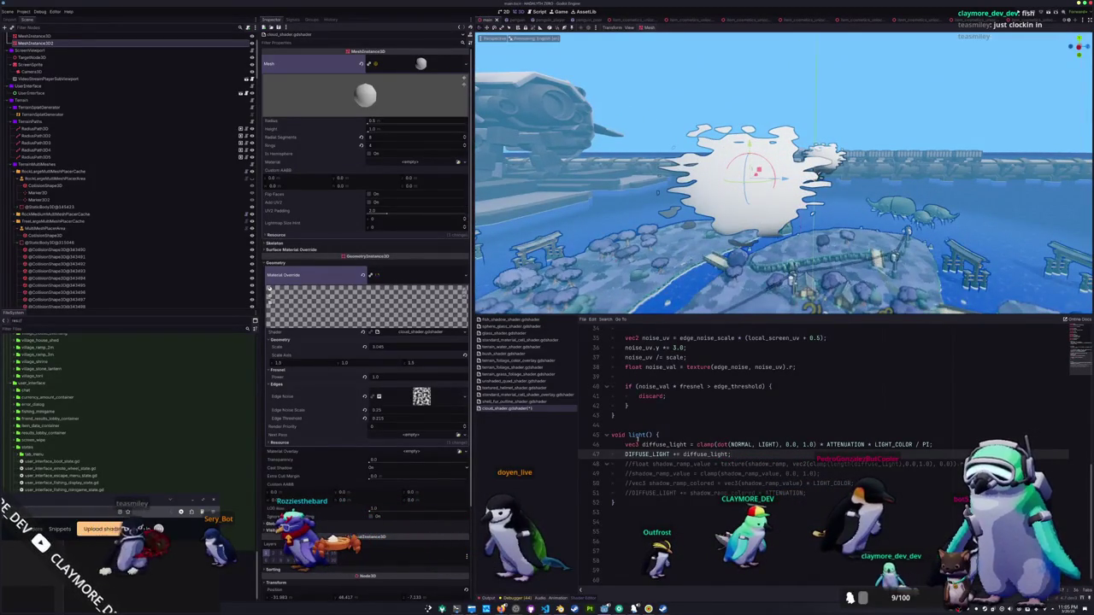
click(625, 444)
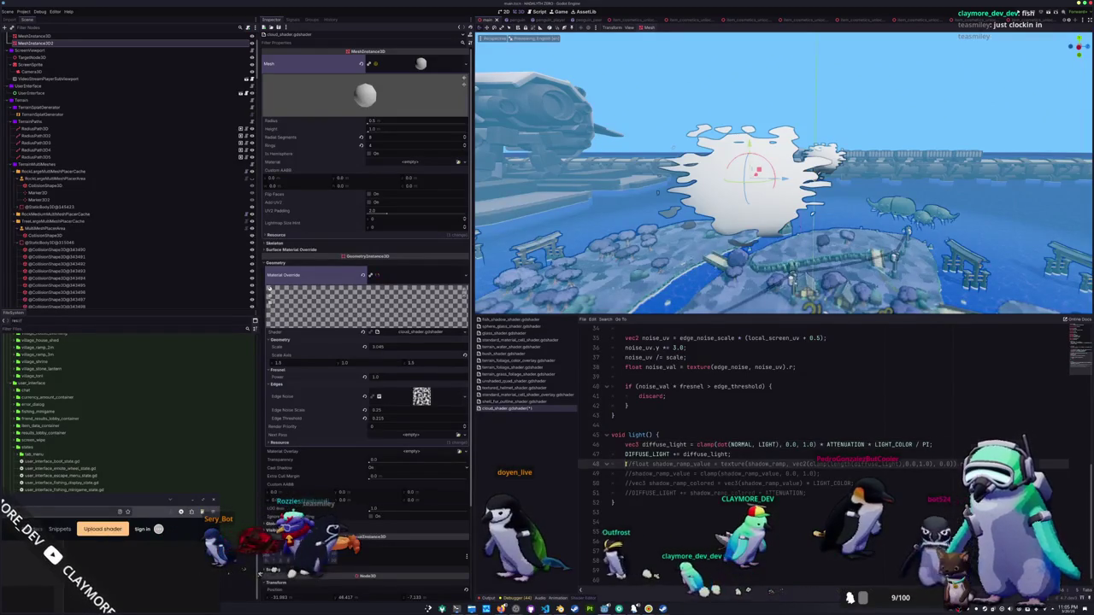
drag(627, 464, 690, 493)
click(841, 494)
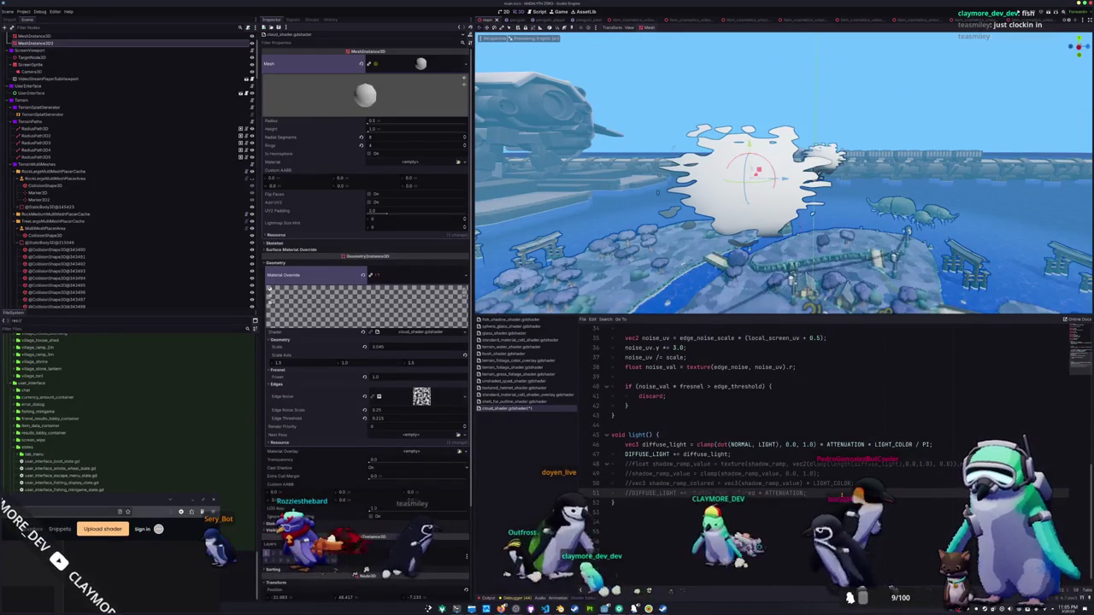
click(770, 453)
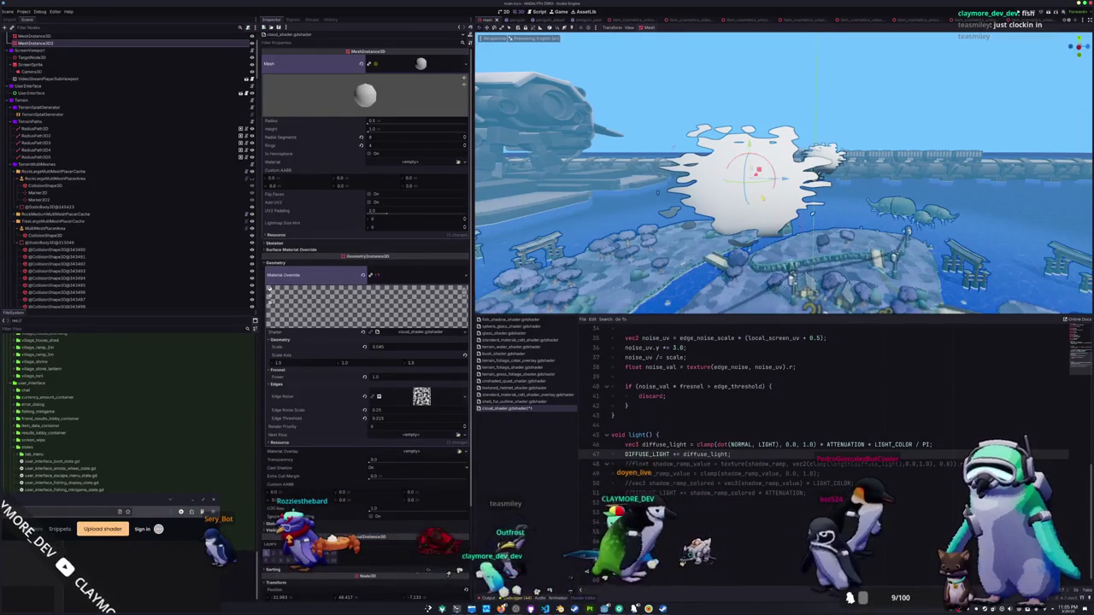
scroll(669, 498, up, 9)
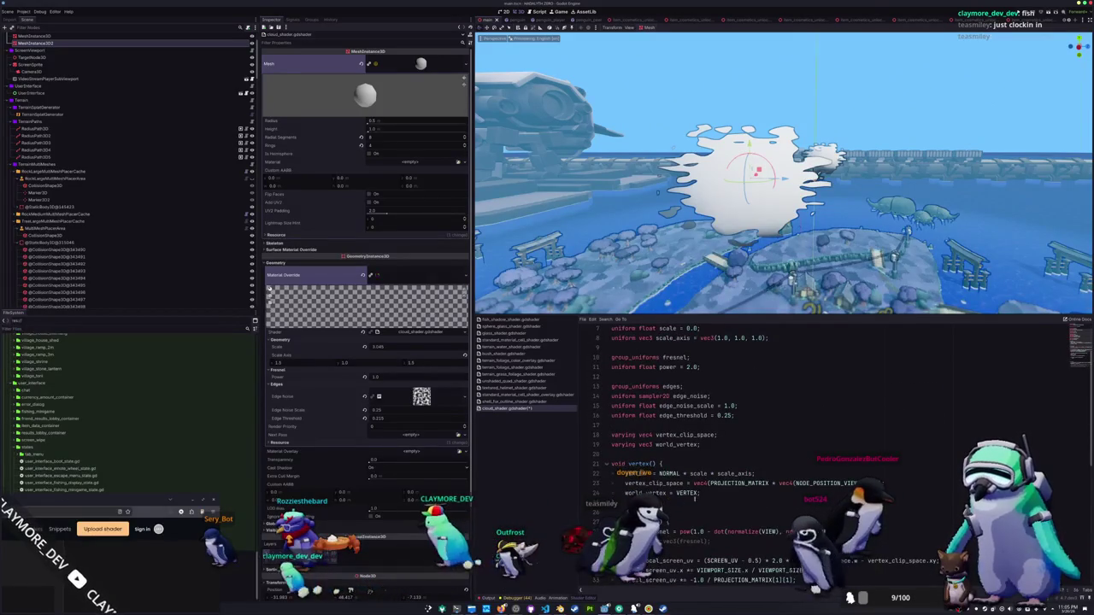
scroll(697, 496, down, 6)
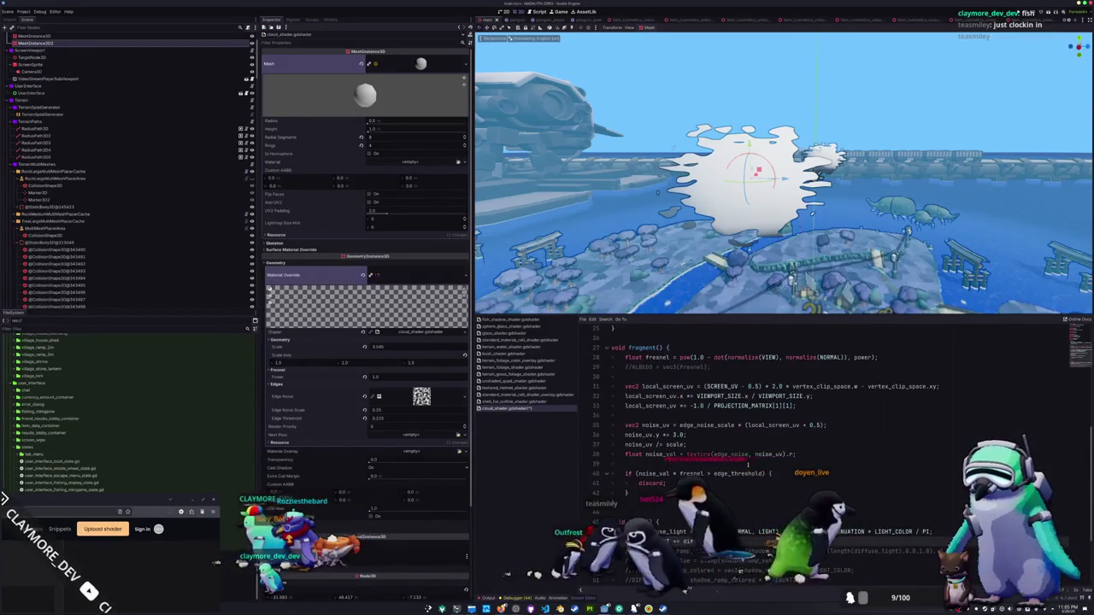
scroll(749, 462, up, 1)
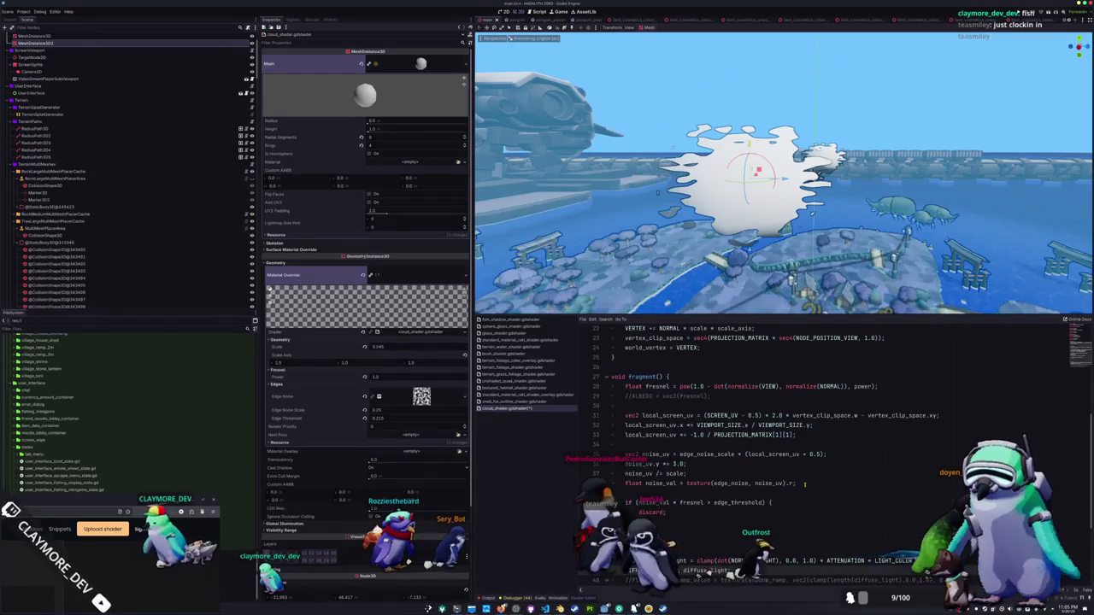
click(804, 484)
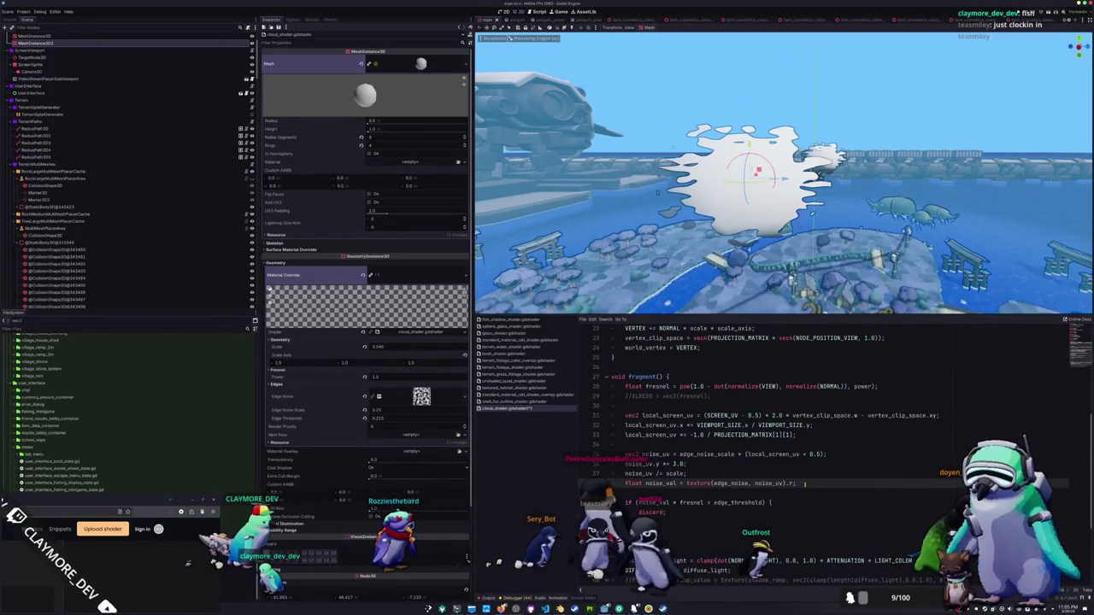
scroll(733, 482, down, 3)
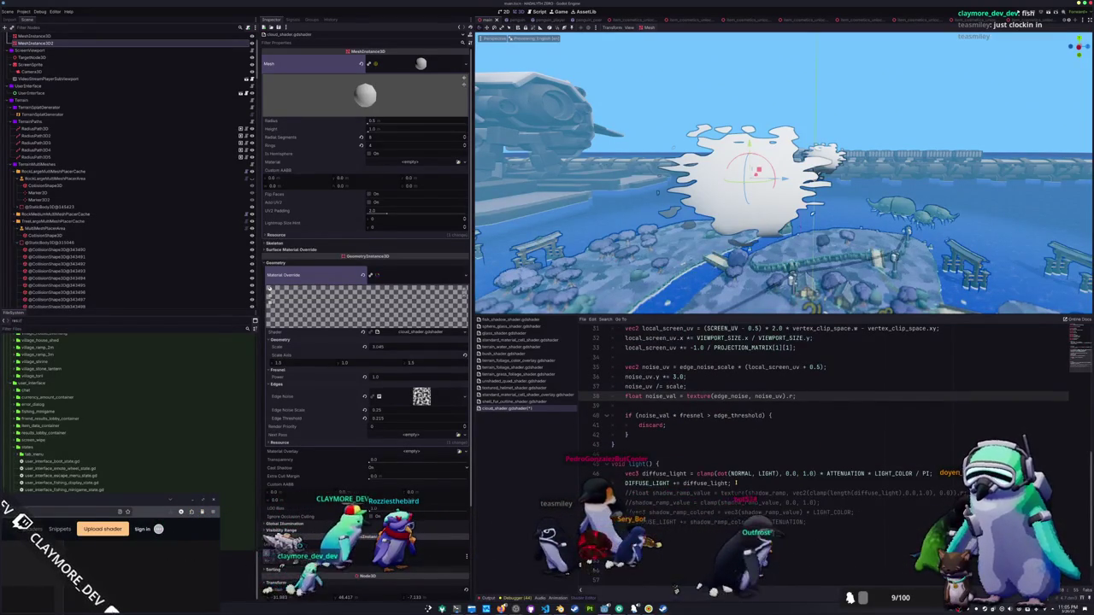
scroll(735, 483, up, 1)
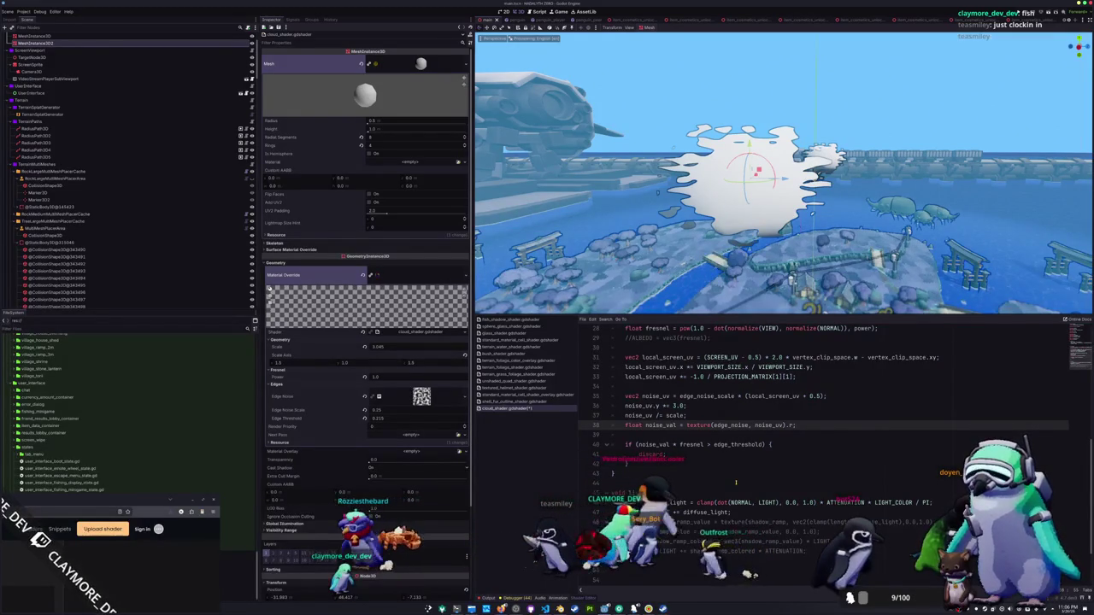
scroll(735, 483, up, 2)
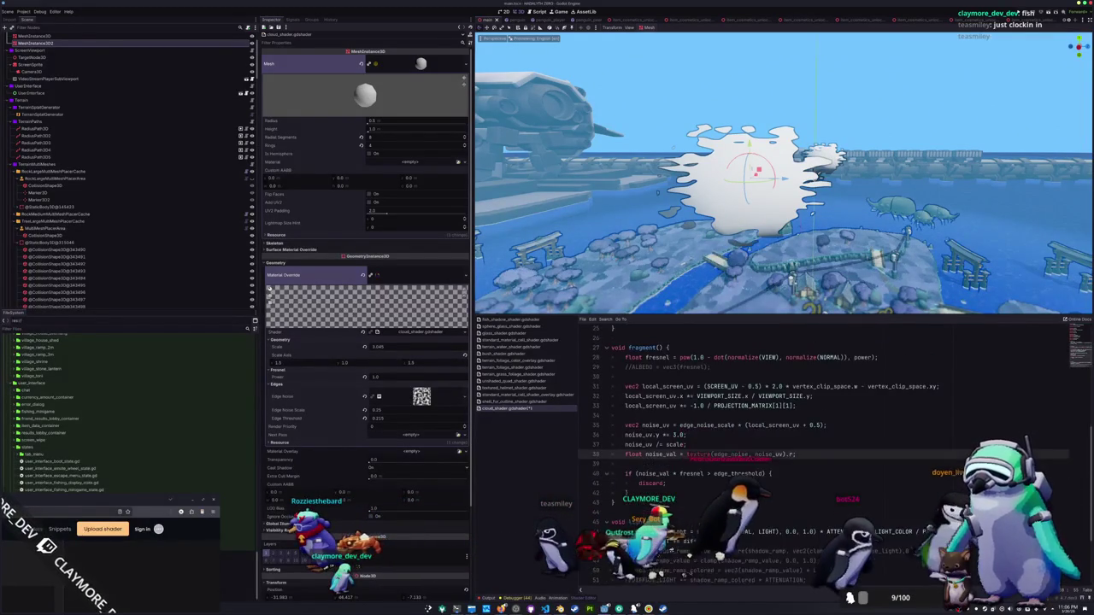
scroll(666, 466, down, 3)
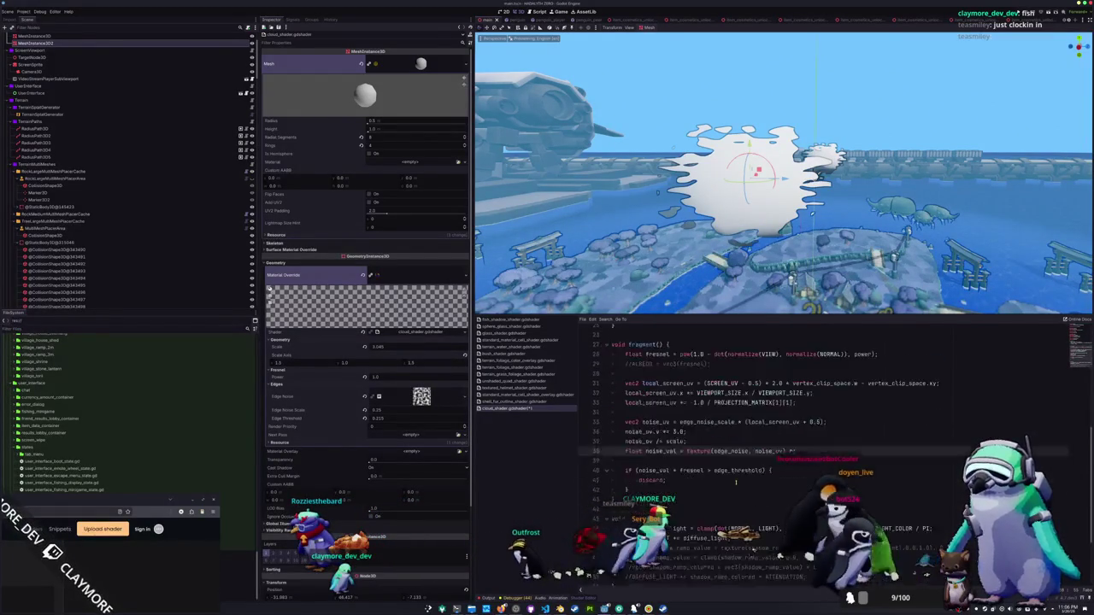
key(Return)
text(world_vertex;)
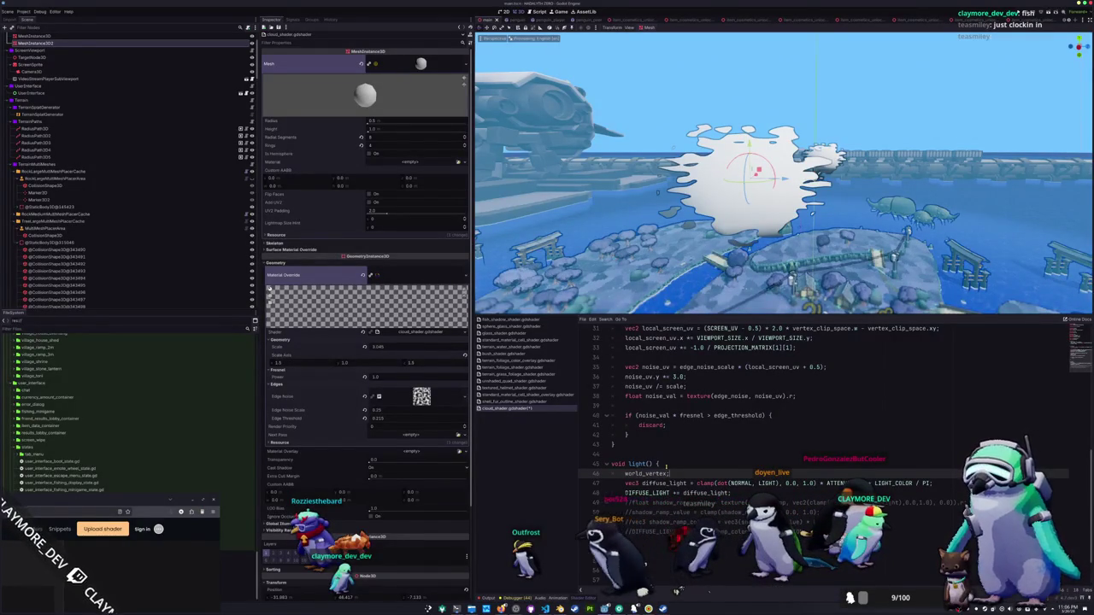
key(shift+Home)
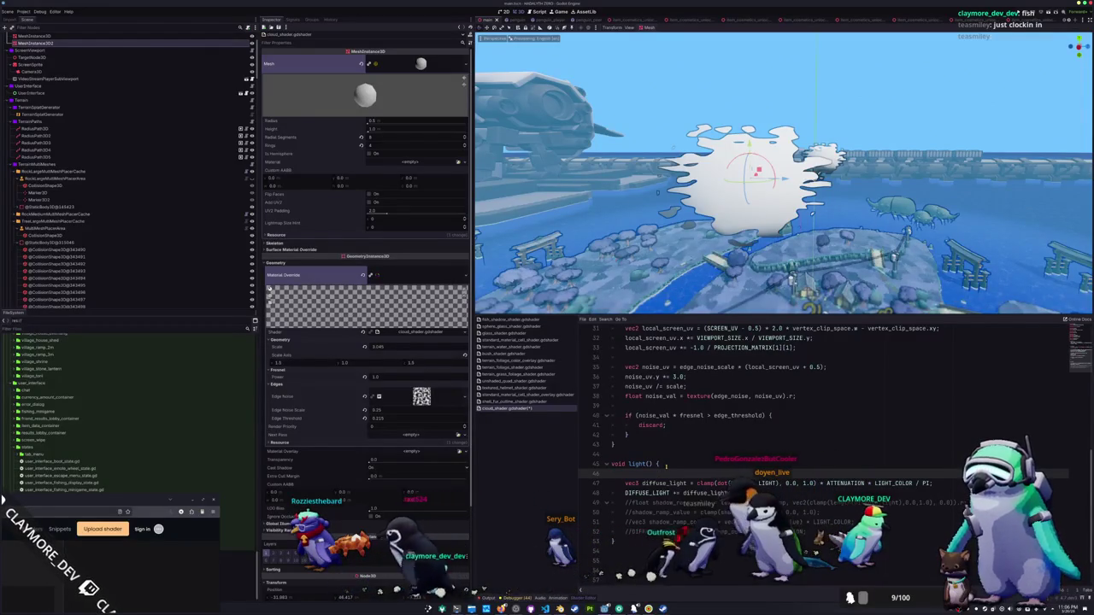
scroll(658, 467, up, 4)
scroll(653, 468, down, 1)
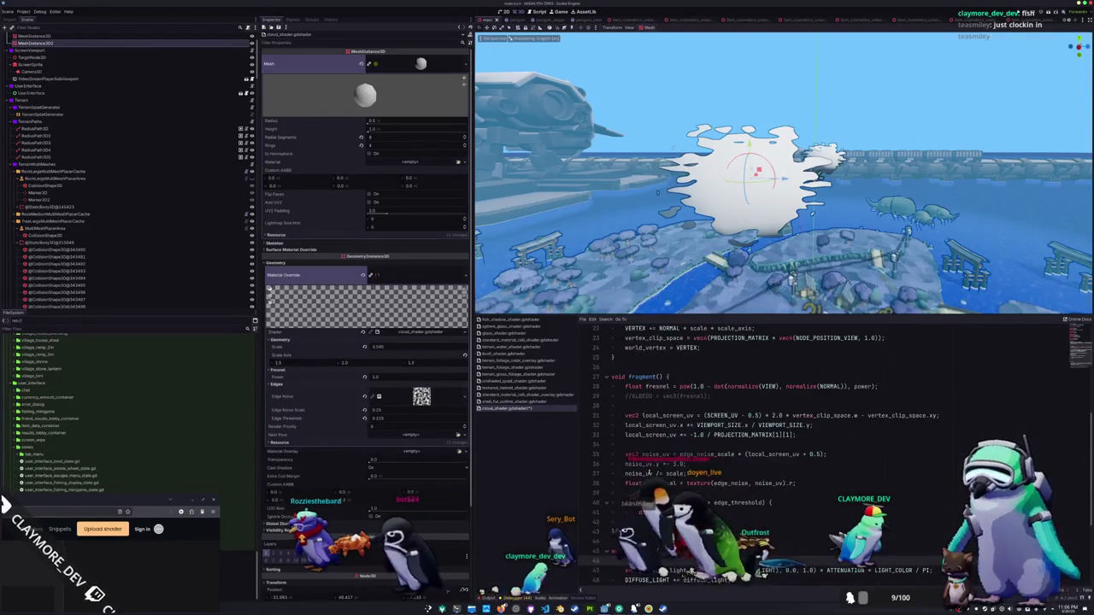
scroll(653, 468, down, 1)
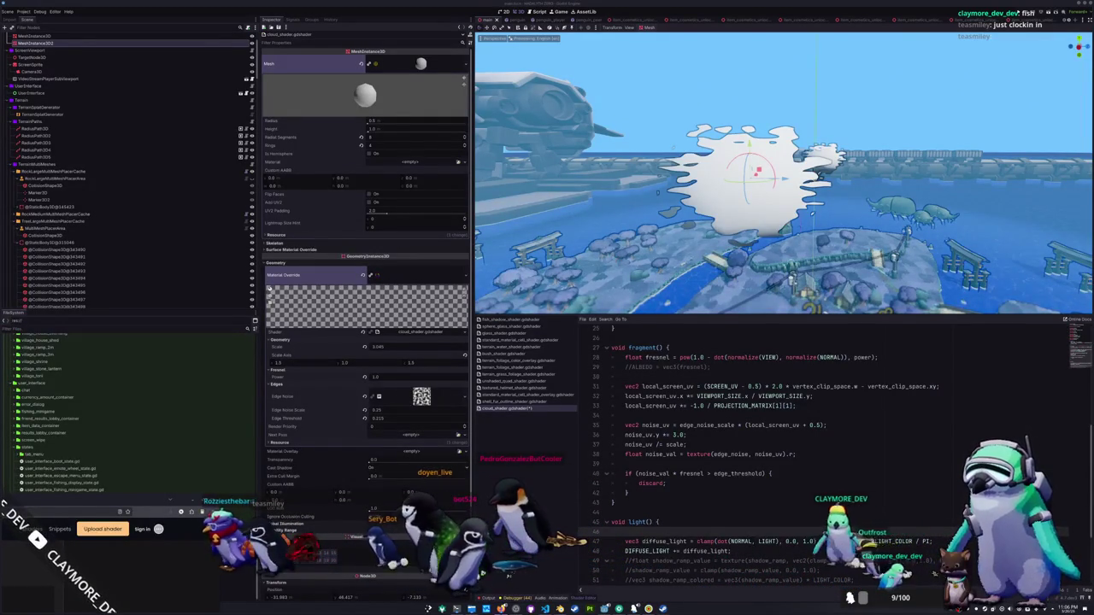
Switch to the Shading language docs and search 'varying' to reach the Varyings section.
key(alt+Tab)
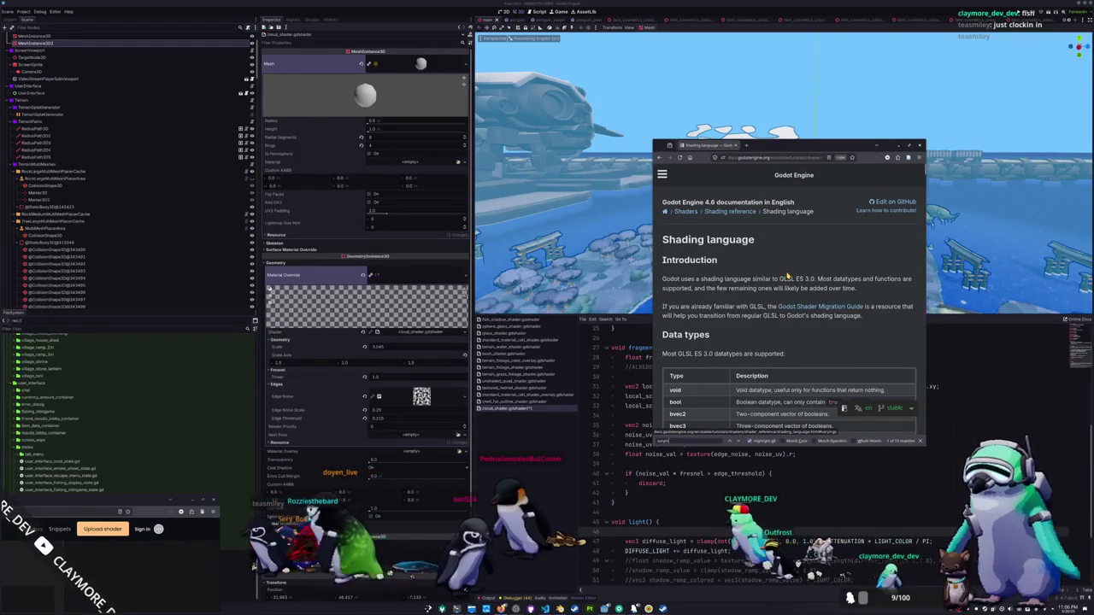
text(g)
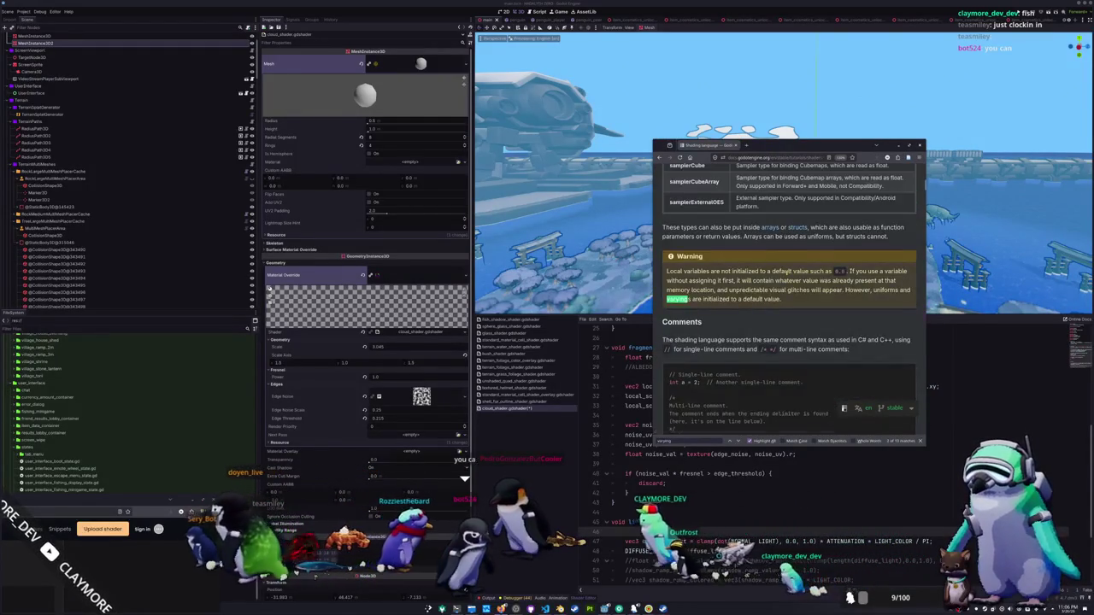
key(Return)
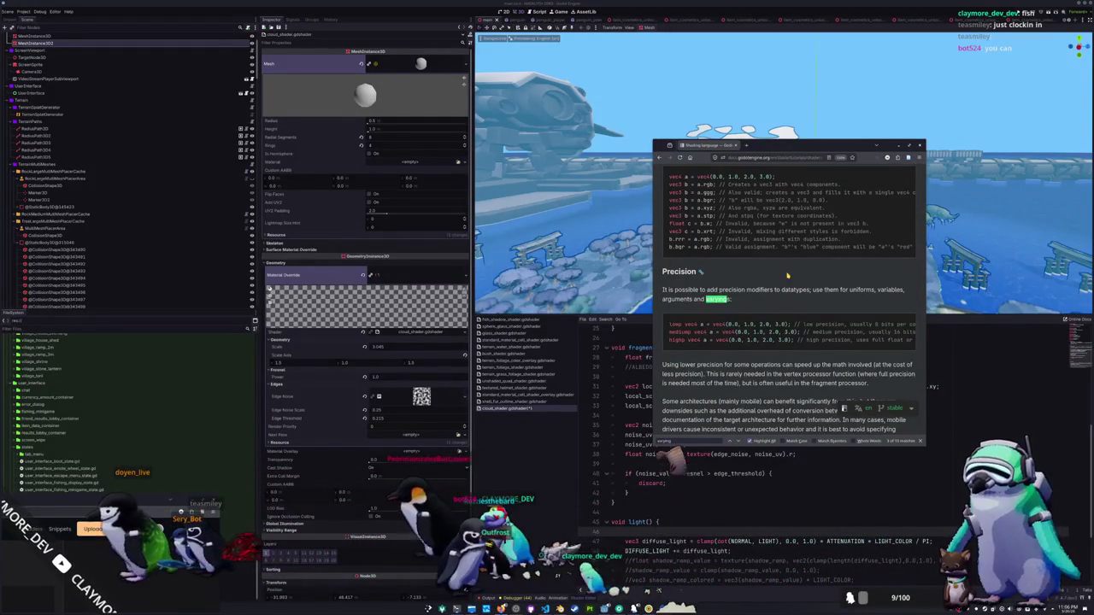
key(Return)
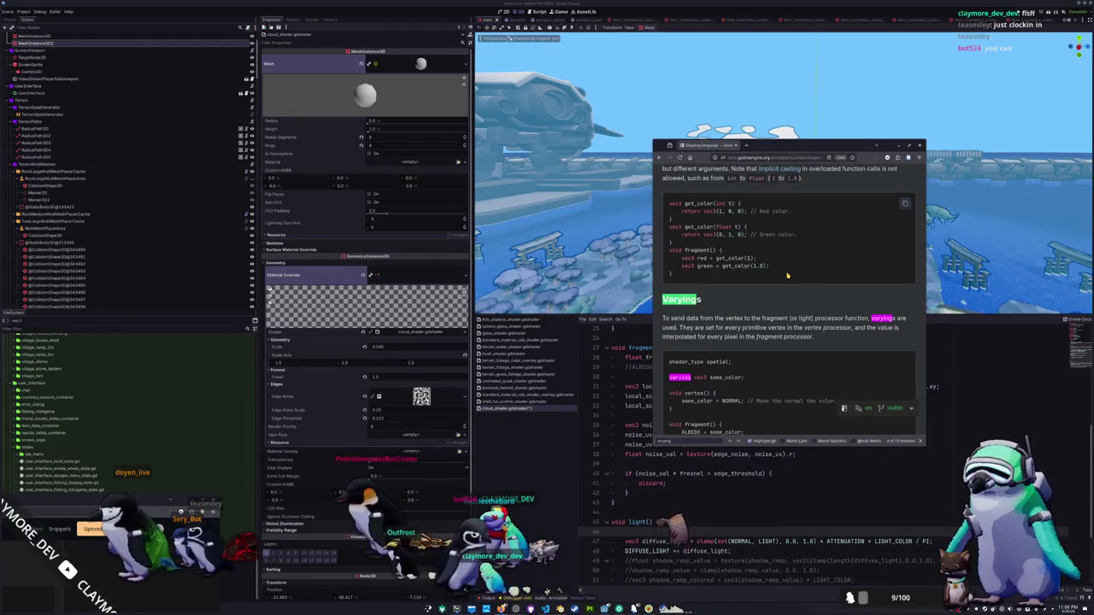
scroll(787, 275, down, 1)
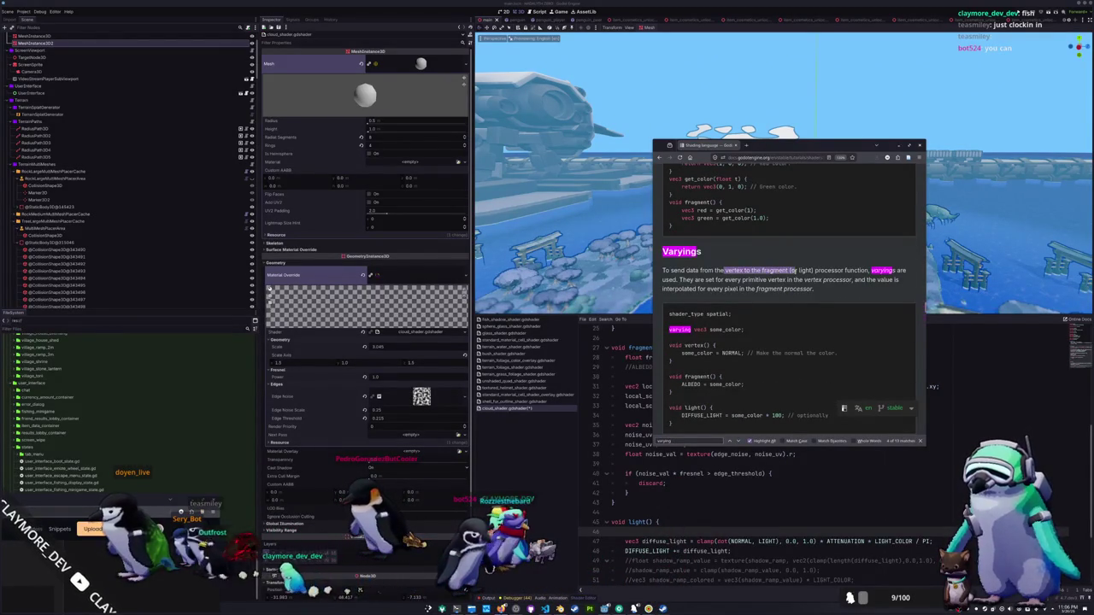
scroll(825, 254, down, 1)
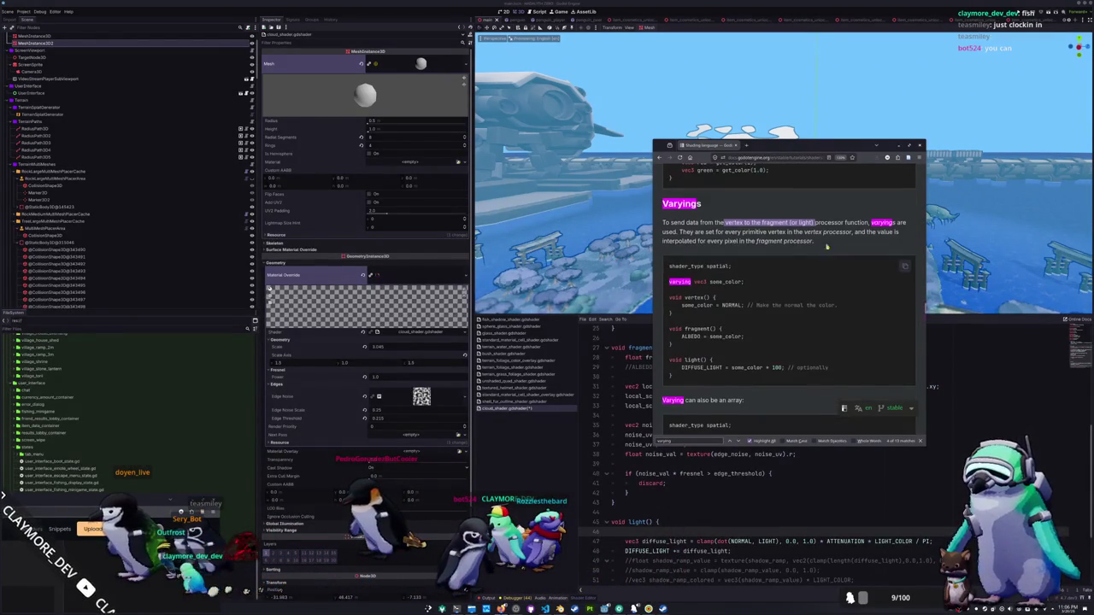
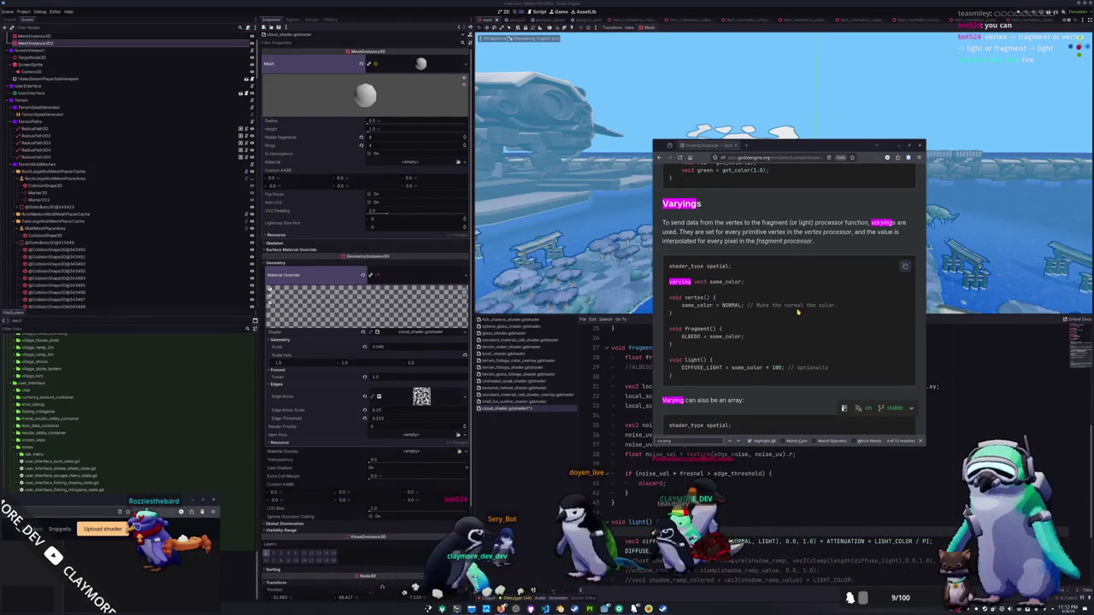
Read the Varyings section of the docs, then bring the cloud shader code back into view.
scroll(798, 312, down, 2)
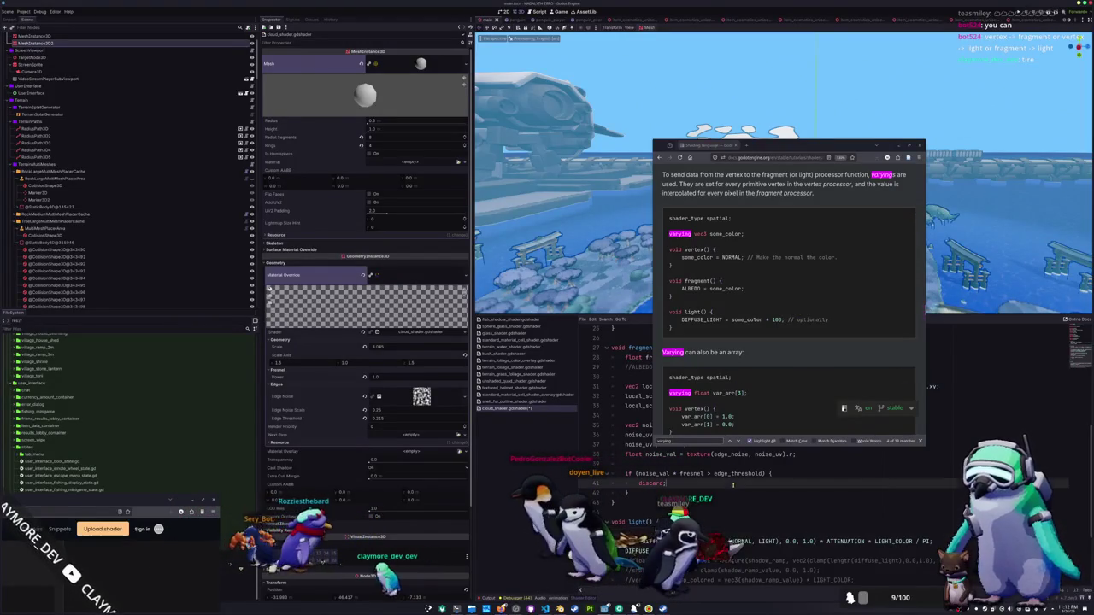
click(733, 485)
click(731, 464)
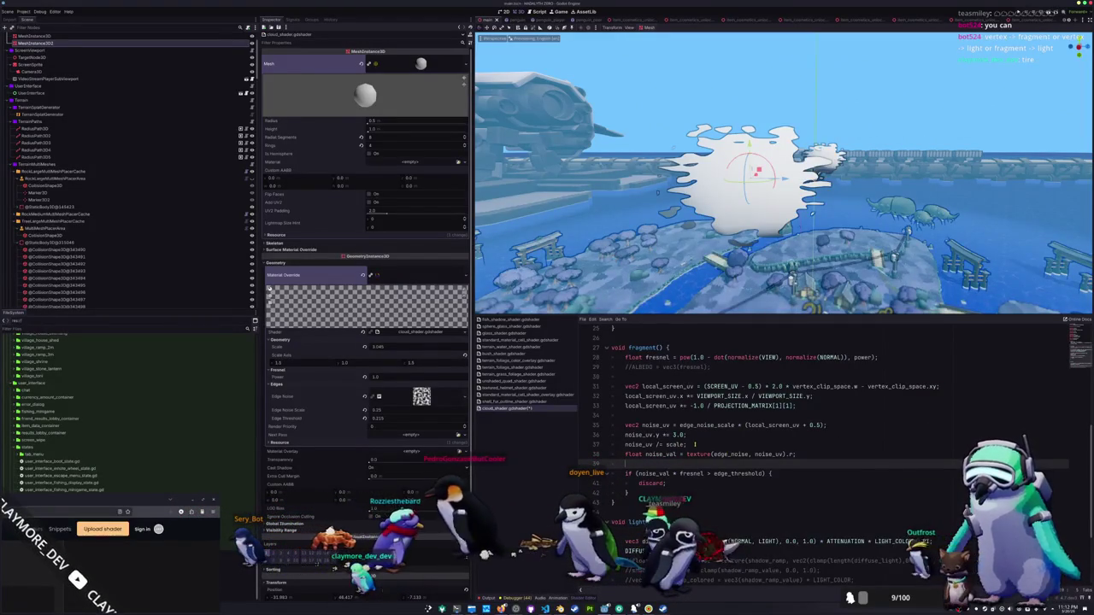
Copy the screen-UV and edge noise sampling lines from fragment() into the top of light(), with blank lines around them.
click(694, 445)
mouse_move(796, 454)
mouse_down()
mouse_move(723, 454)
mouse_move(609, 416)
mouse_move(596, 386)
mouse_up()
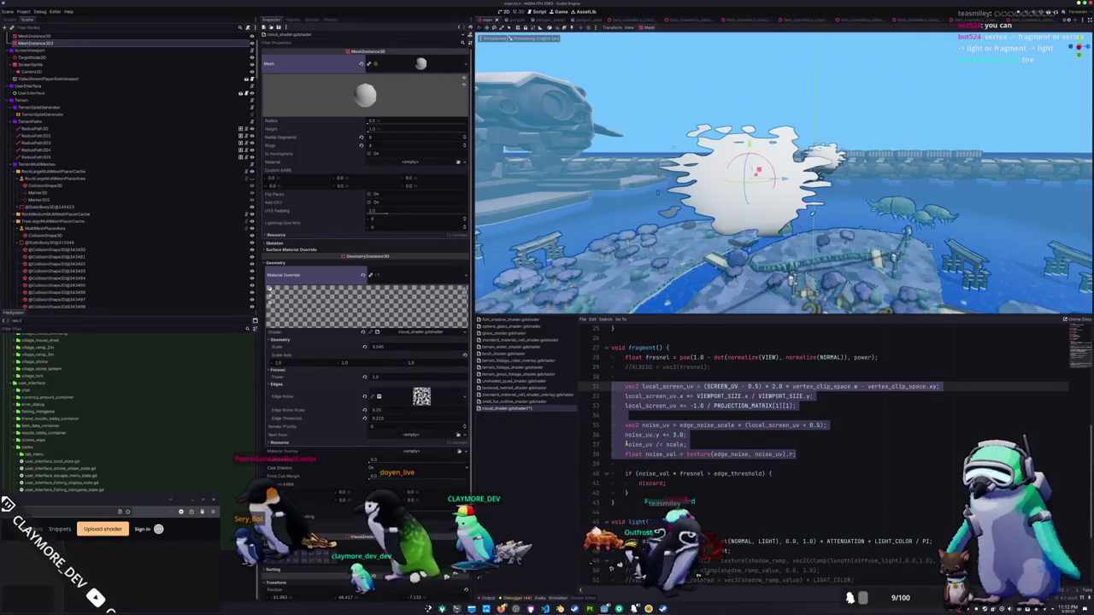
scroll(770, 410, down, 3)
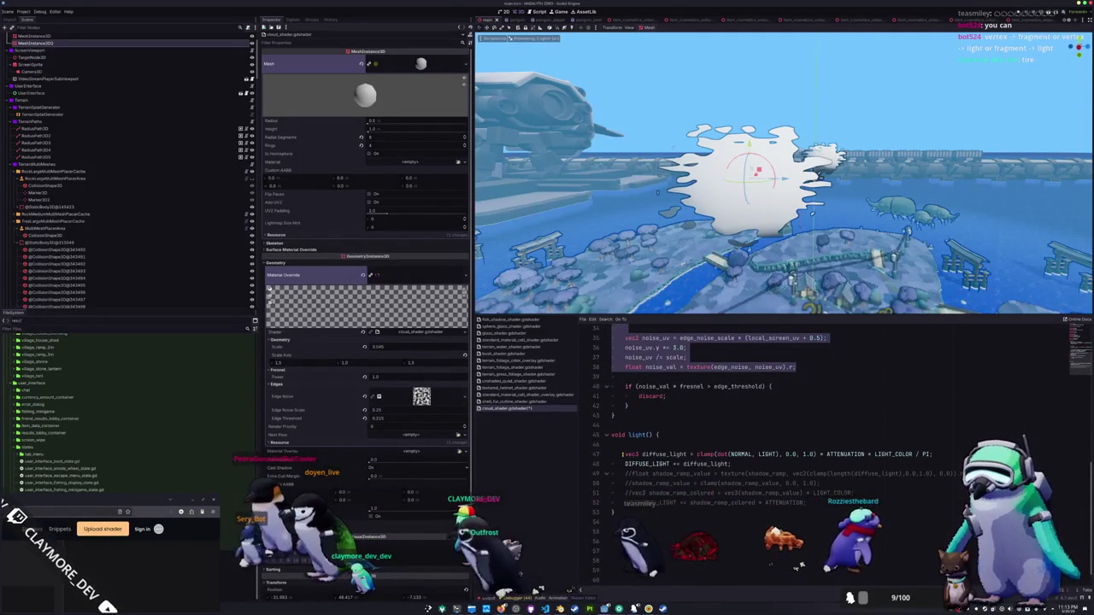
key(ctrl+v)
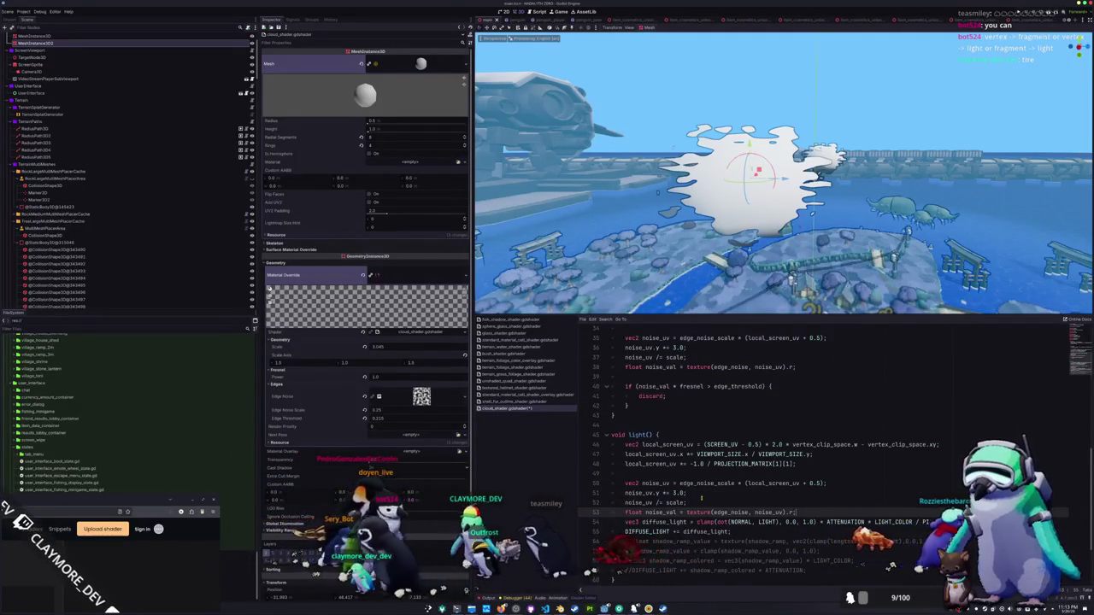
key(Return)
key(Up)
key(Up)
key(Up)
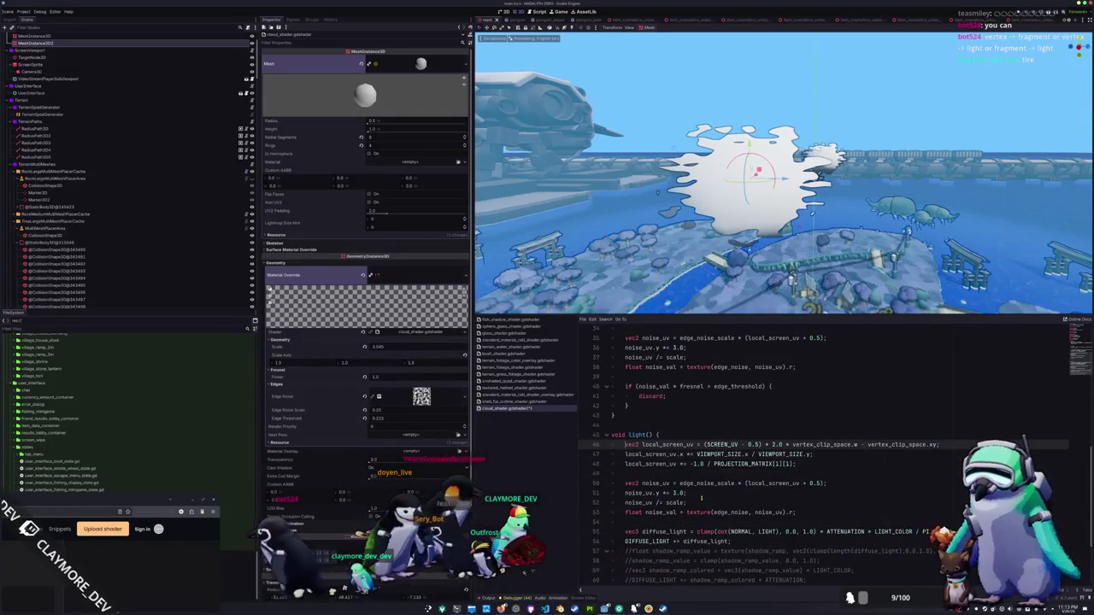
key(Return)
key(Down)
key(Down)
key(Down)
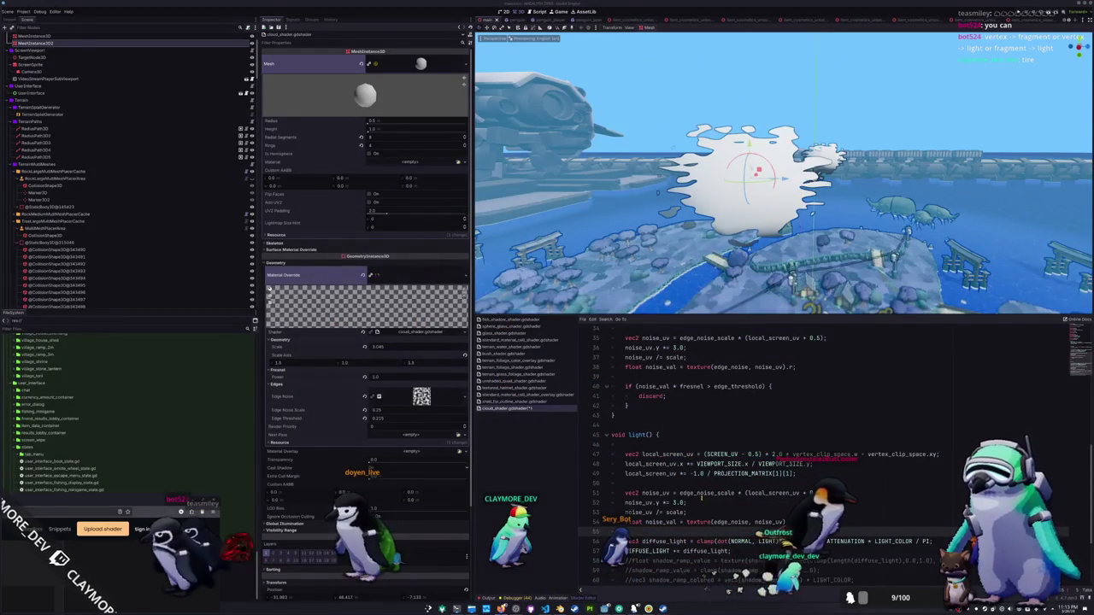
Find and highlight the docs sentence on passing varyings from fragment to light.
key(alt+Tab)
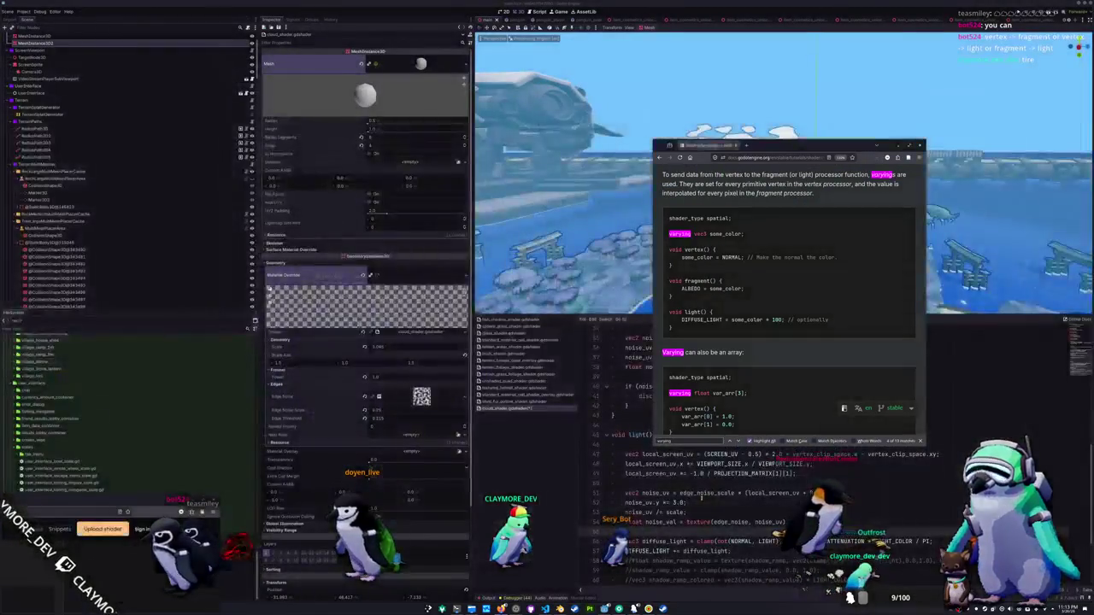
scroll(763, 215, up, 1)
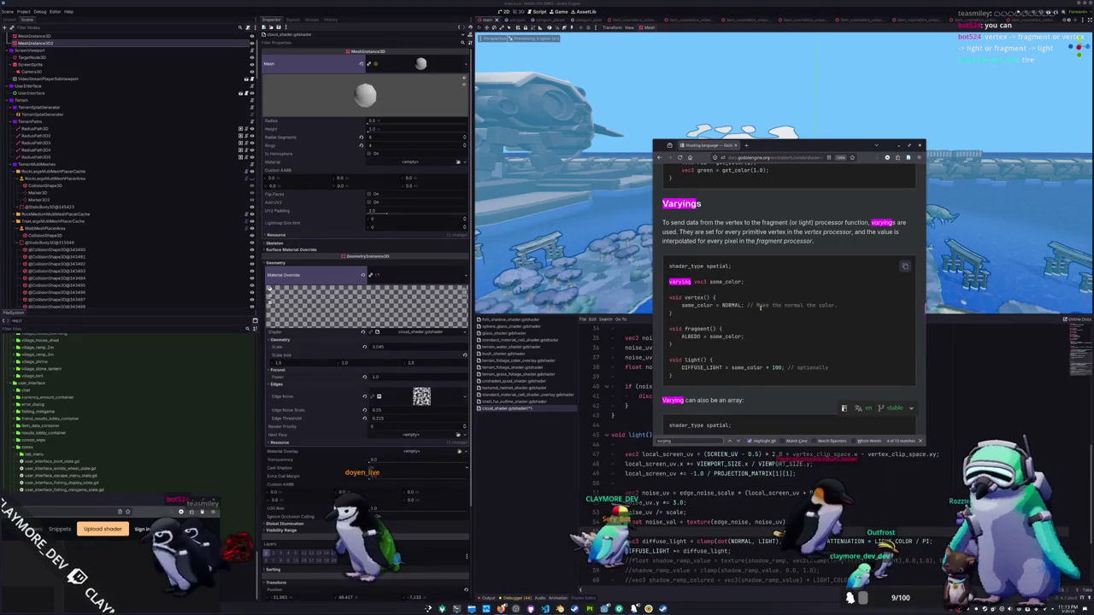
scroll(760, 308, down, 6)
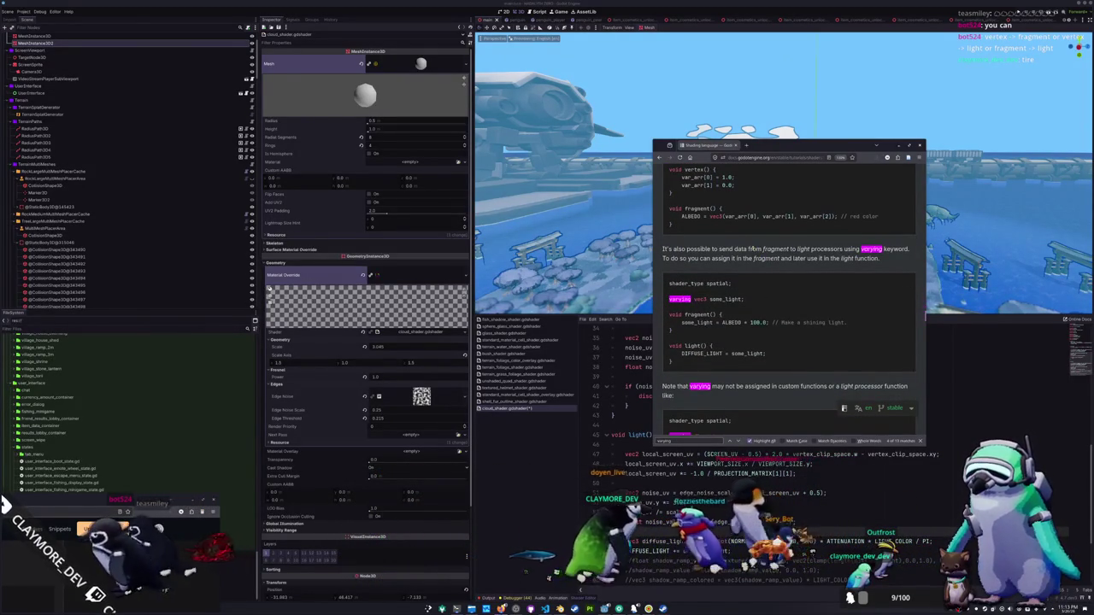
drag(763, 249, 875, 249)
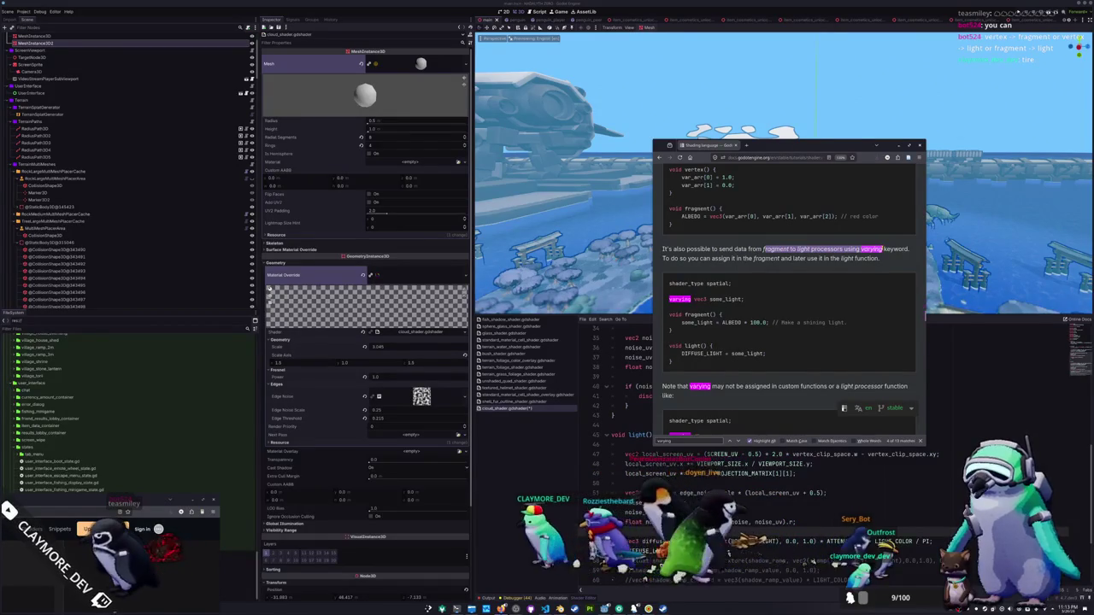
click(875, 248)
Delete the duplicated noise sampling code from light().
click(620, 400)
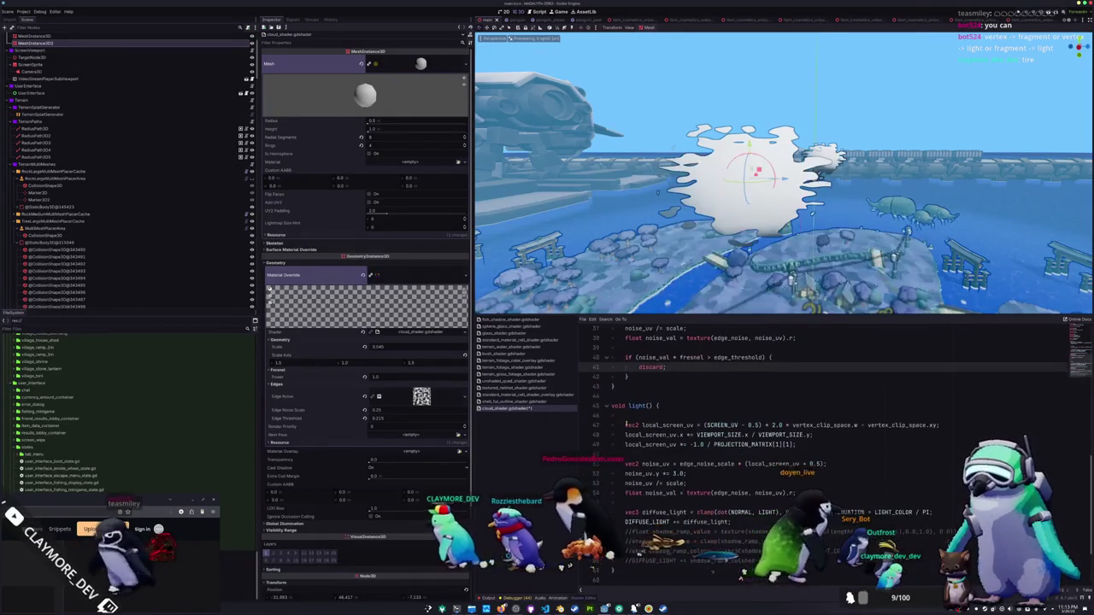
drag(644, 505, 661, 425)
key(BackSpace)
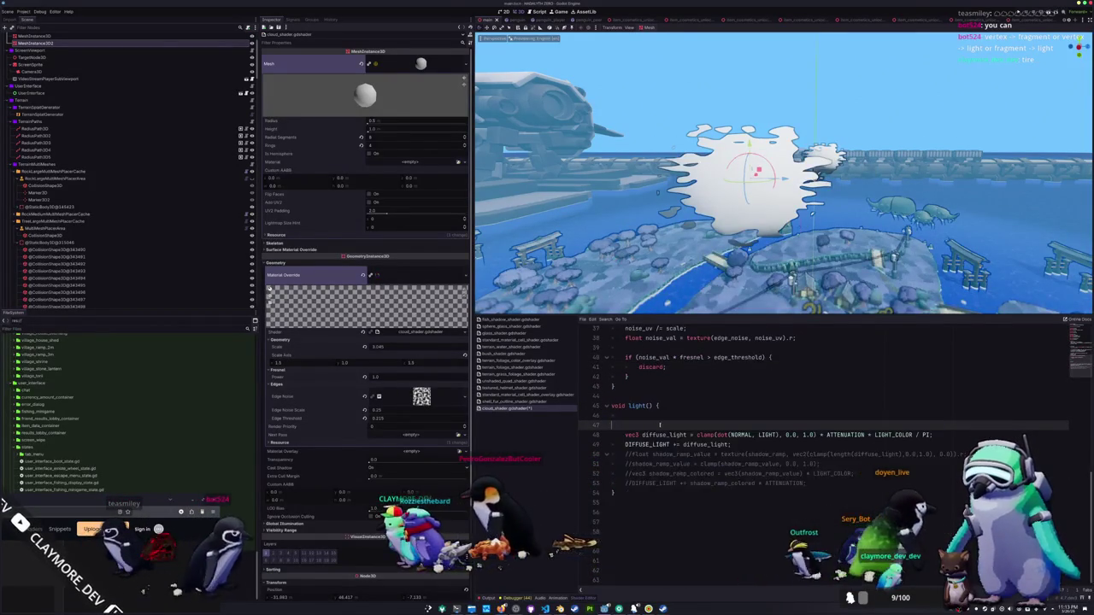
scroll(661, 424, up, 9)
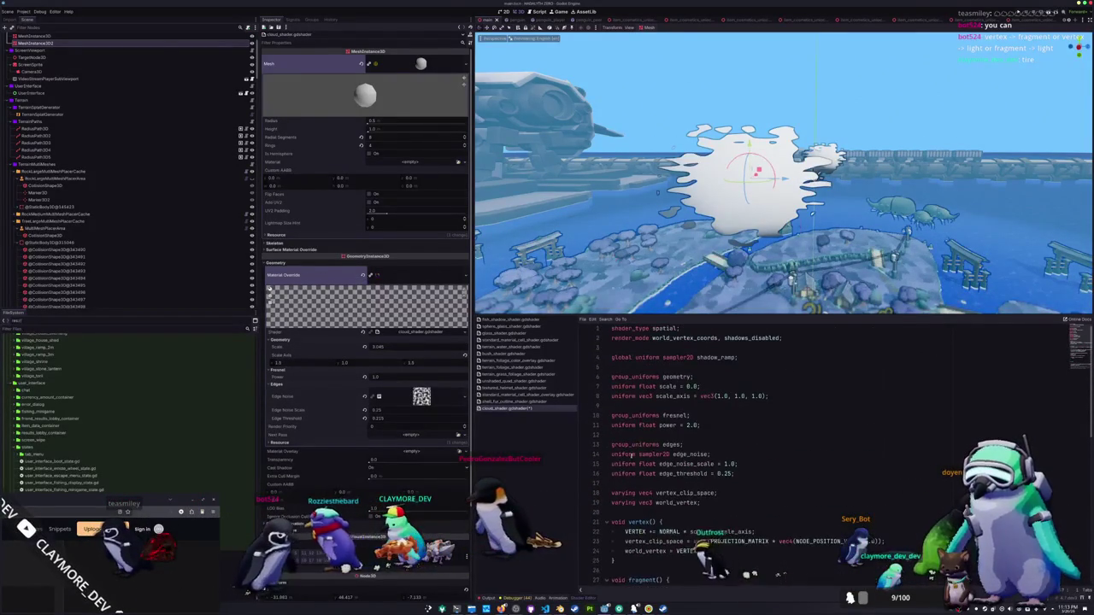
scroll(740, 444, down, 2)
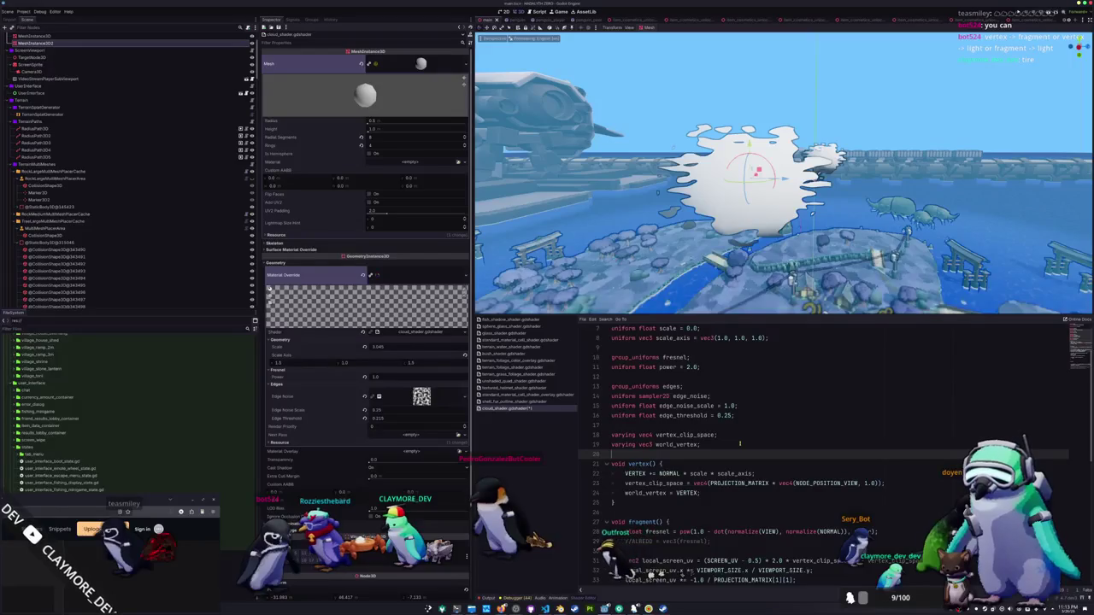
Declare a 'varying float noise_value' and make fragment()'s noise line assign to it instead of a local.
key(Return)
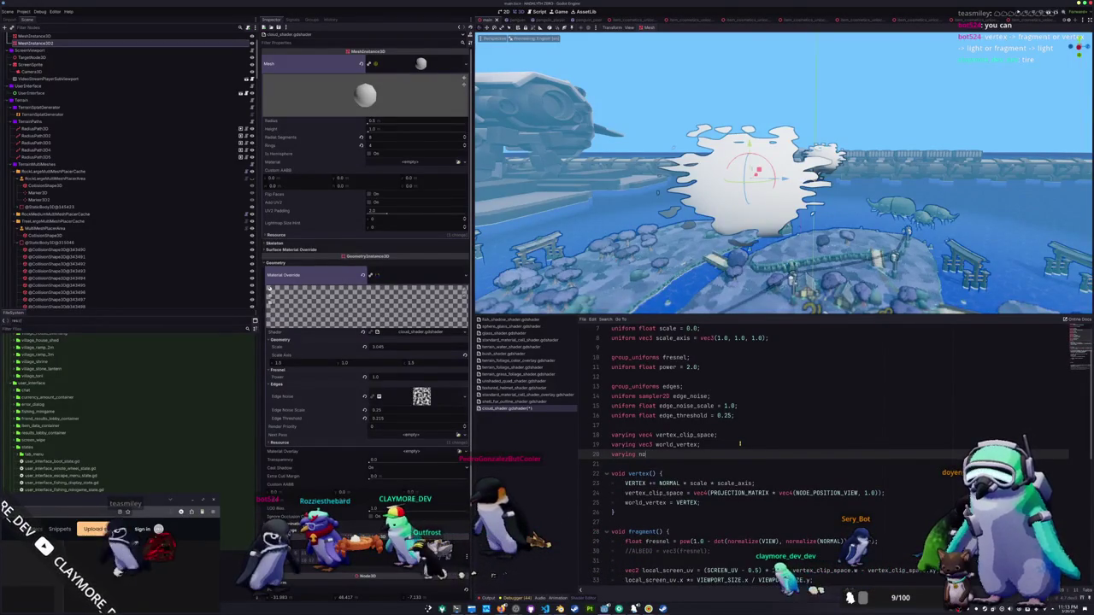
text(float noise_value;)
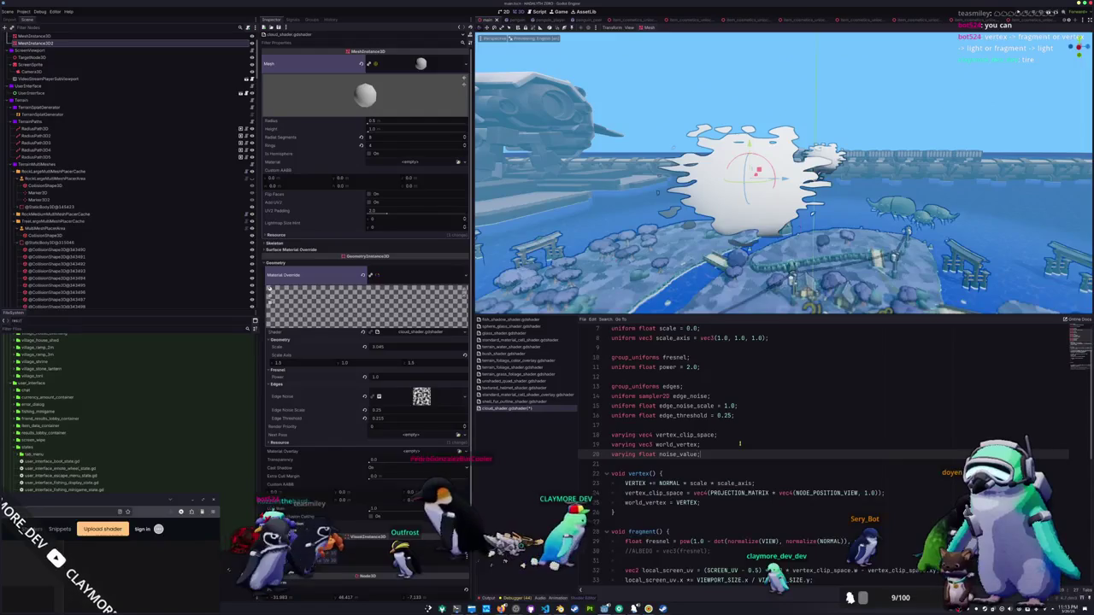
scroll(717, 459, down, 3)
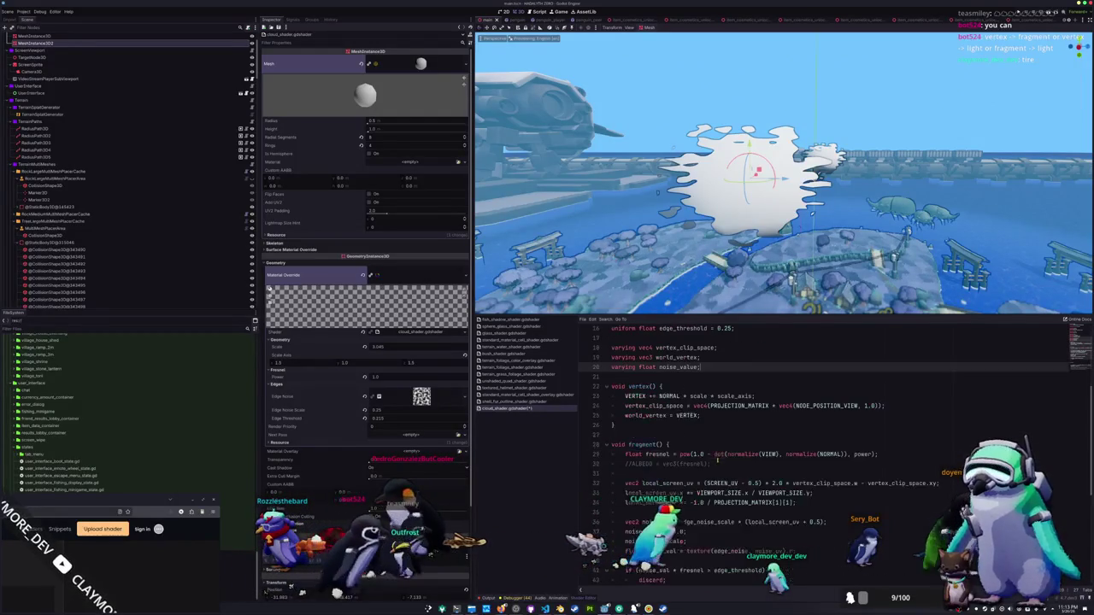
scroll(717, 460, down, 2)
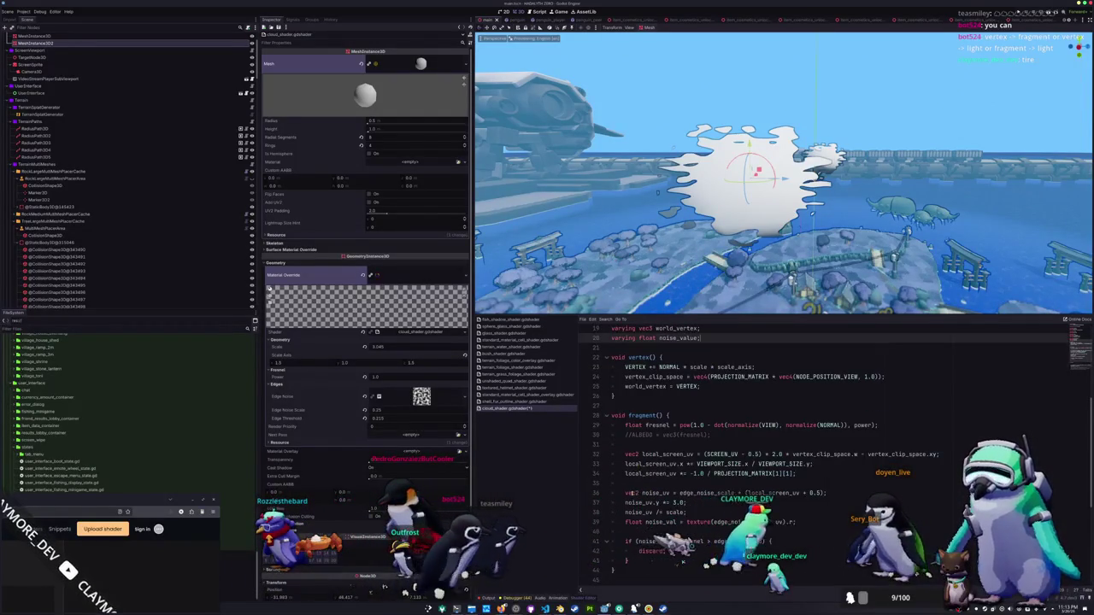
double_click(633, 521)
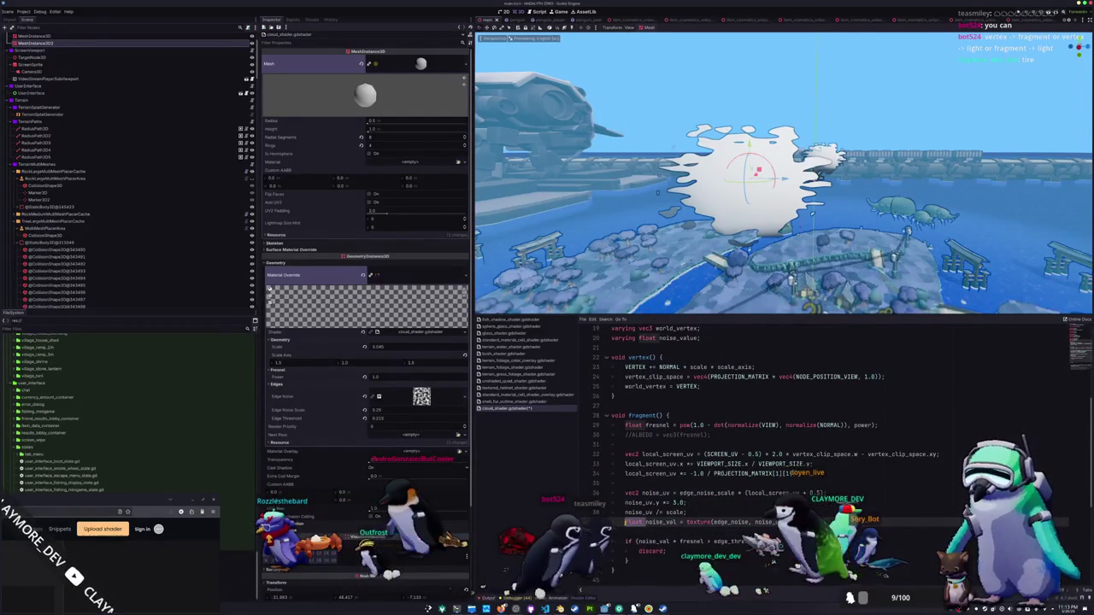
key(Delete)
key(Delete)
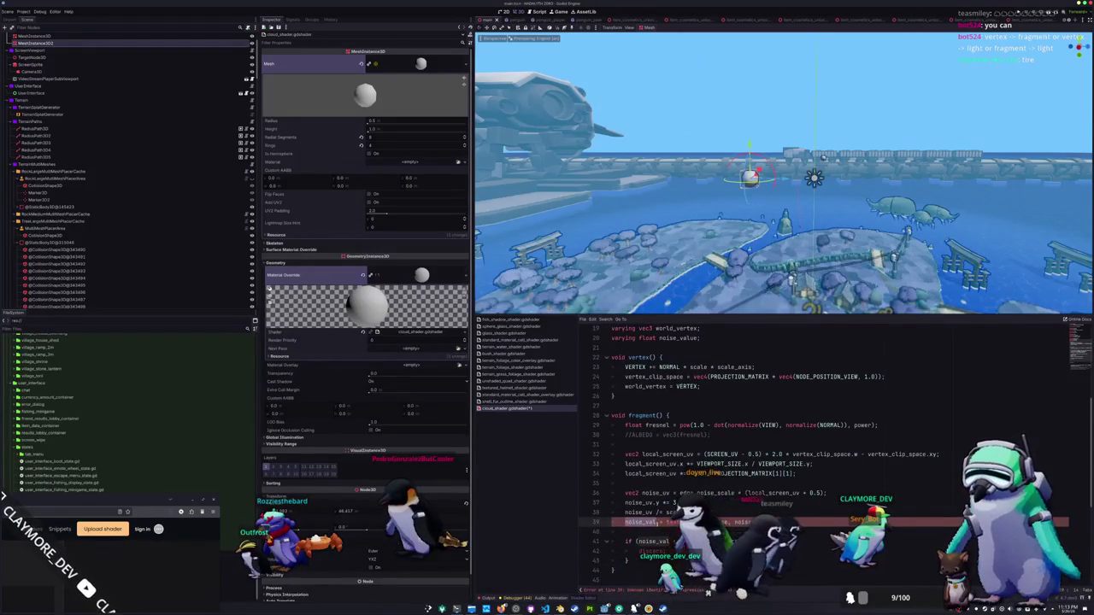
scroll(770, 444, up, 6)
scroll(770, 445, down, 8)
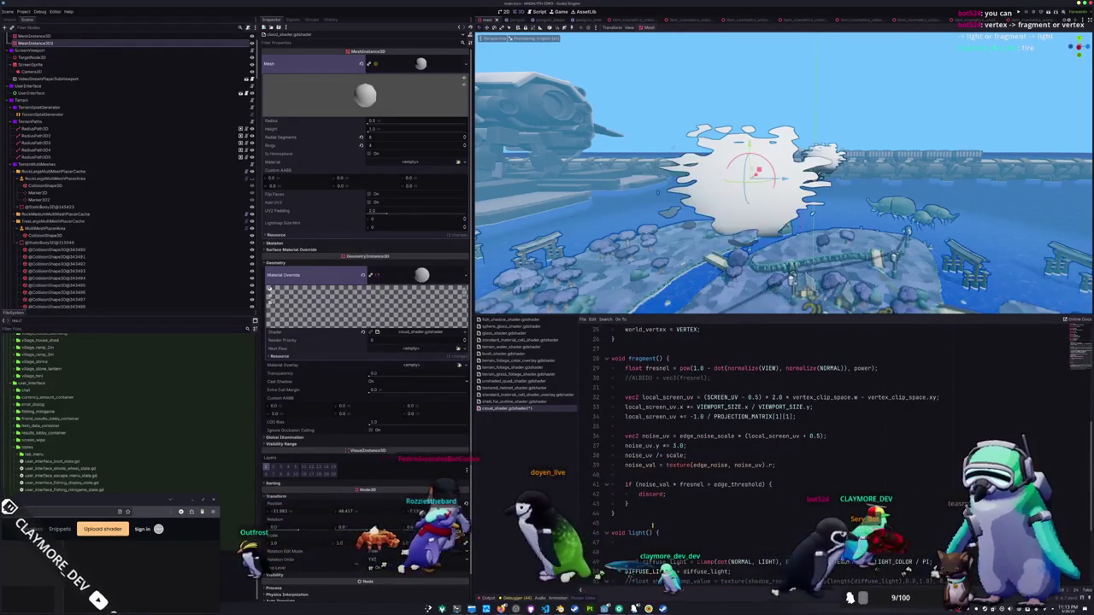
scroll(740, 456, down, 4)
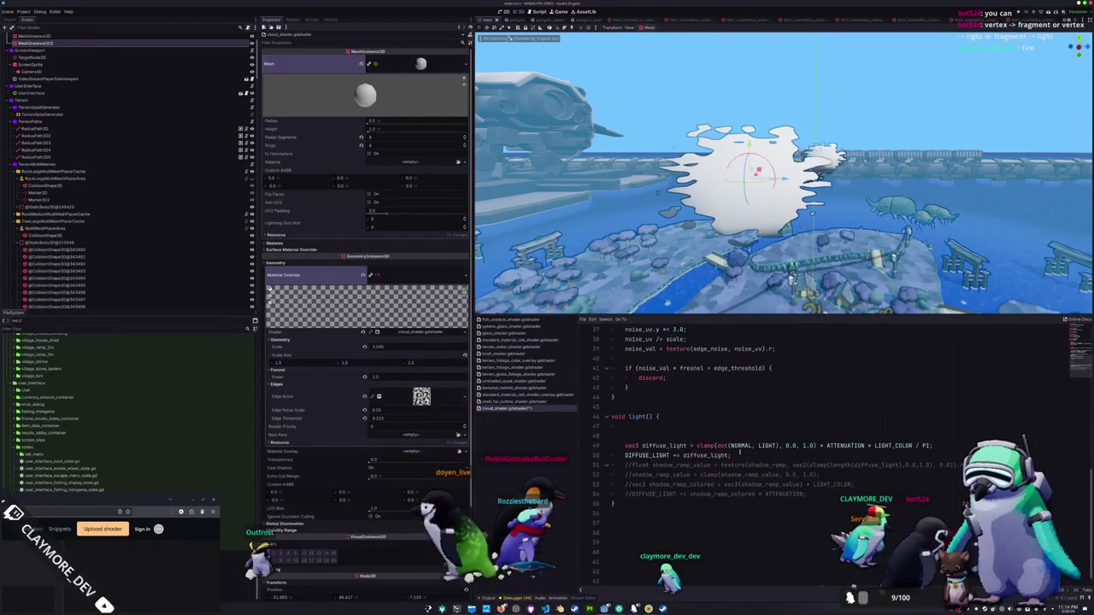
Remove the leftover blank line in light() and level the viewport on the cloud.
key(BackSpace)
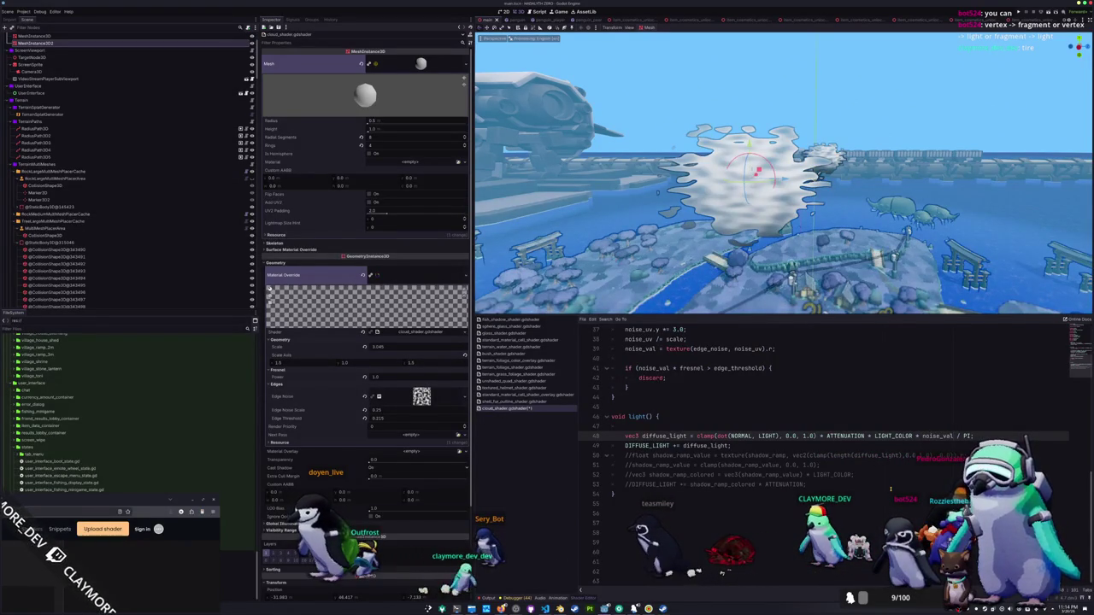
drag(769, 214, 769, 167)
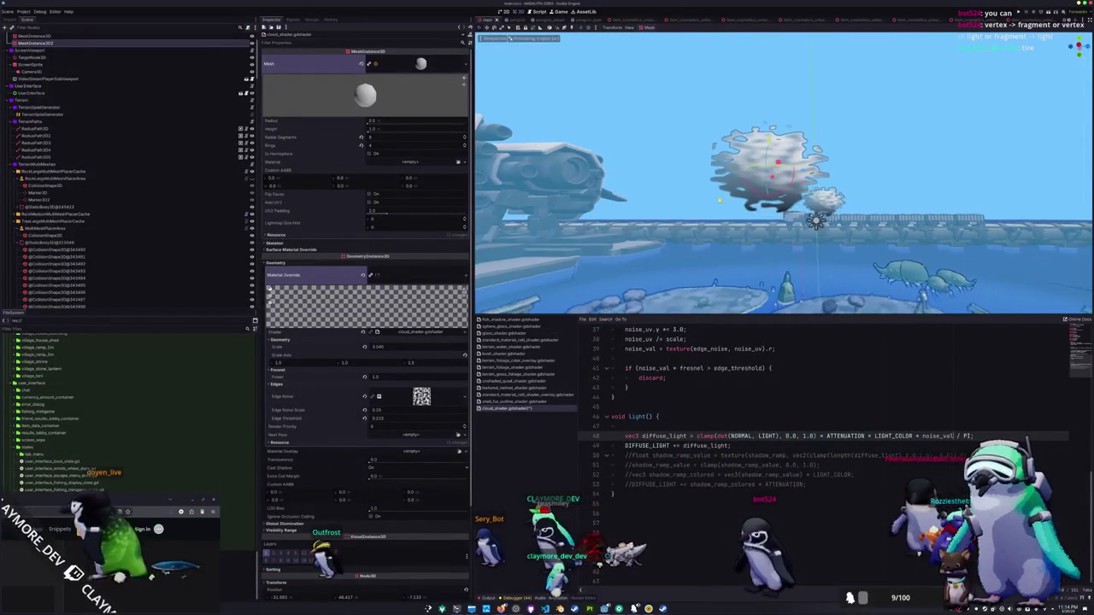
scroll(783, 171, up, 2)
mouse_move(719, 213)
mouse_down()
mouse_move(723, 192)
mouse_move(723, 224)
mouse_up()
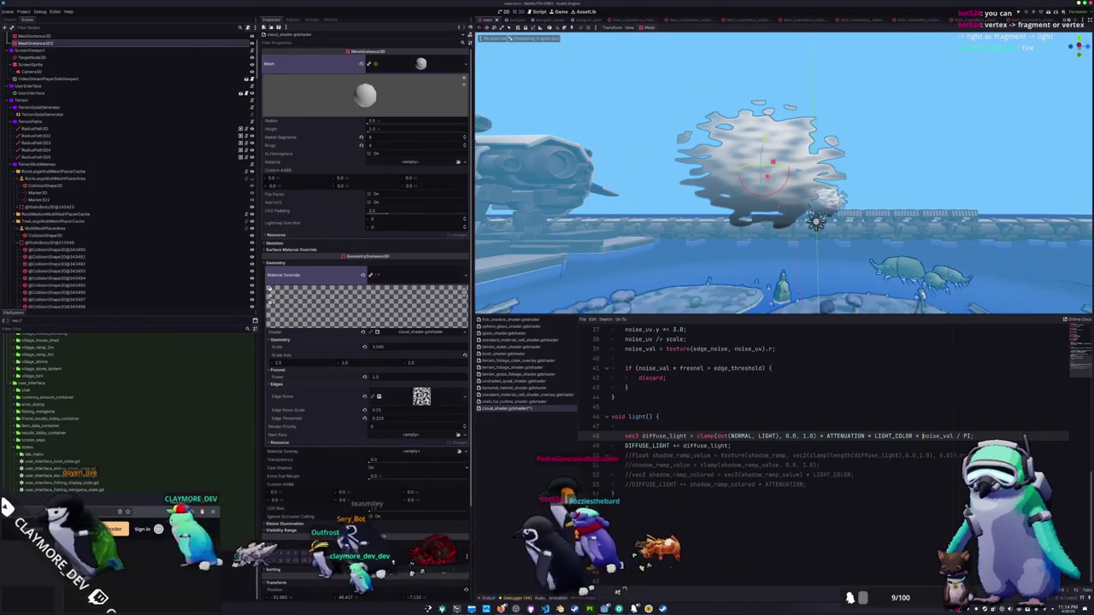
Remove the '- noise_val * noise_val' term from the DIFFUSE_LIGHT line.
text((1.0 -)
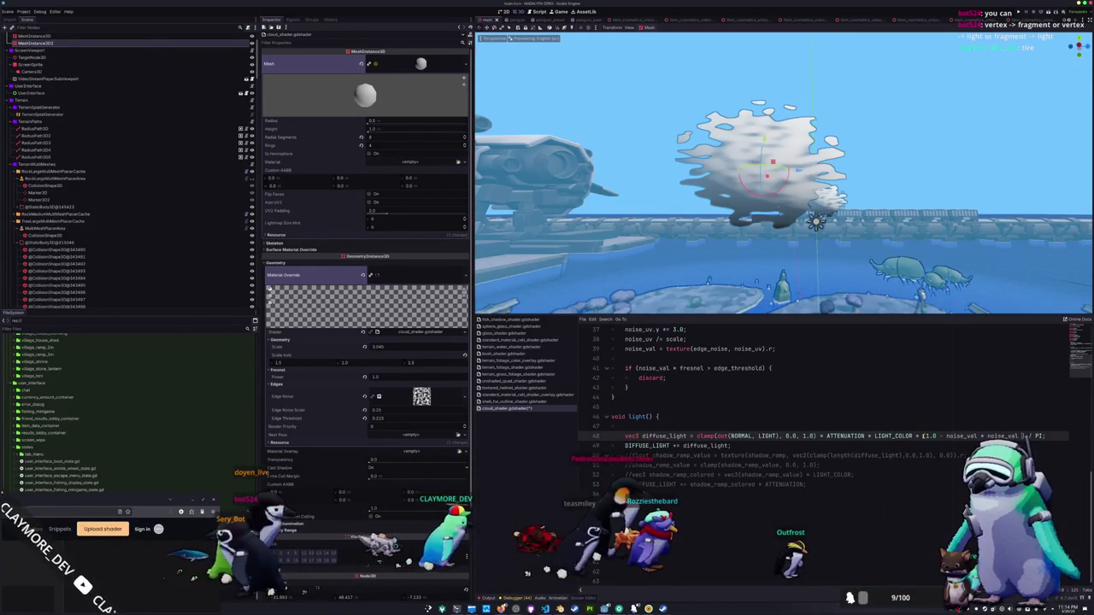
text(.8)
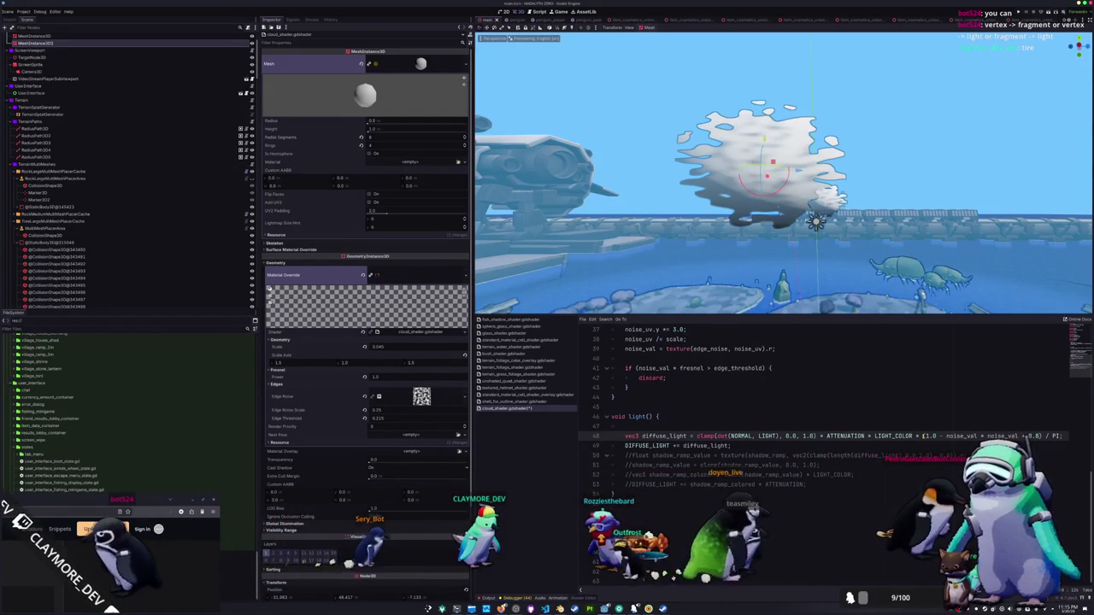
key(BackSpace)
text(+)
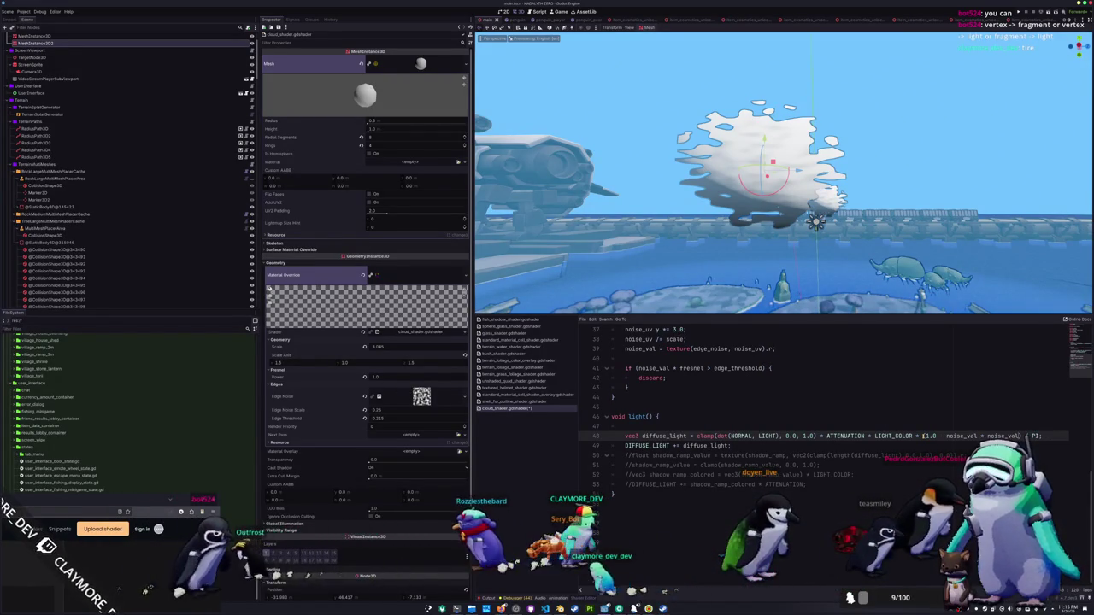
click(626, 425)
text(UV)
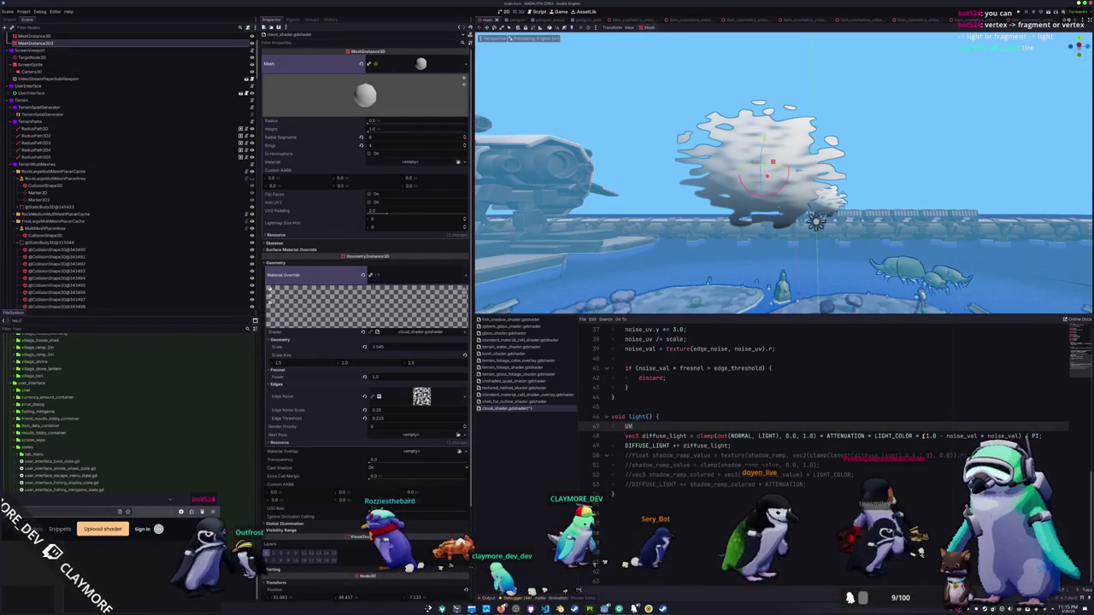
key(Escape)
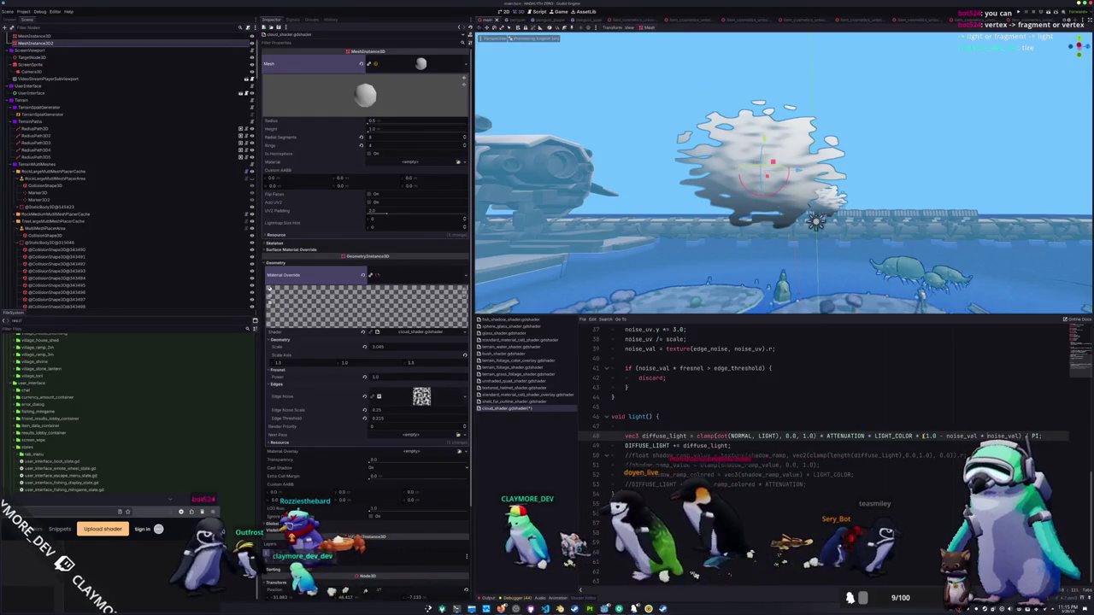
key(ctrl+shift+Left)
key(ctrl+shift+Left)
key(ctrl+shift+Left)
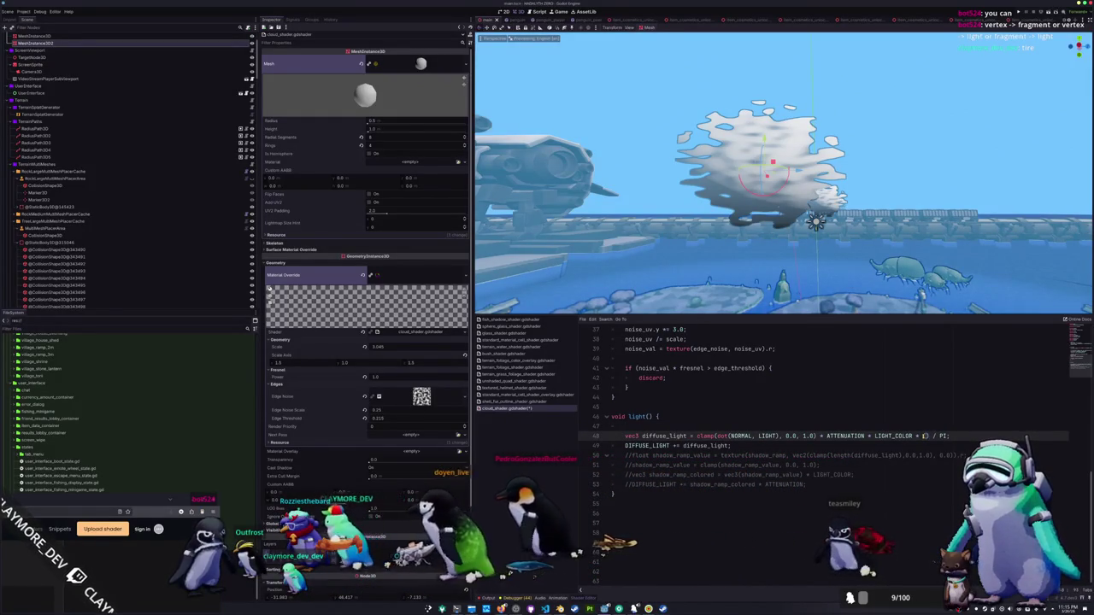
scroll(903, 438, up, 1)
scroll(903, 438, up, 3)
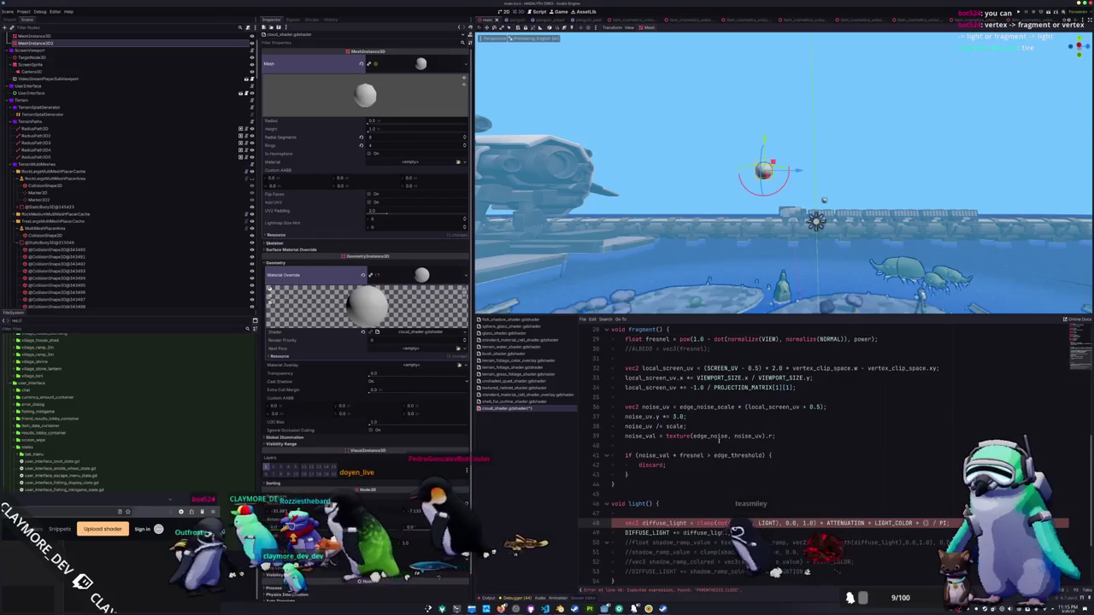
Change the varying declaration to 'varying vec2 noise_uv'.
click(689, 426)
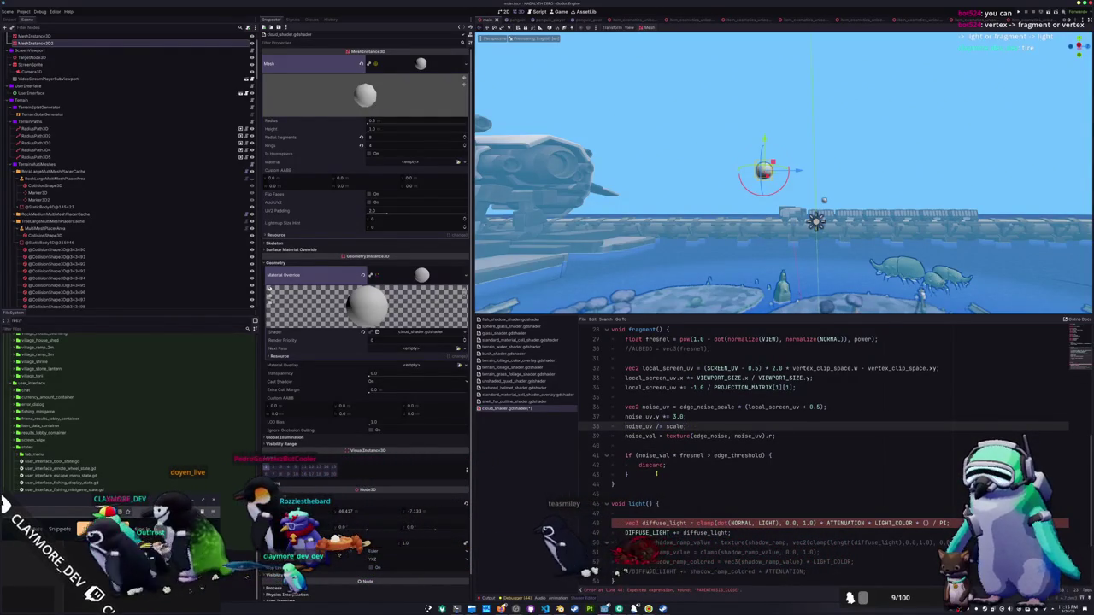
scroll(638, 520, up, 2)
scroll(617, 535, up, 1)
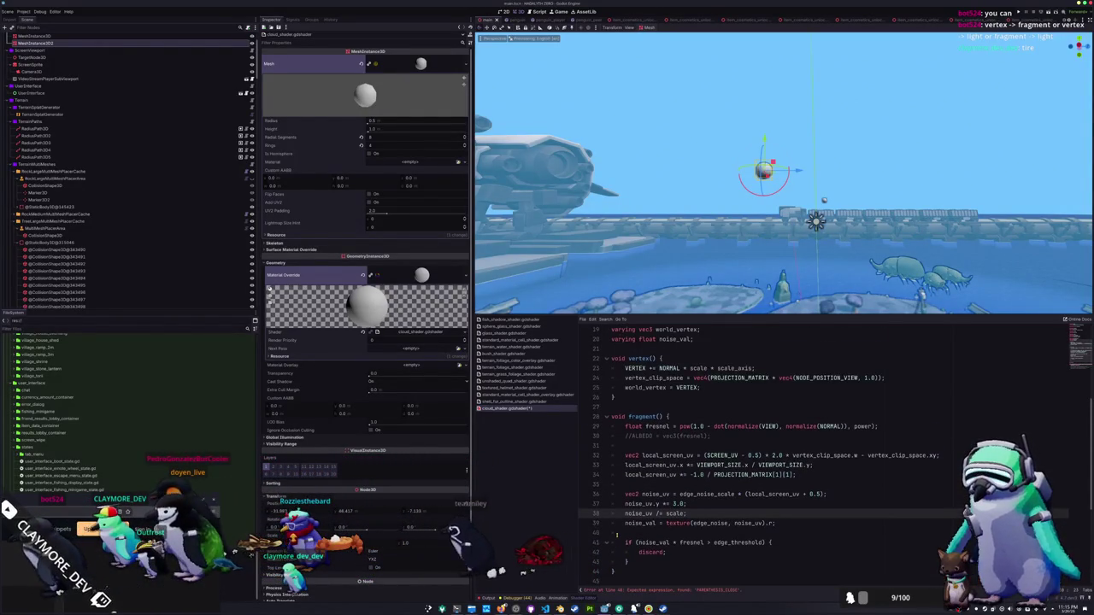
scroll(620, 523, up, 4)
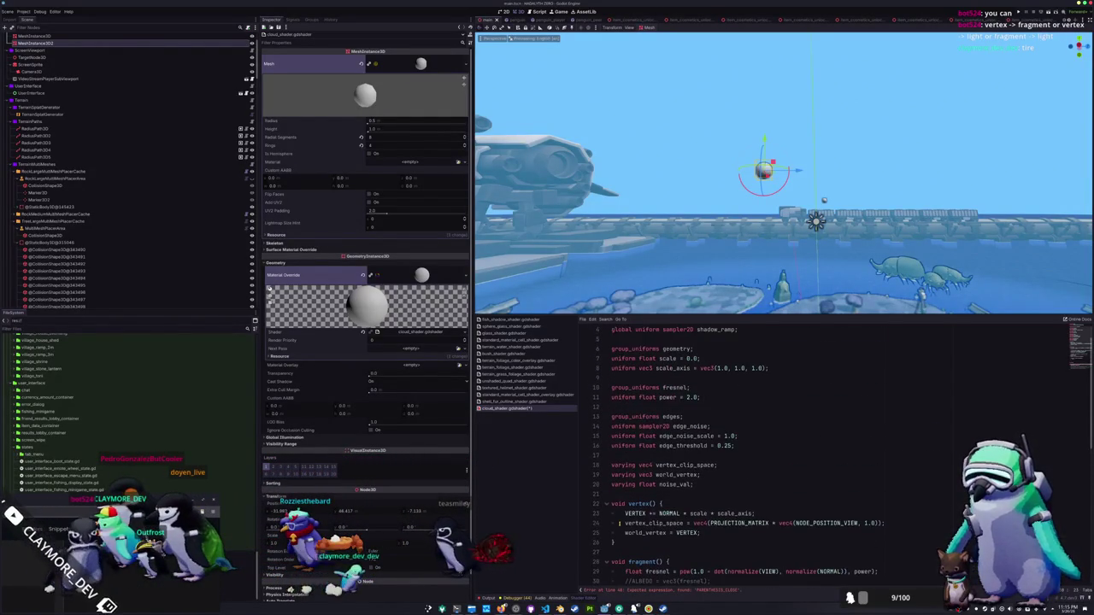
click(629, 494)
double_click(648, 485)
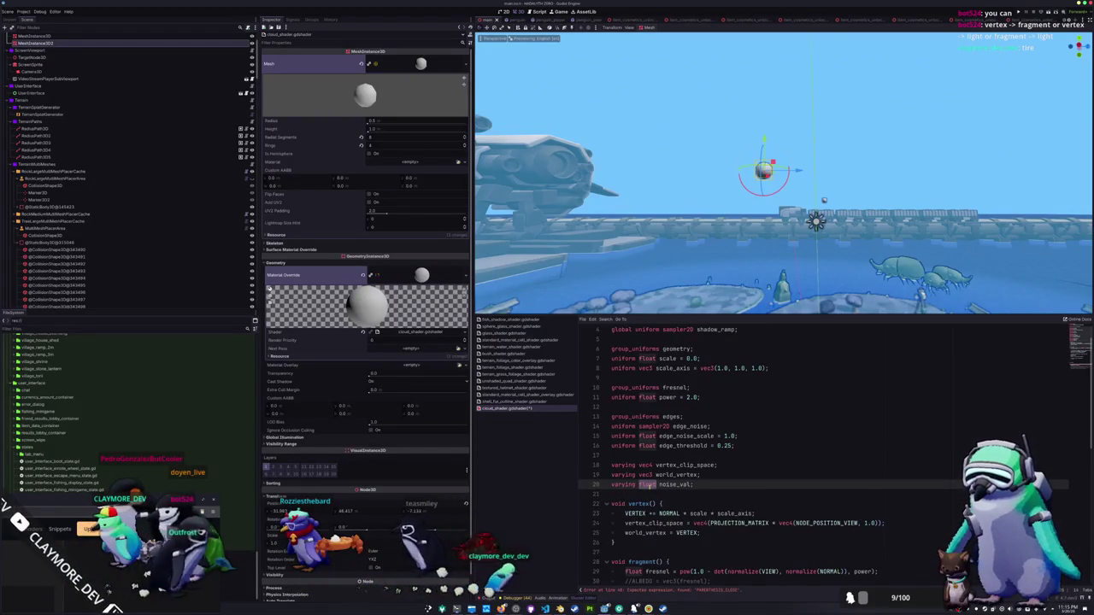
text(vec)
key(Return)
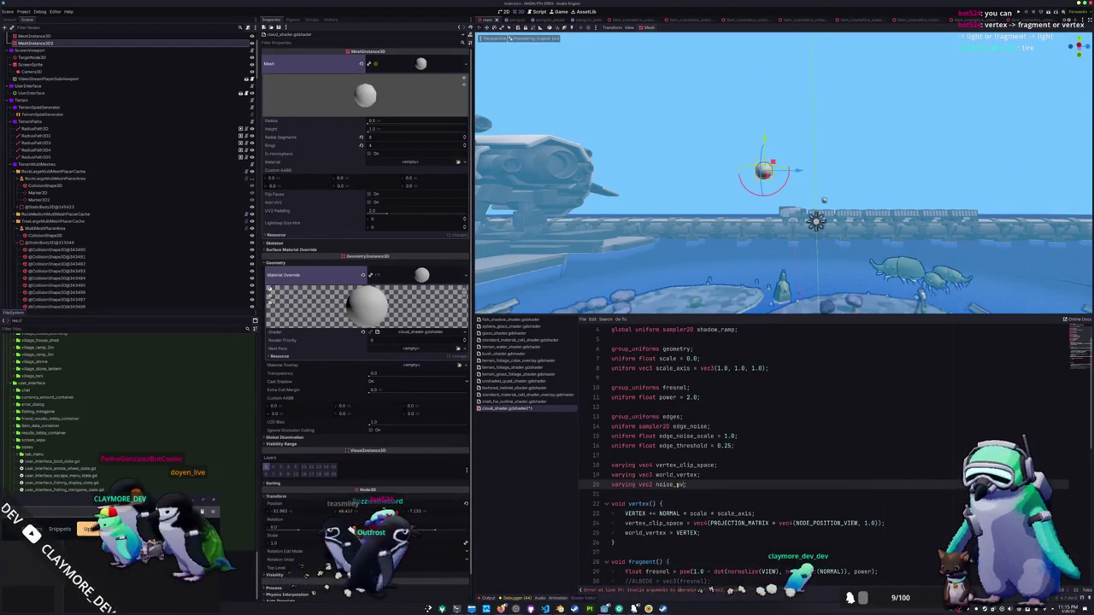
Make noise_val a local 'float' in fragment() and drop 'vec2' from the noise_uv line.
scroll(649, 480, down, 6)
double_click(652, 494)
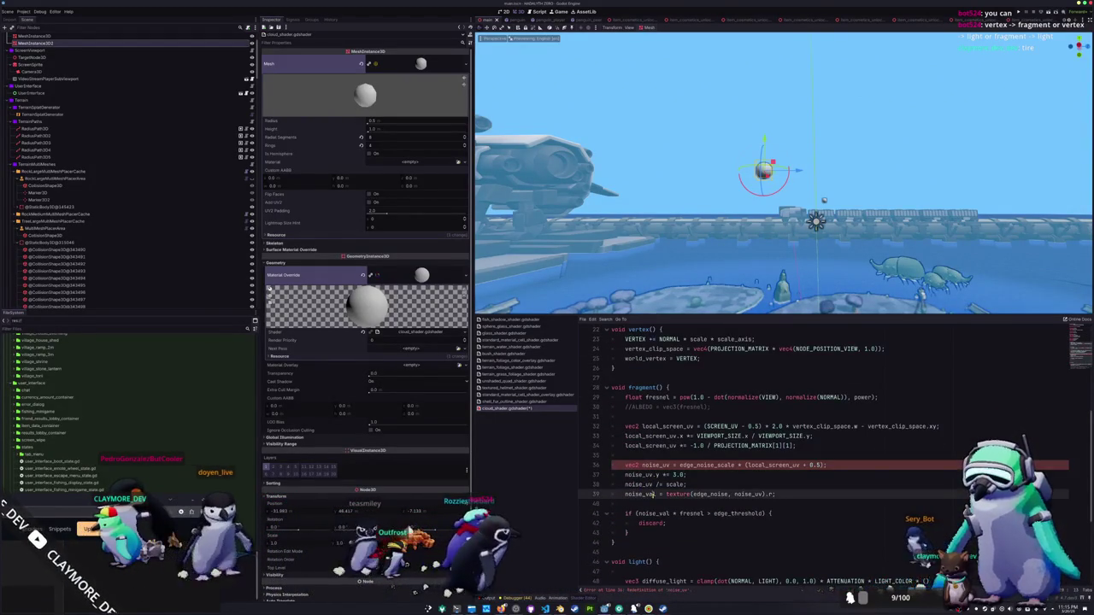
click(625, 494)
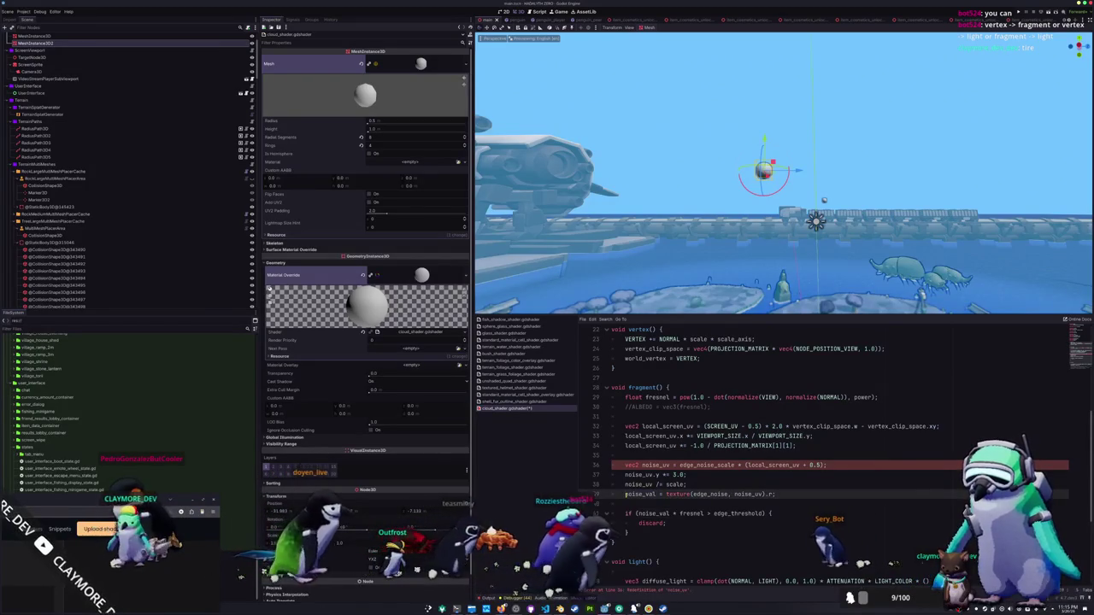
text(float)
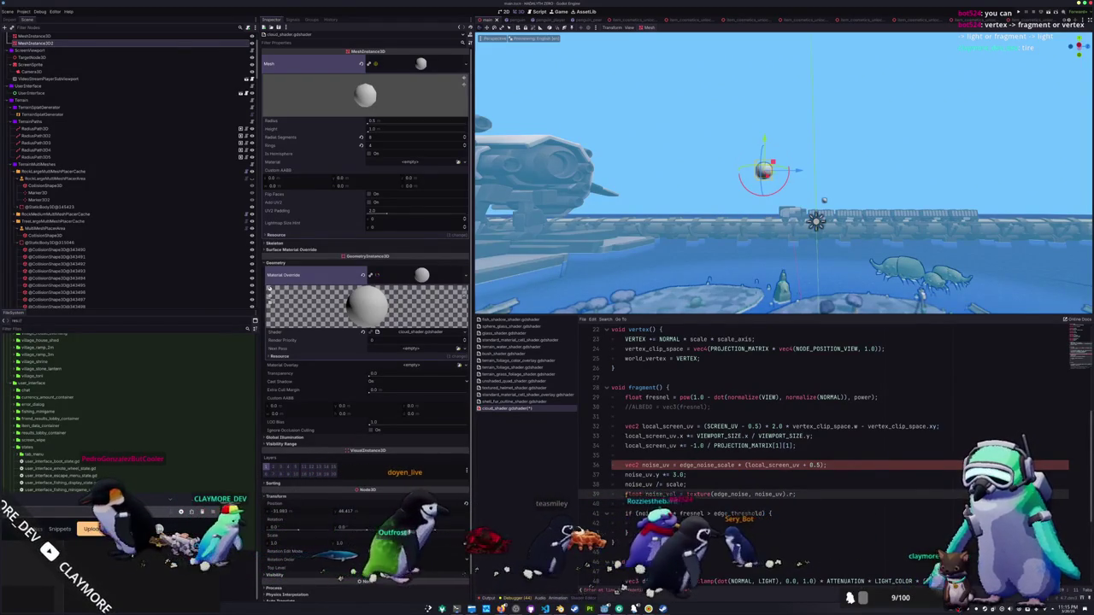
click(647, 465)
key(BackSpace)
key(BackSpace)
key(BackSpace)
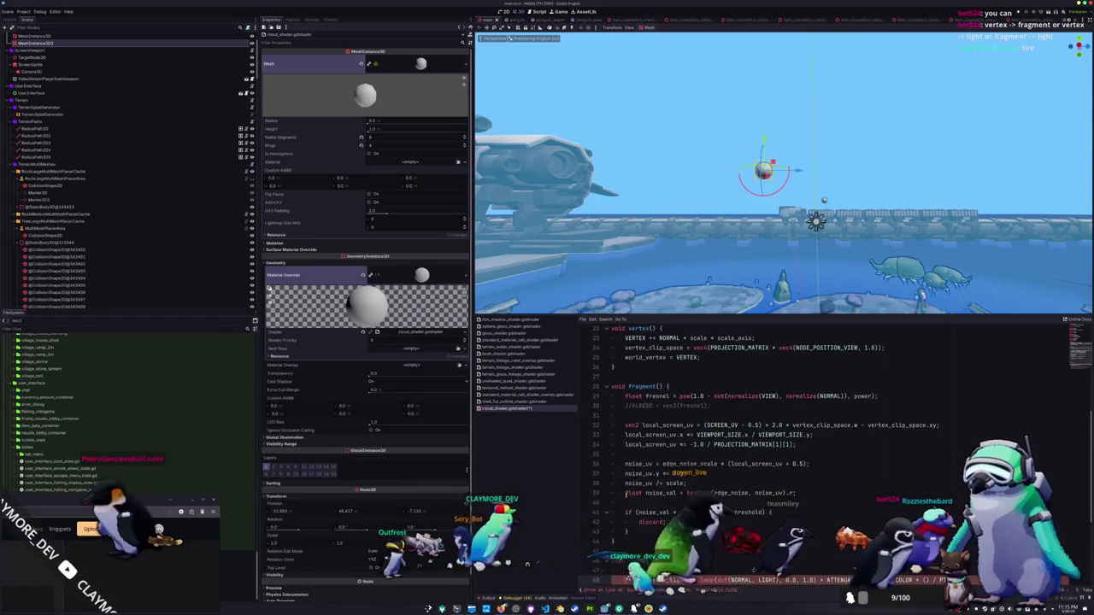
Start a 'float noise_val =' line at the top of light().
scroll(821, 453, down, 1)
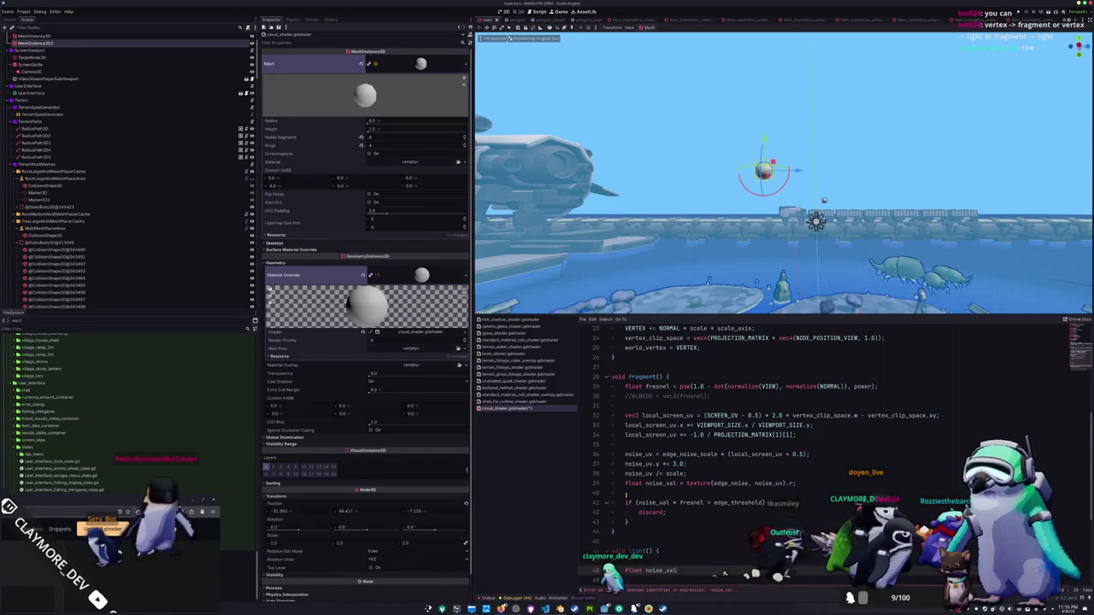
text( =)
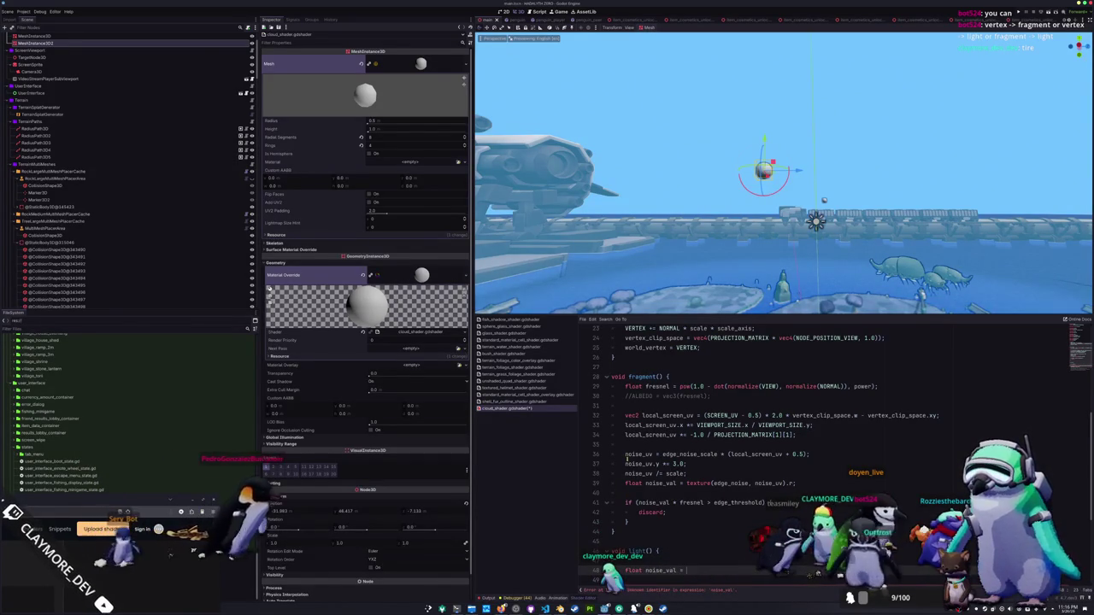
click(421, 333)
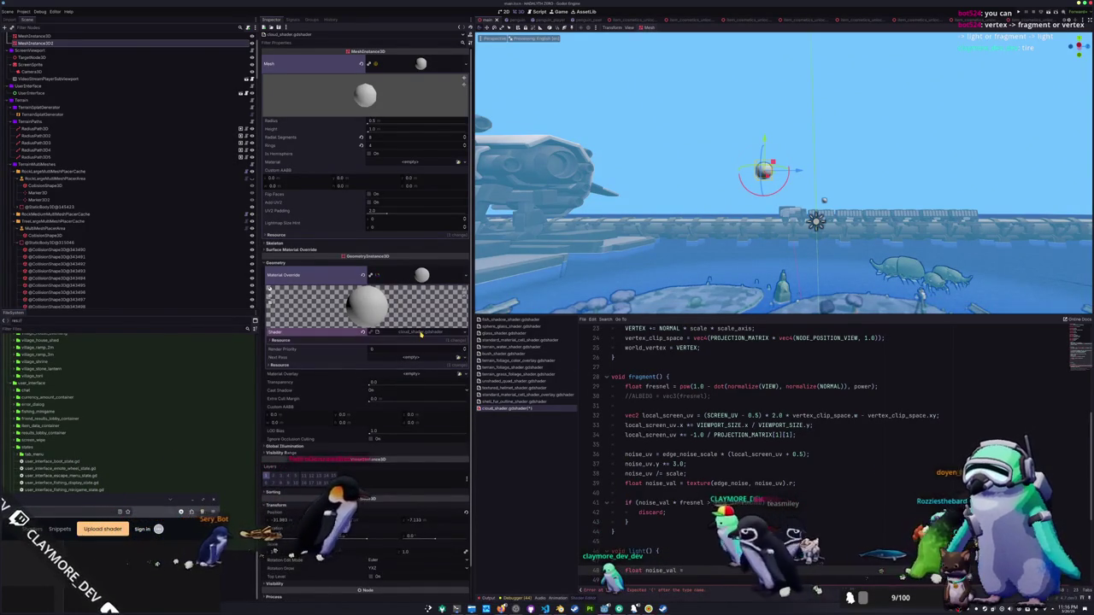
click(420, 332)
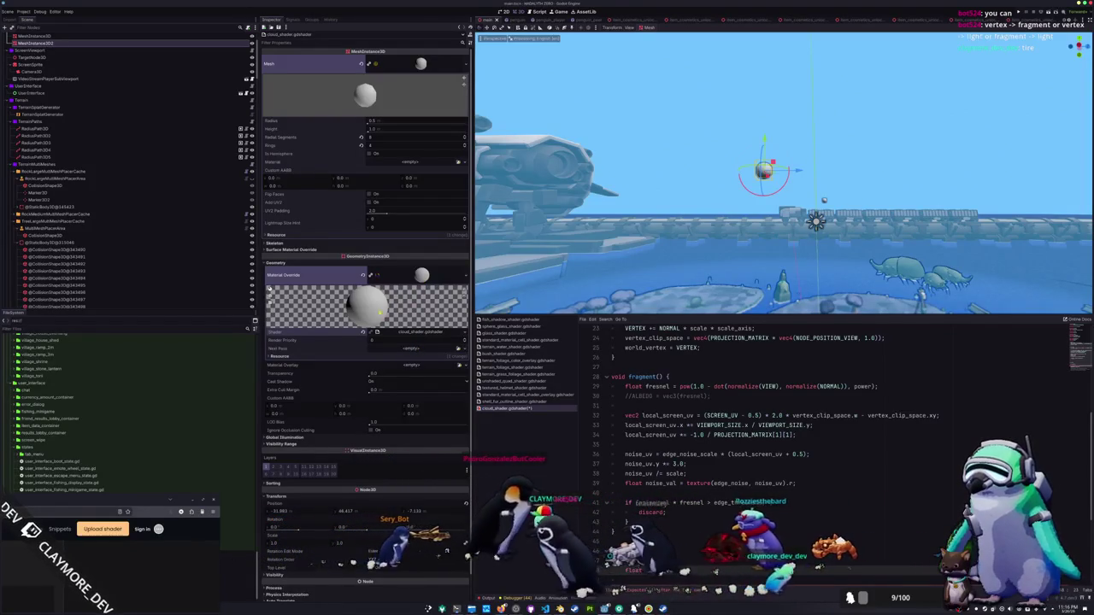
text( noise_val =)
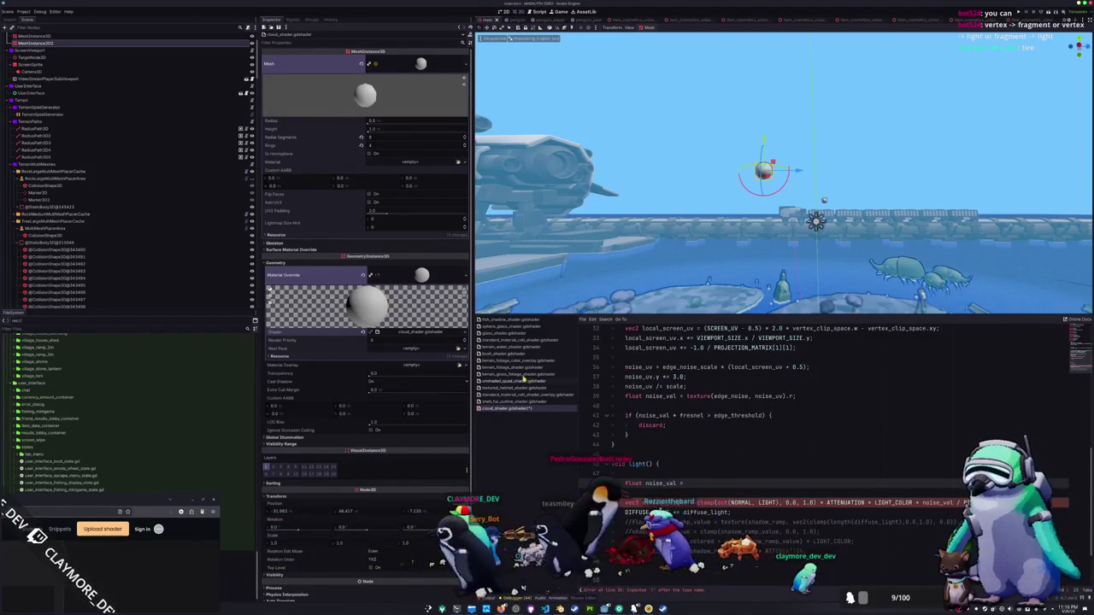
scroll(667, 399, up, 10)
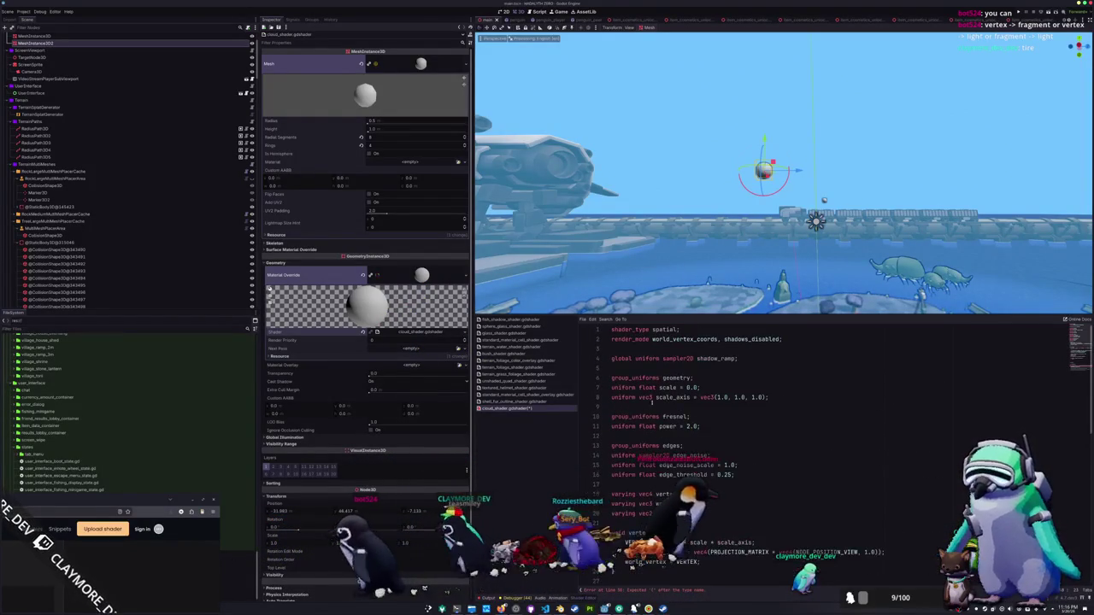
Add a 'group_uniforms light;' line above the varyings.
scroll(668, 399, down, 2)
click(781, 462)
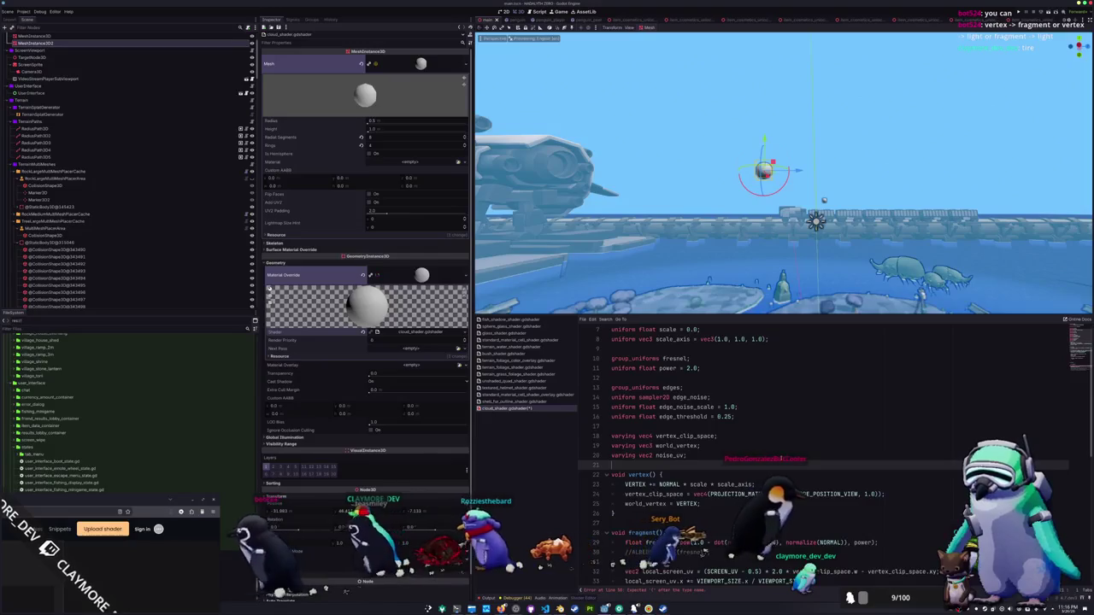
key(Up)
key(Up)
key(Up)
key(Return)
key(Return)
key(Up)
key(Up)
text(grou)
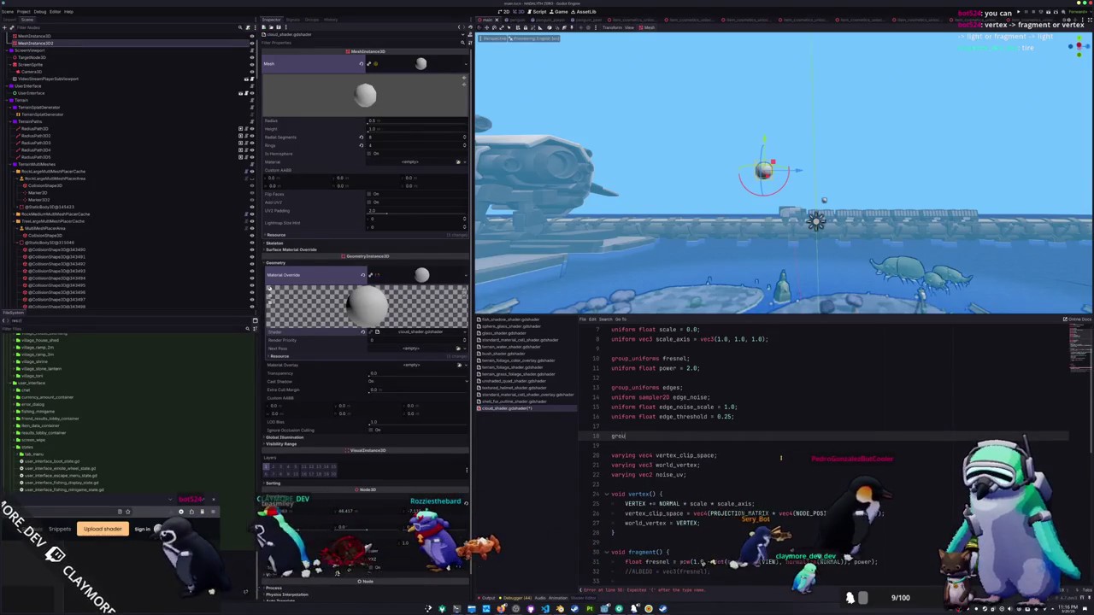
text(p_uniforms light_no)
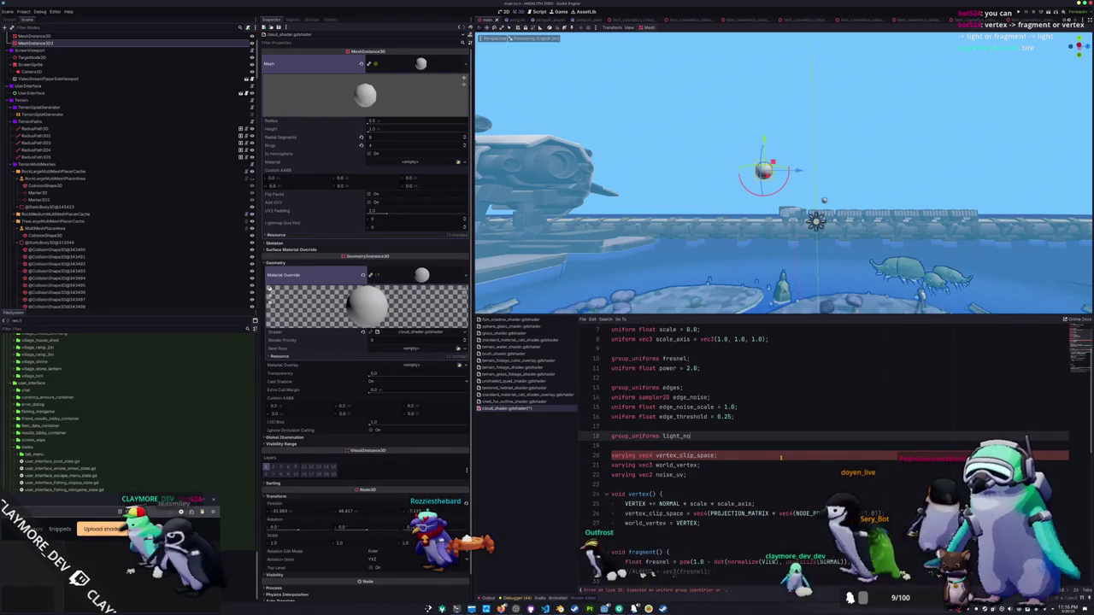
key(BackSpace)
key(BackSpace)
key(BackSpace)
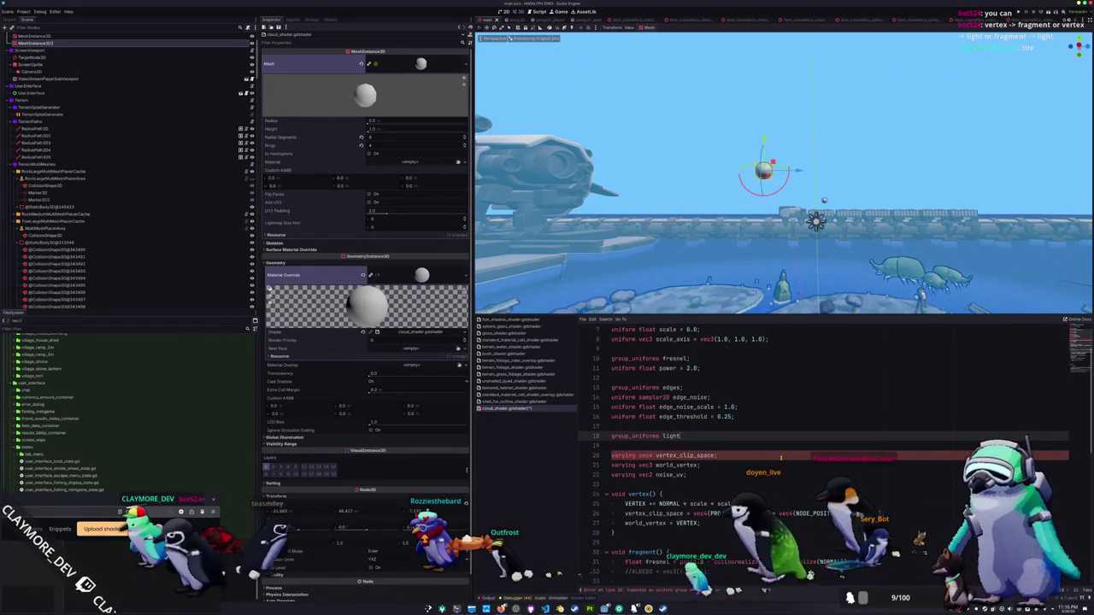
text(;)
key(Return)
Declare 'uniform sampler2D light_noise' and 'uniform float light_noise_scale = 1.0' in the group.
text(un)
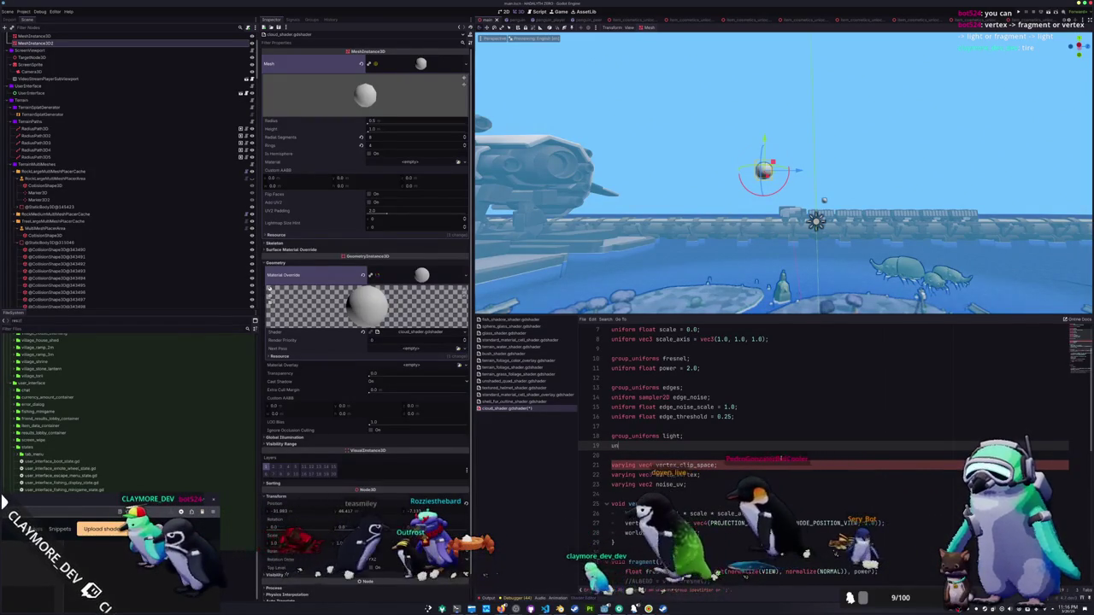
text(iform sampler)
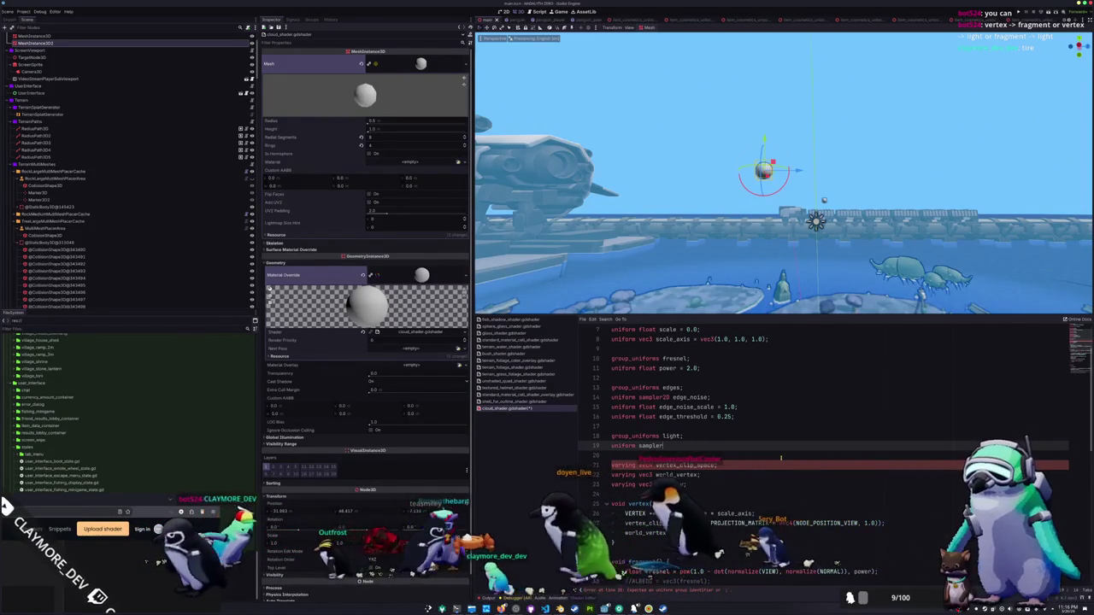
text(2D light)
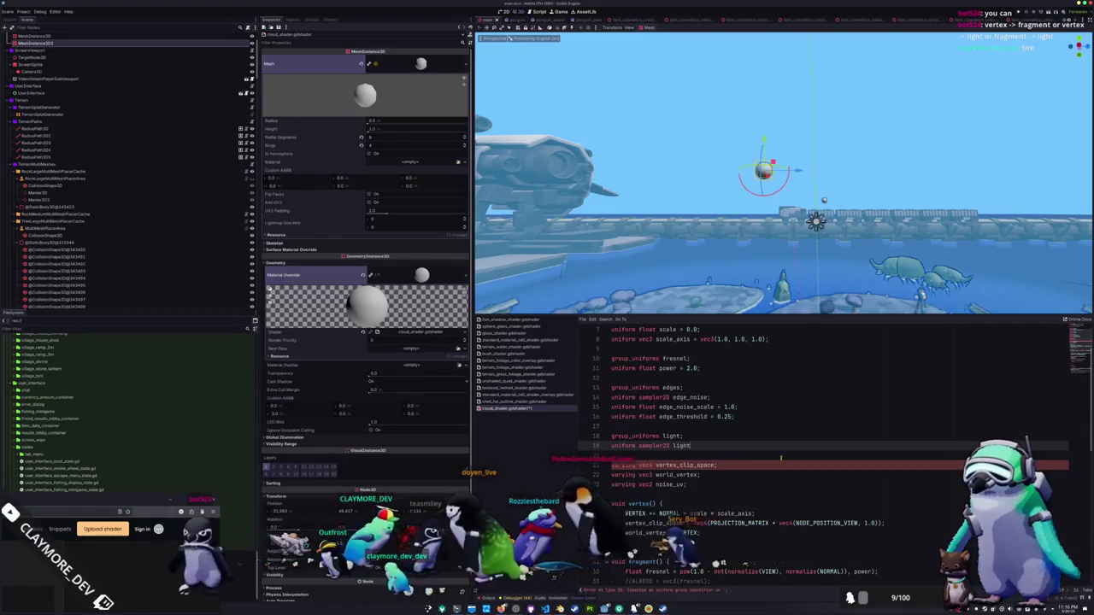
text(_noise;)
key(Return)
text(uniform float light_noise_scale = 1.0;)
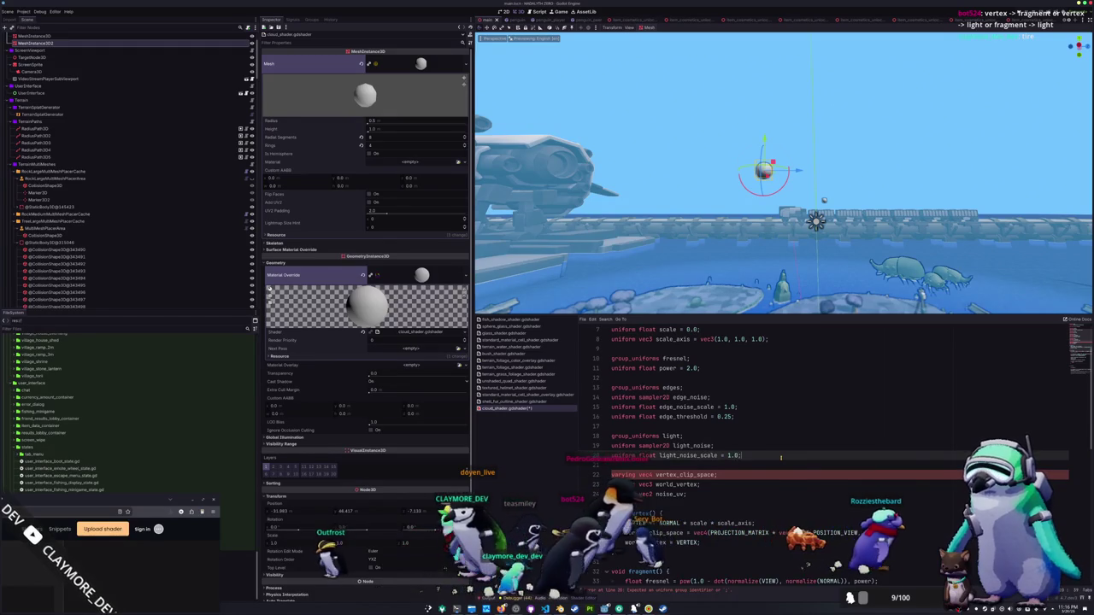
key(Return)
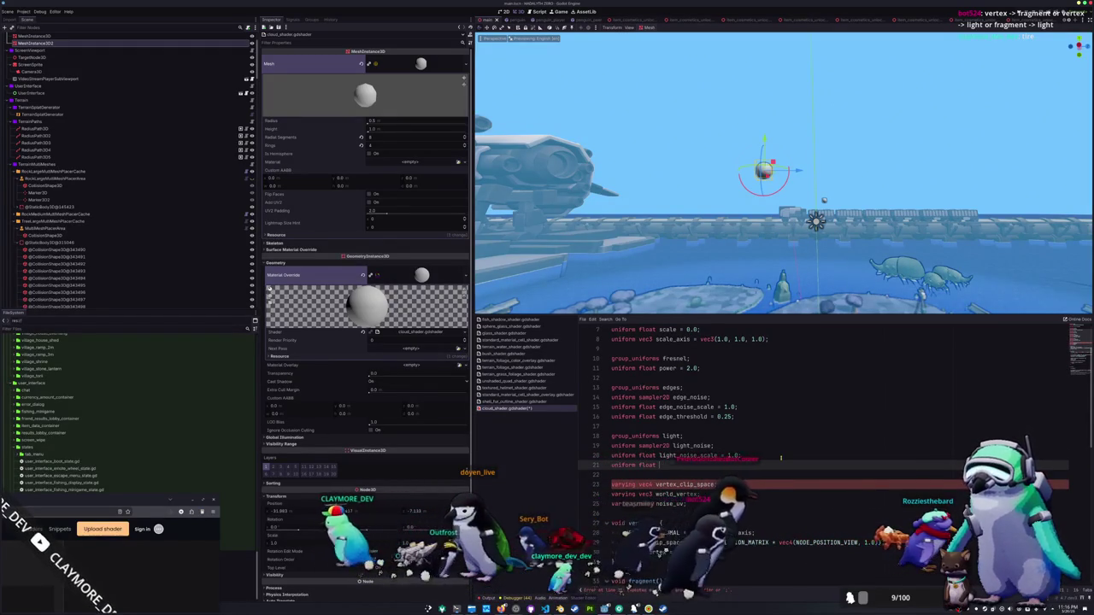
key(BackSpace)
key(BackSpace)
key(BackSpace)
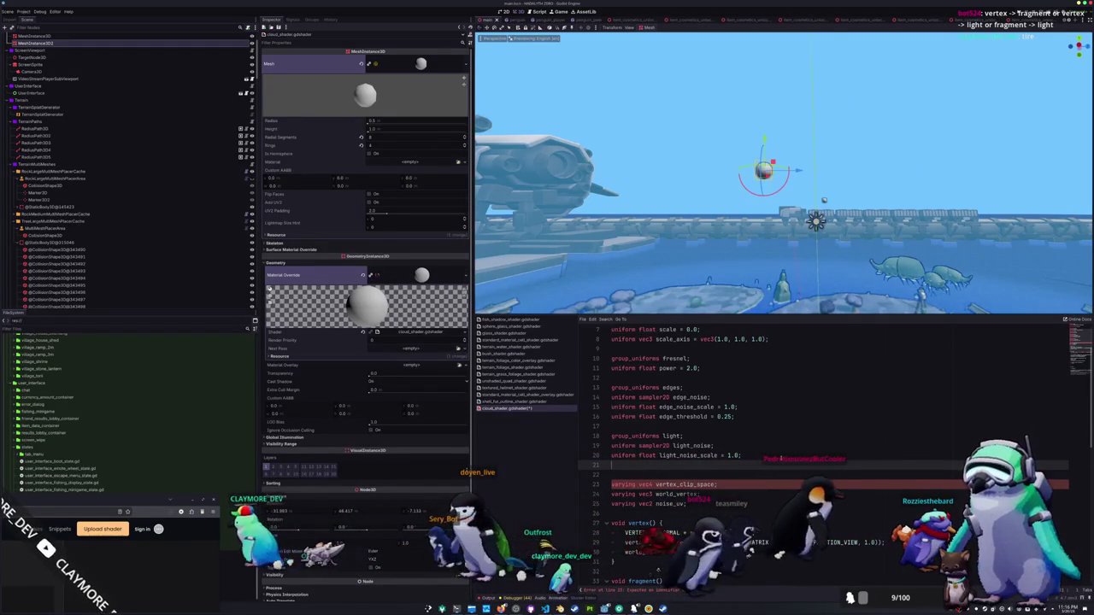
key(Delete)
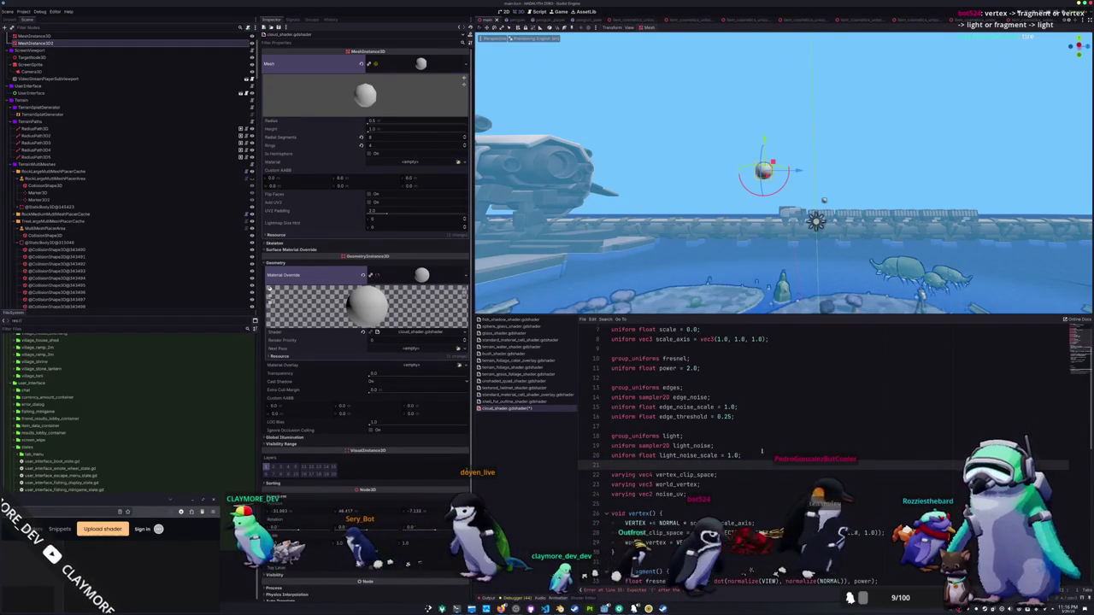
scroll(773, 453, down, 8)
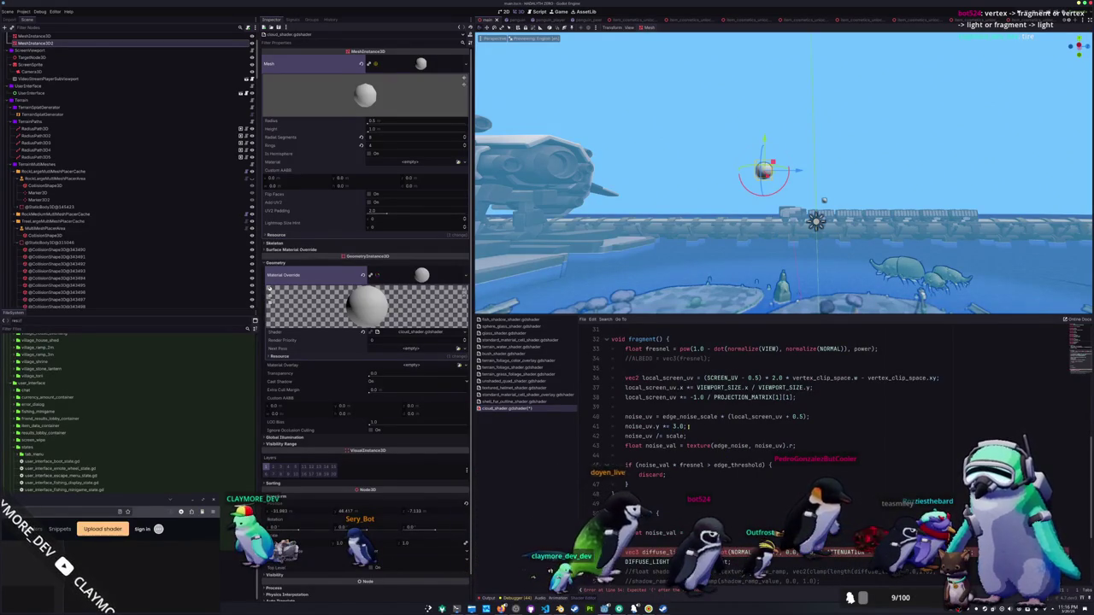
Move the edge_noise_scale multiplication into the edge noise texture() lookup.
click(688, 426)
click(687, 436)
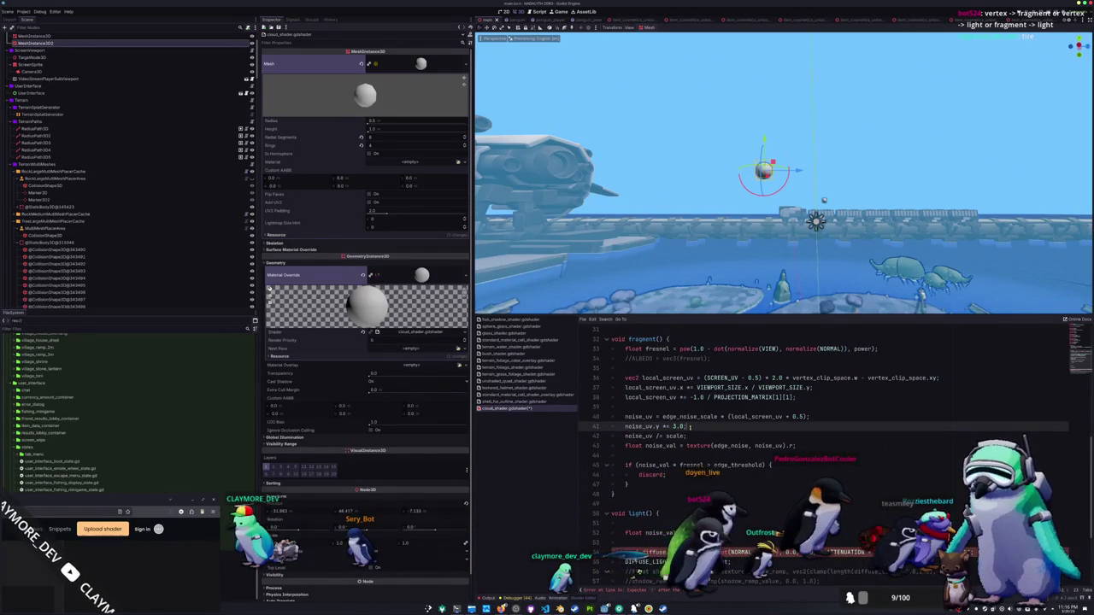
click(689, 427)
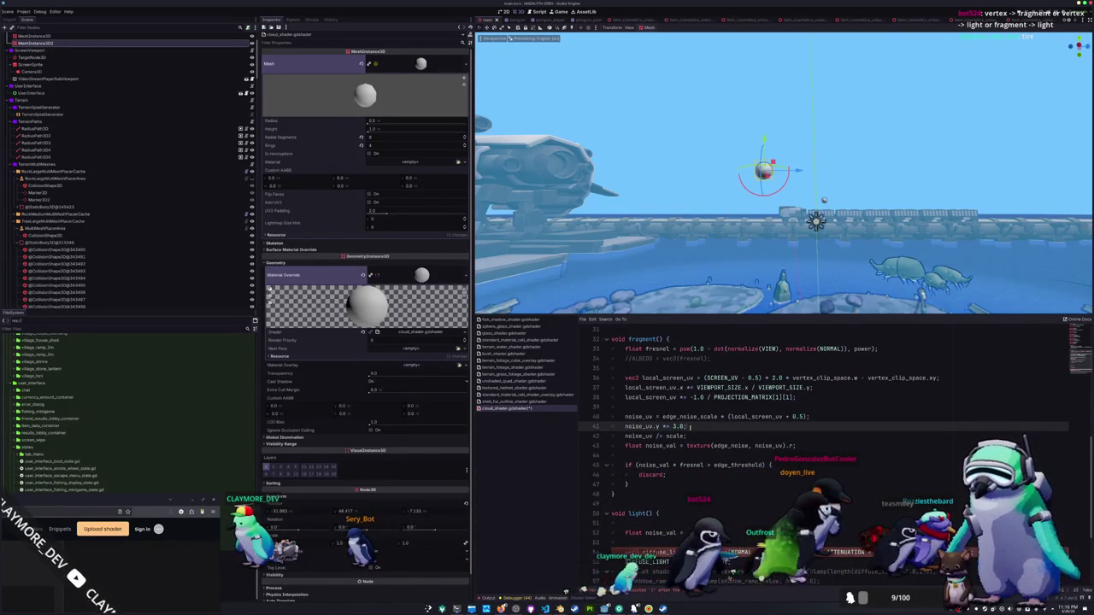
click(723, 416)
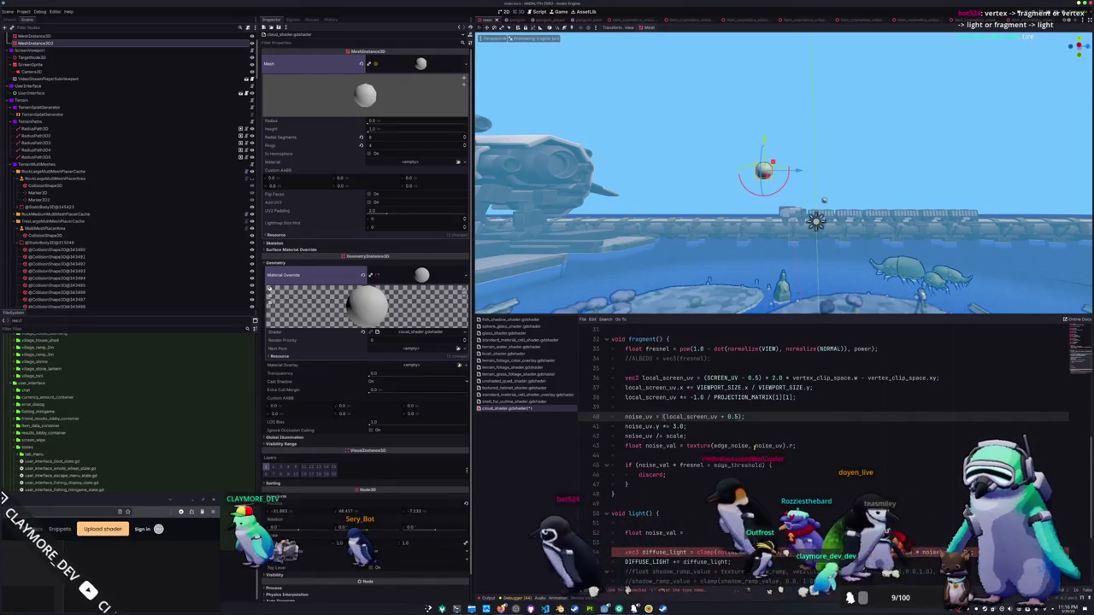
click(754, 446)
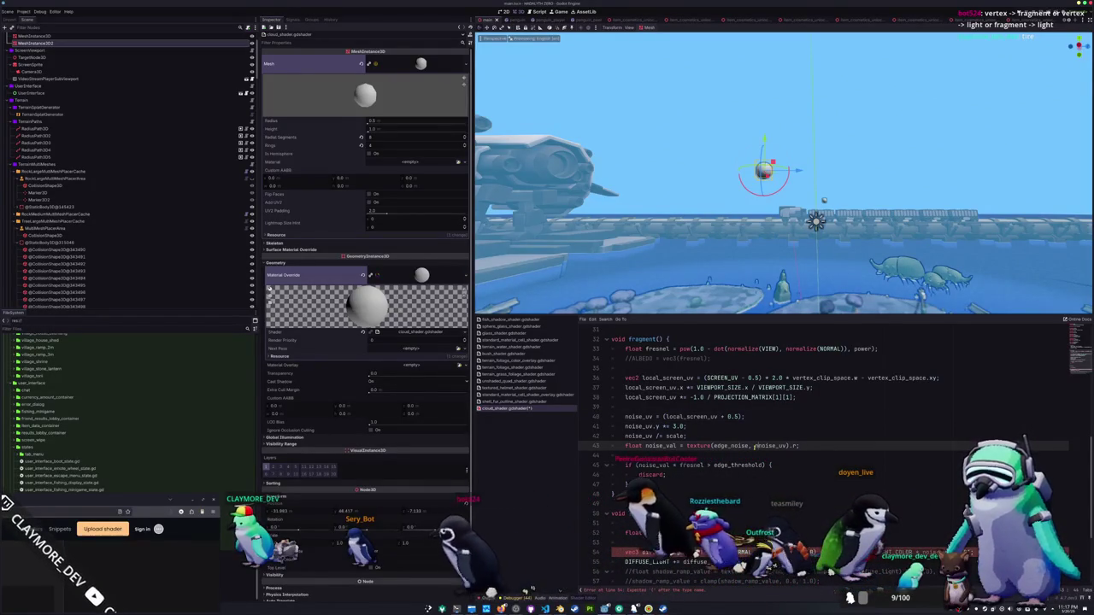
text(edge_noise)
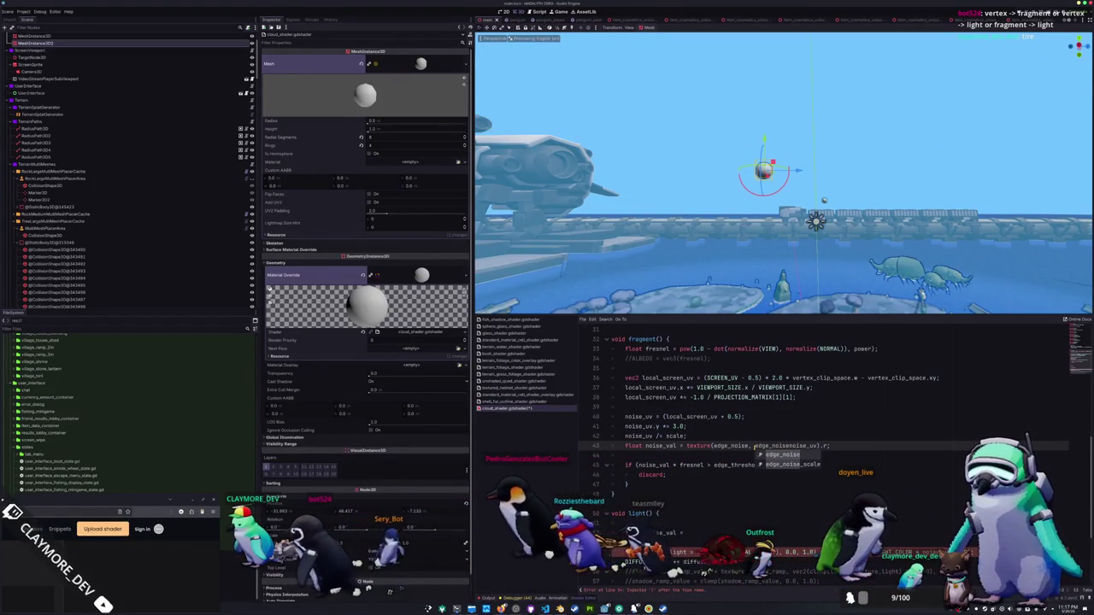
key(Down)
key(Return)
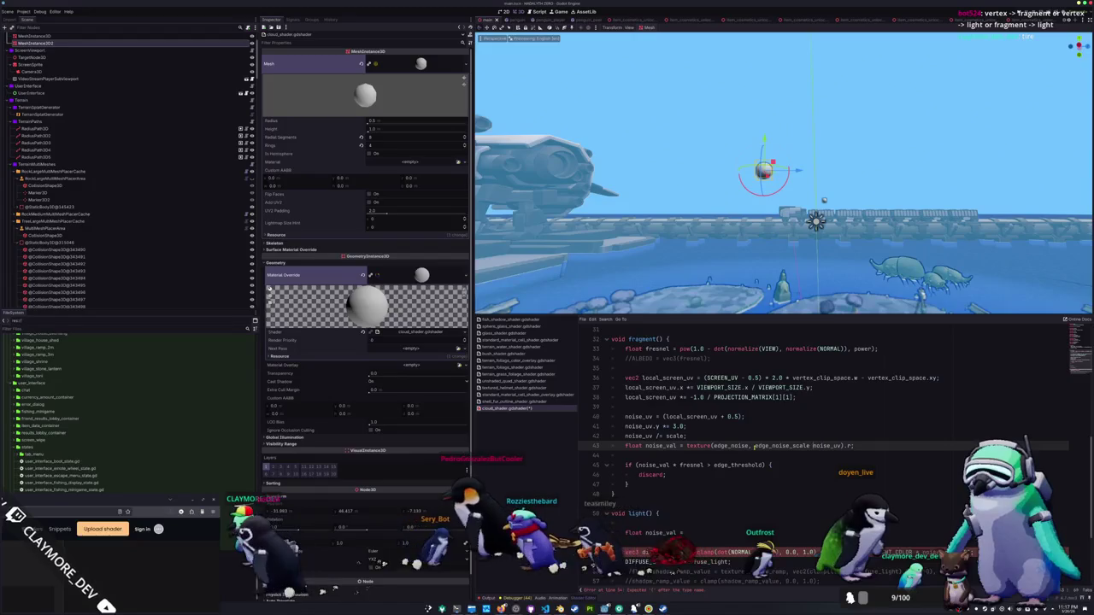
key(Up)
key(Return)
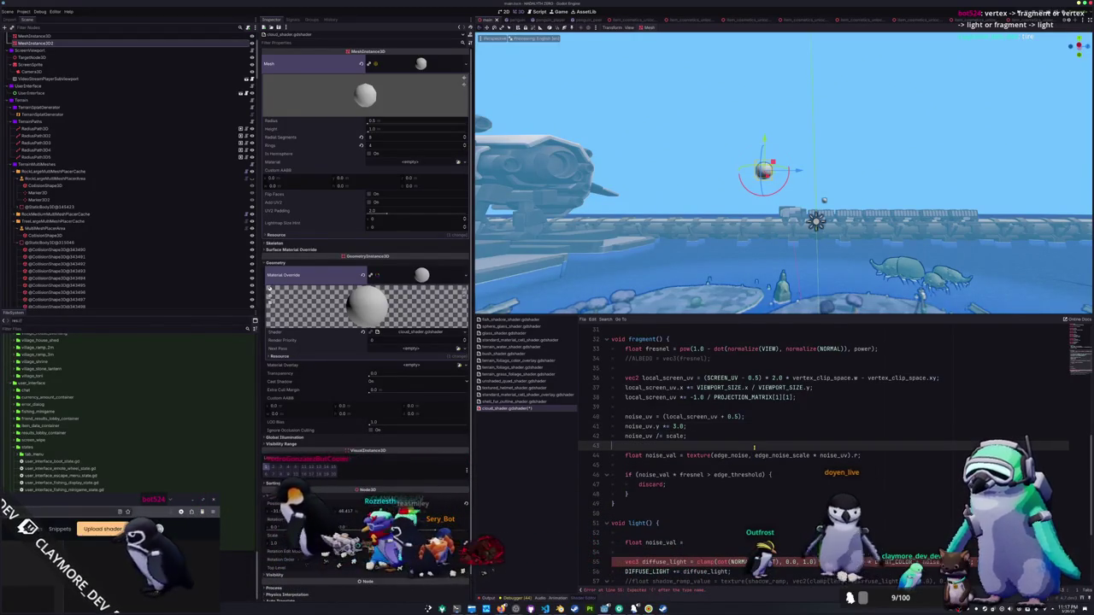
In light(), write noise_val = texture(light_noise, light_noise_scale * noise_uv).r.
scroll(745, 449, down, 3)
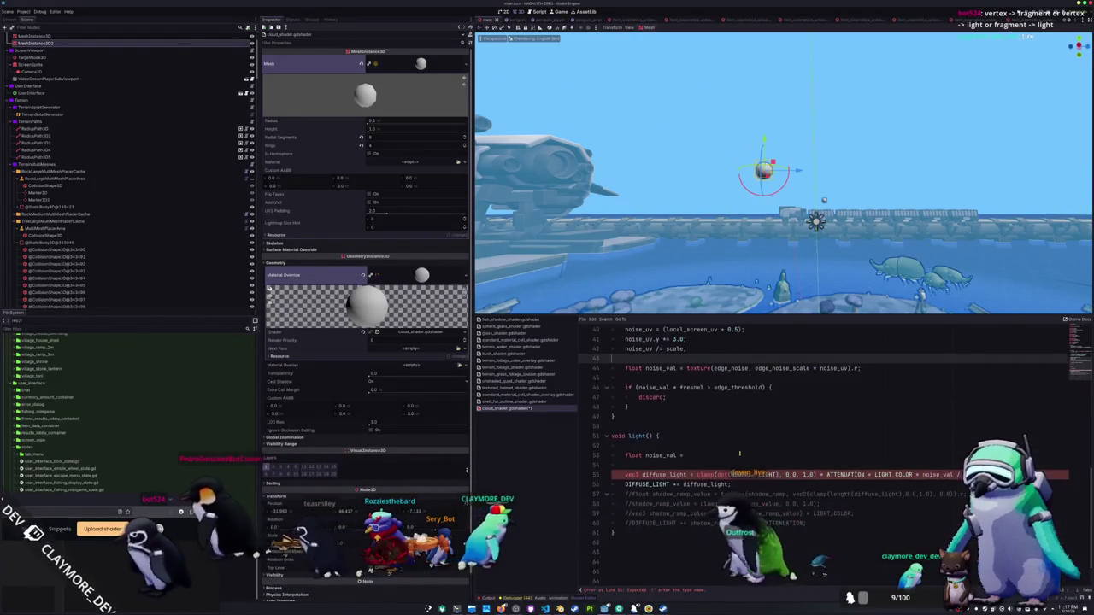
scroll(739, 453, down, 1)
click(709, 427)
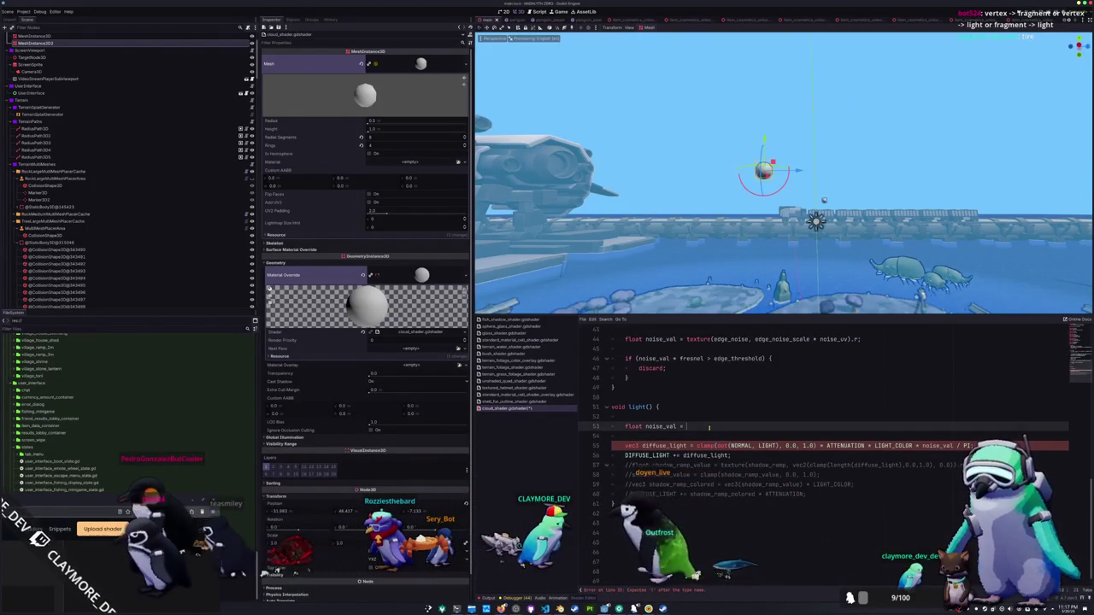
text(textur)
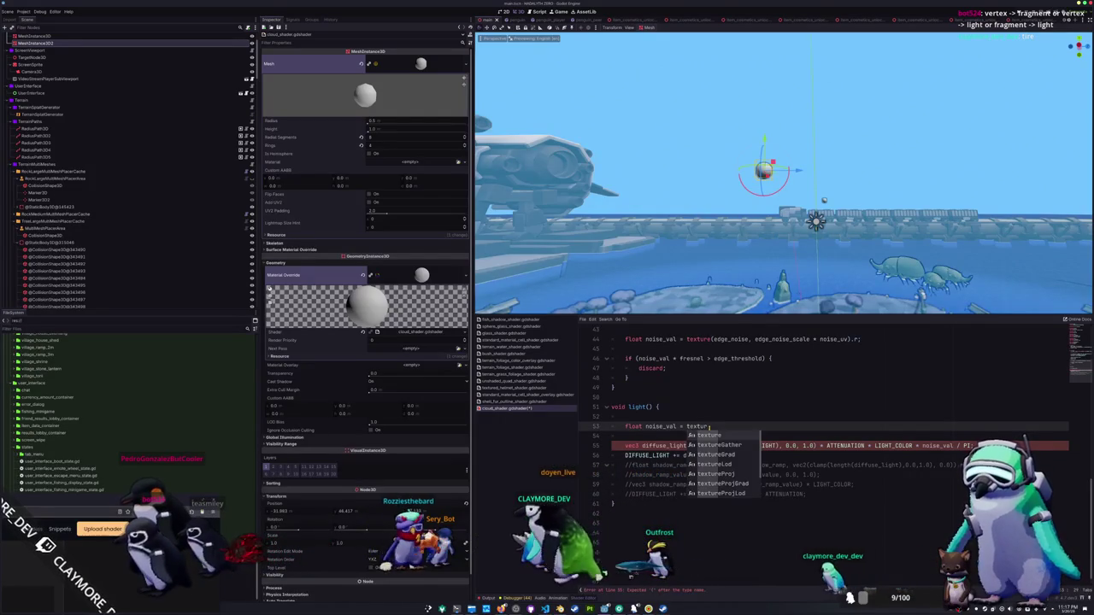
text(()
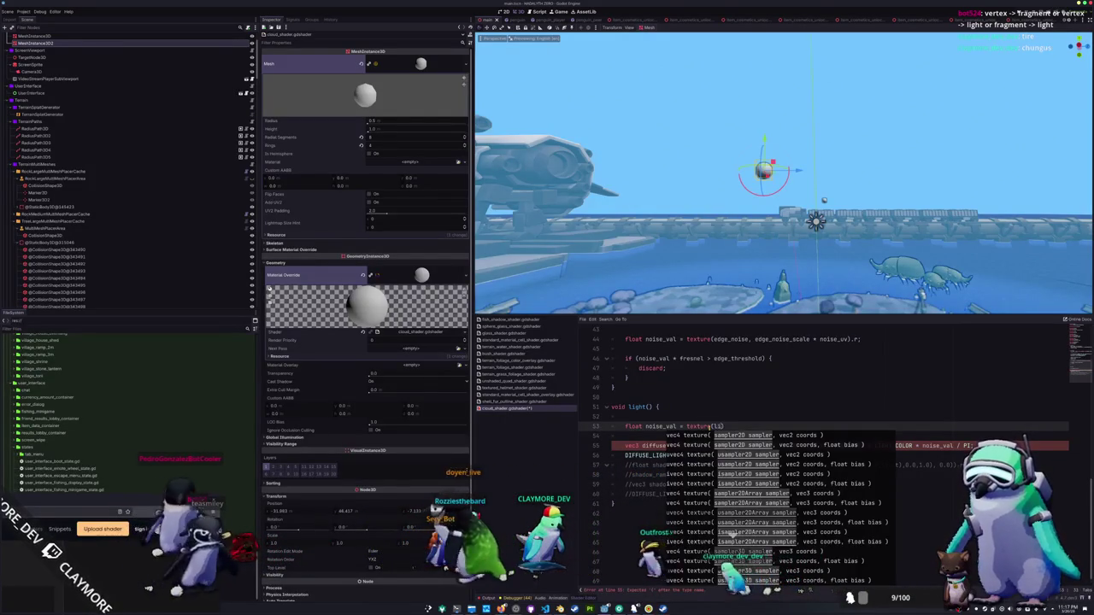
text(noise)
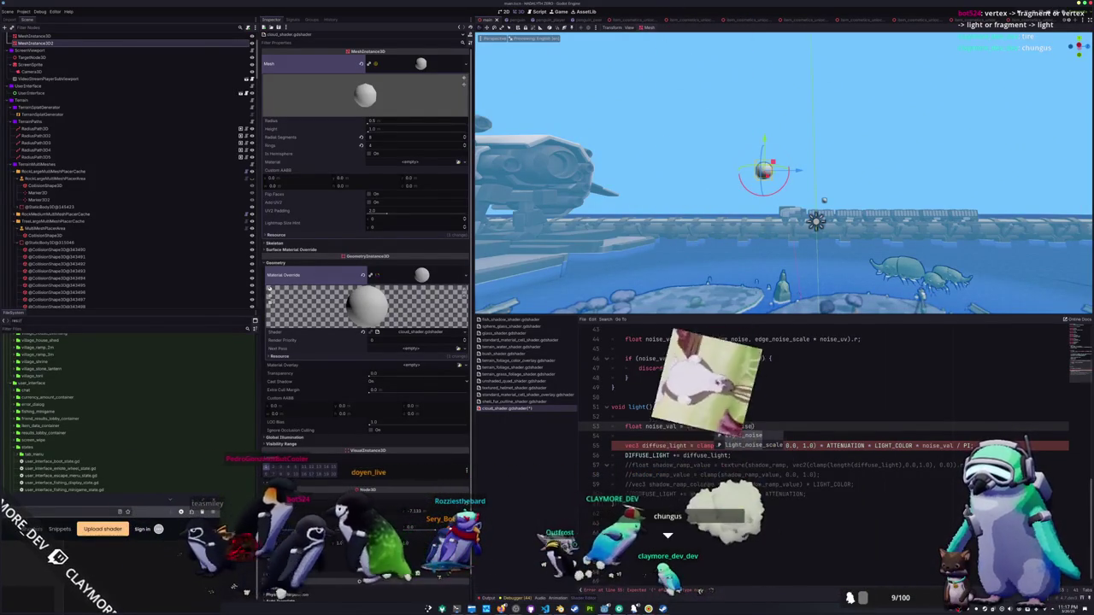
key(Return)
text(, noise_uv)
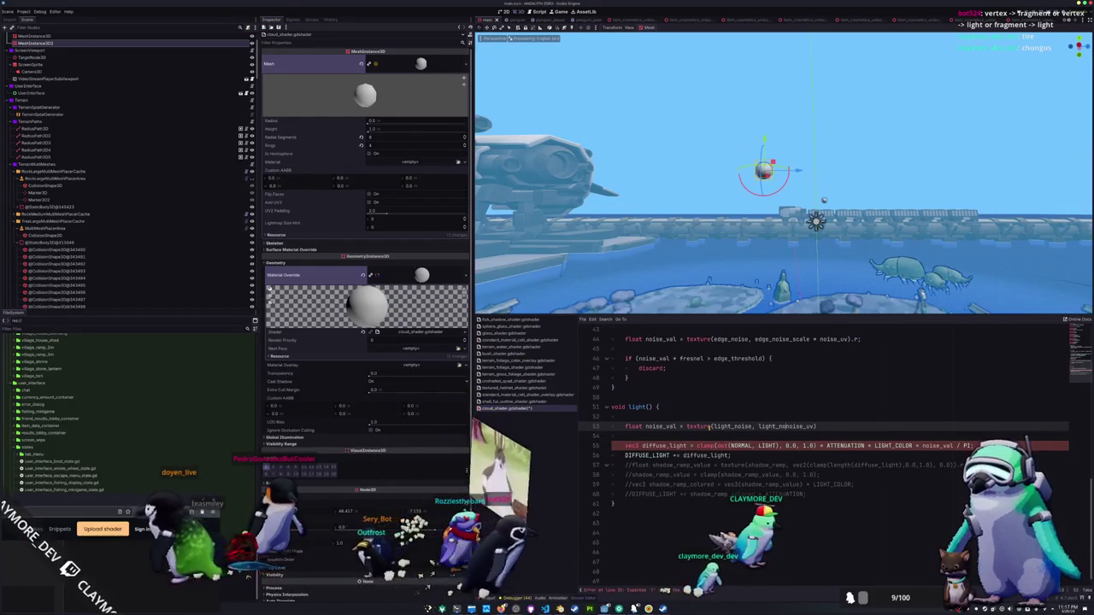
text(light_)
key(Down)
key(Return)
text(*)
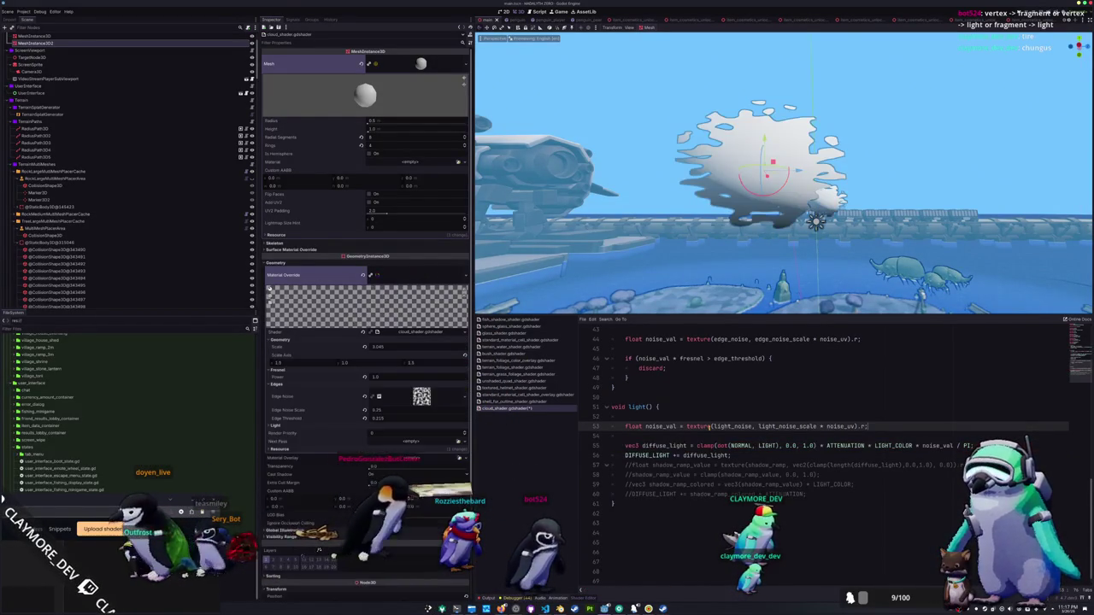
key(Down)
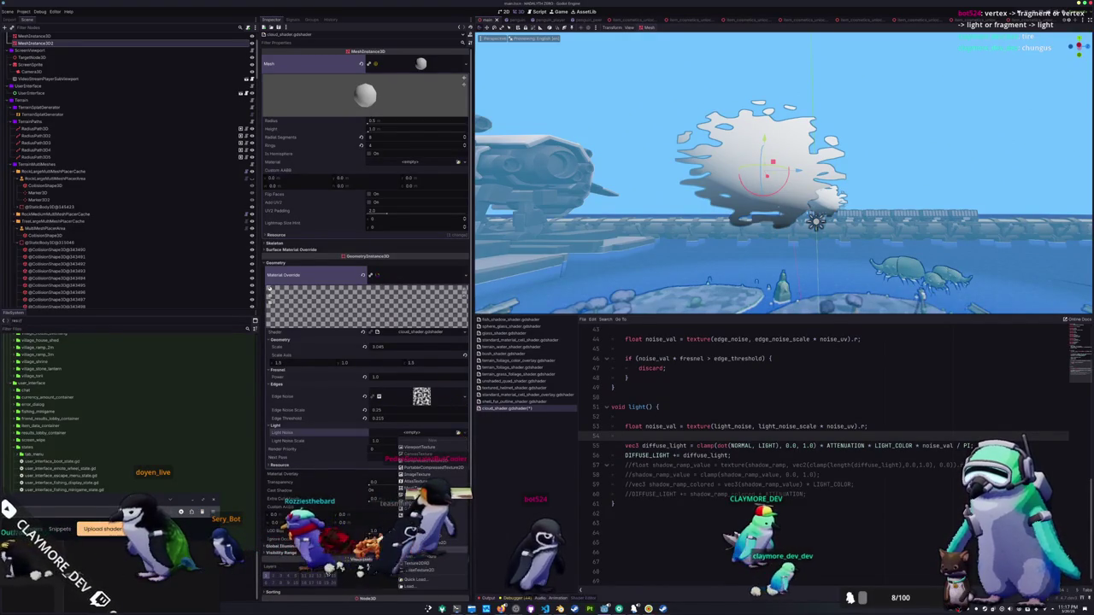
Give Light Noise a new NoiseTexture2D using a FastNoiseLite noise generator.
click(417, 563)
scroll(363, 415, down, 2)
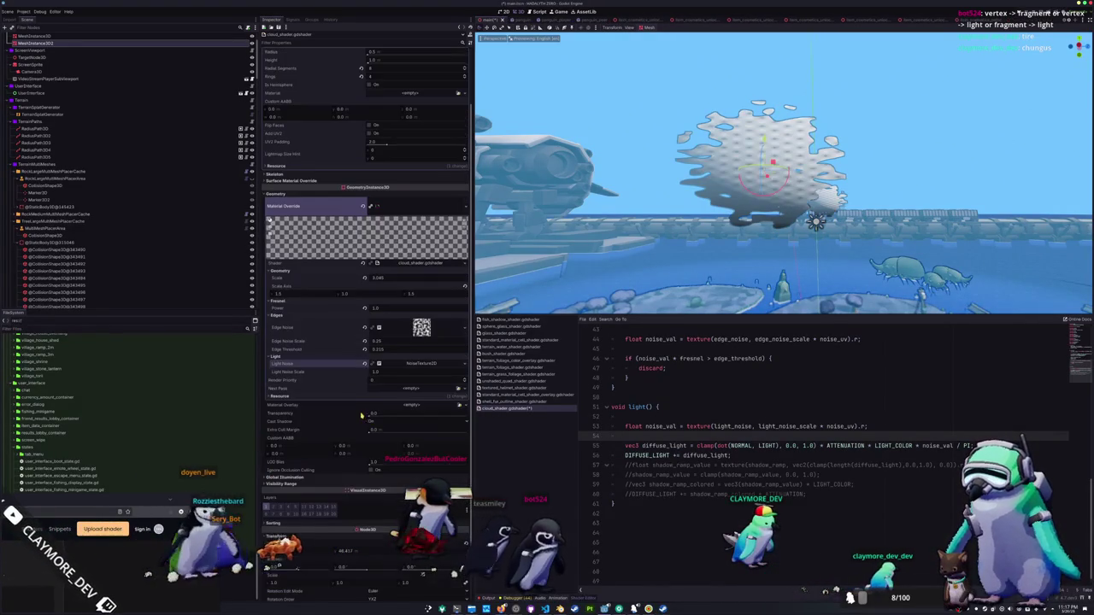
click(419, 366)
scroll(386, 364, down, 2)
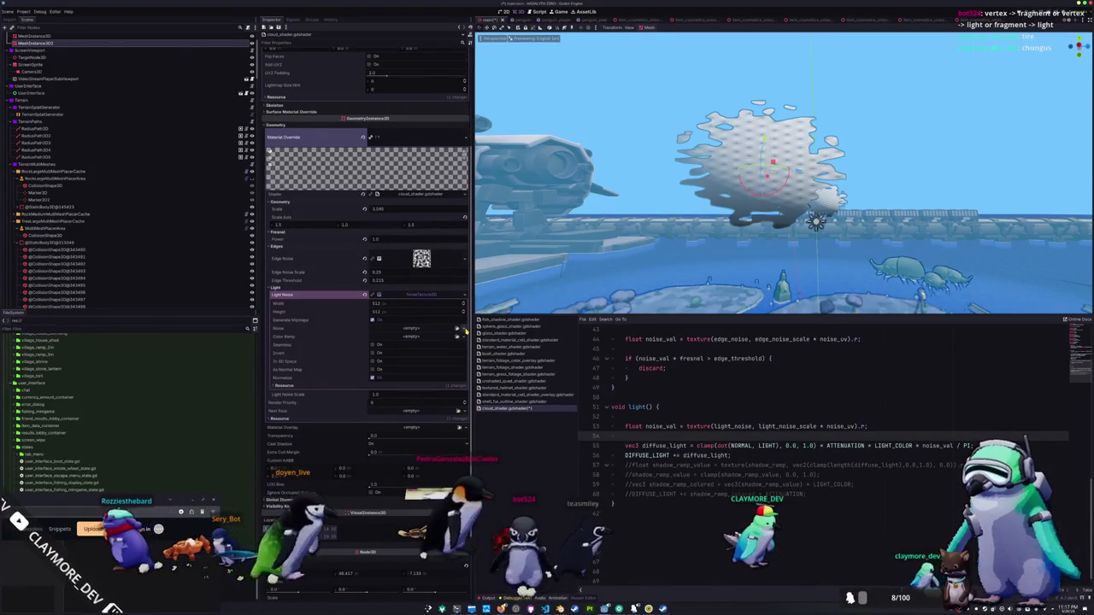
click(457, 329)
click(446, 340)
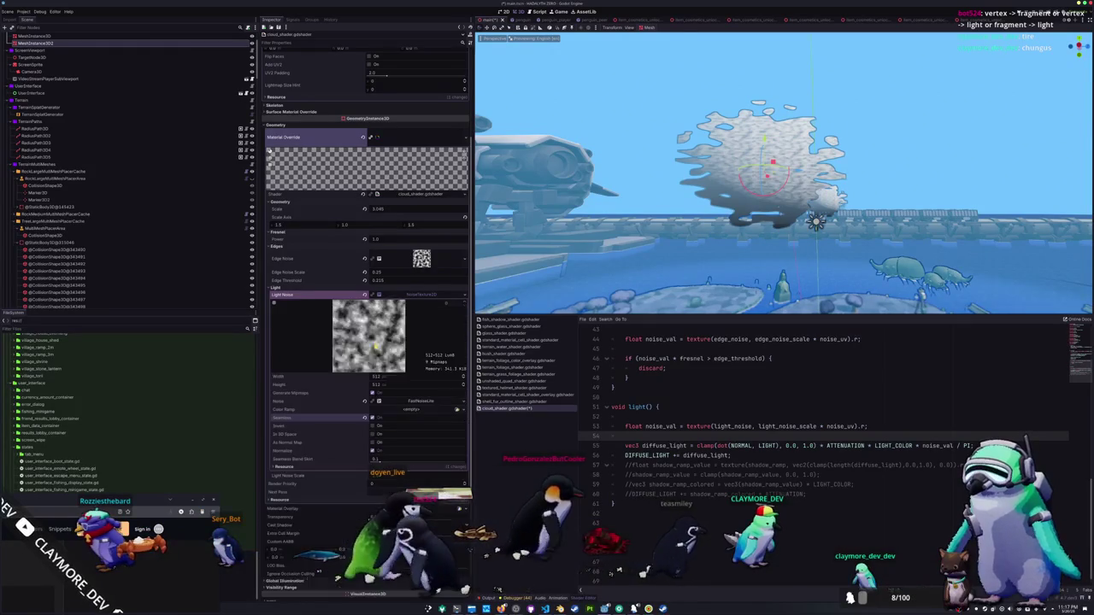
click(428, 401)
scroll(423, 401, down, 2)
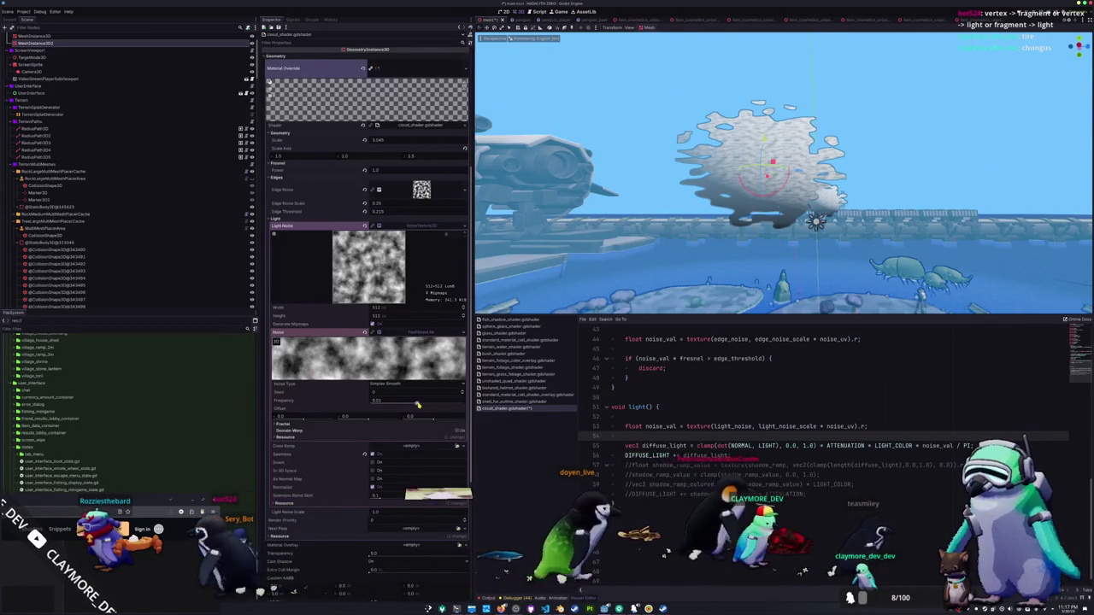
Set Light Noise Scale to 0.05 and reset the noise frequency to its default 0.01.
drag(417, 405, 397, 405)
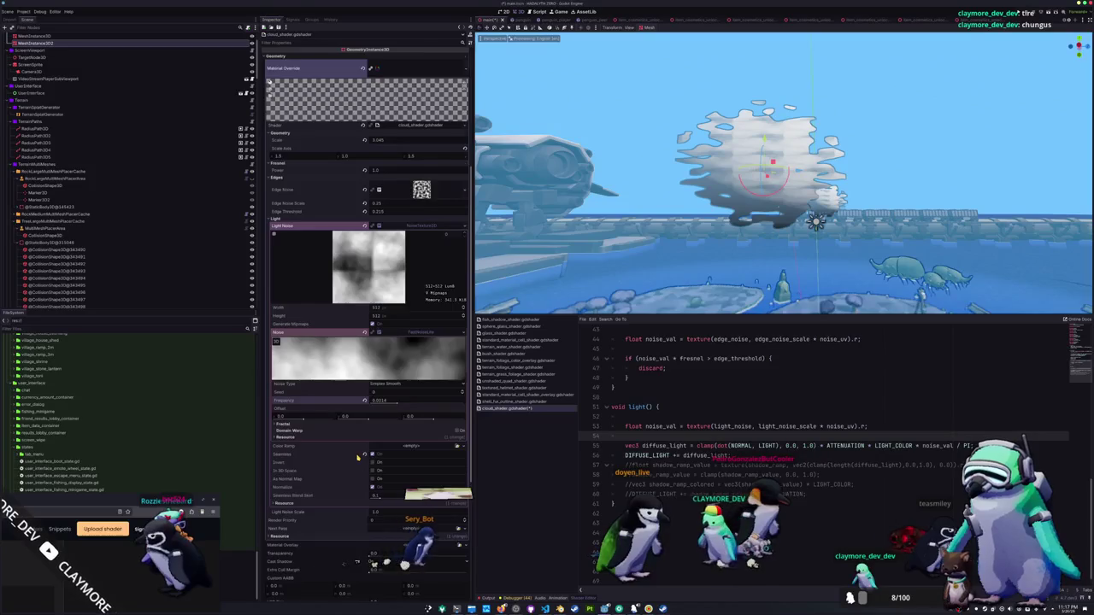
scroll(358, 457, down, 2)
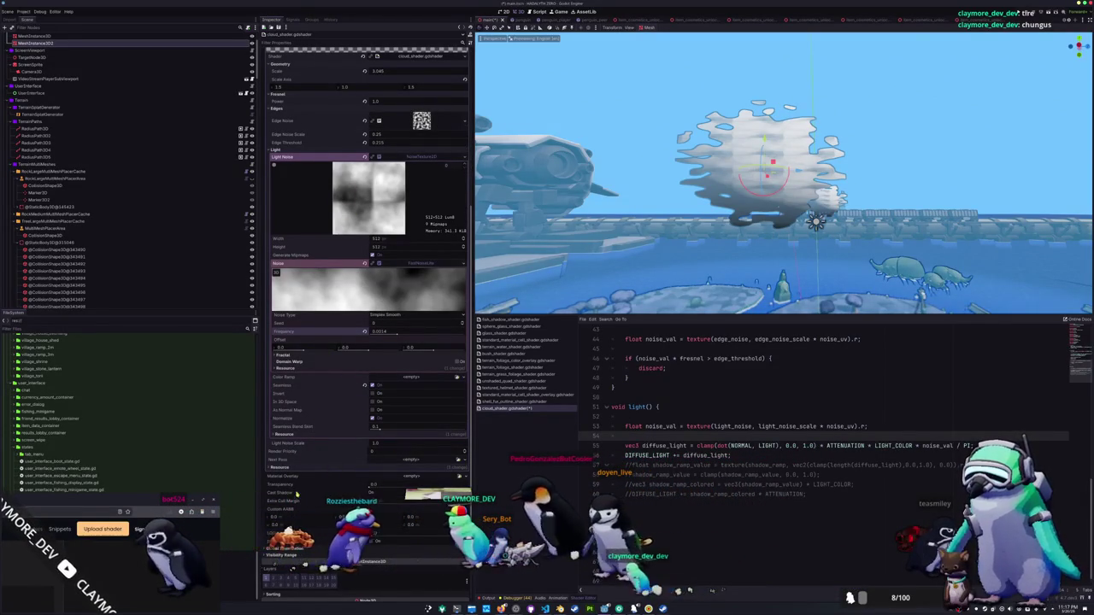
drag(381, 445, 333, 444)
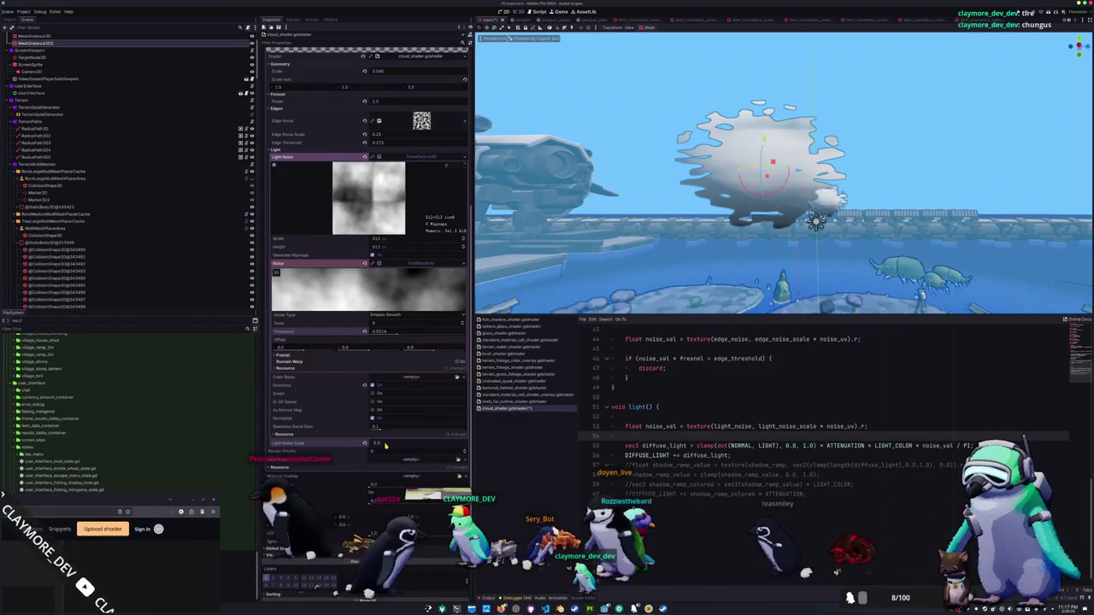
text(0.05)
key(Return)
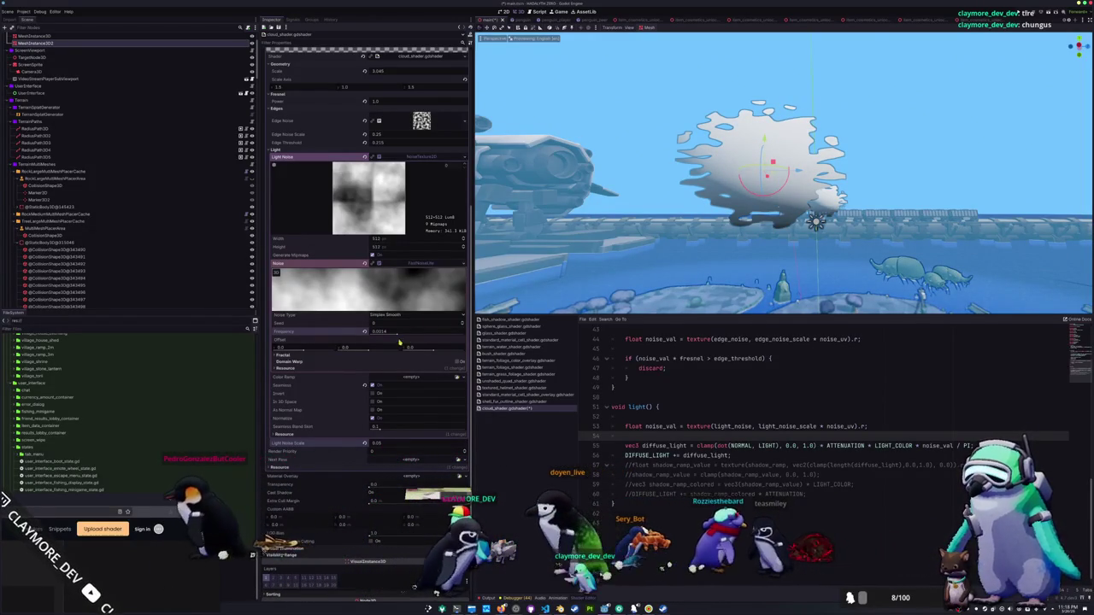
click(363, 332)
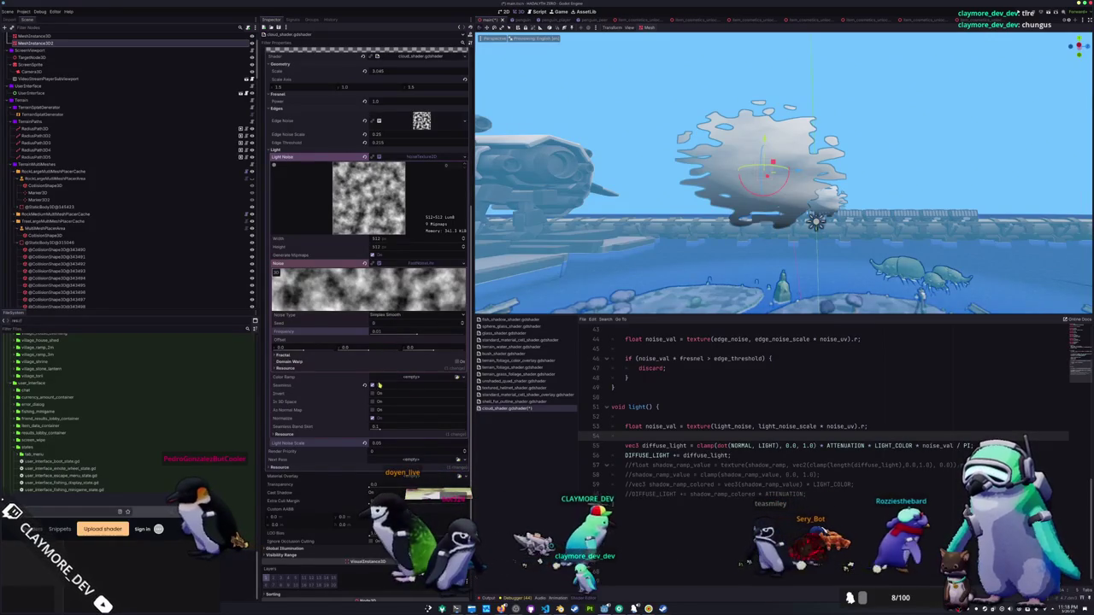
Set the light noise Fractal Type to None and drag its Frequency to about 0.006.
click(361, 356)
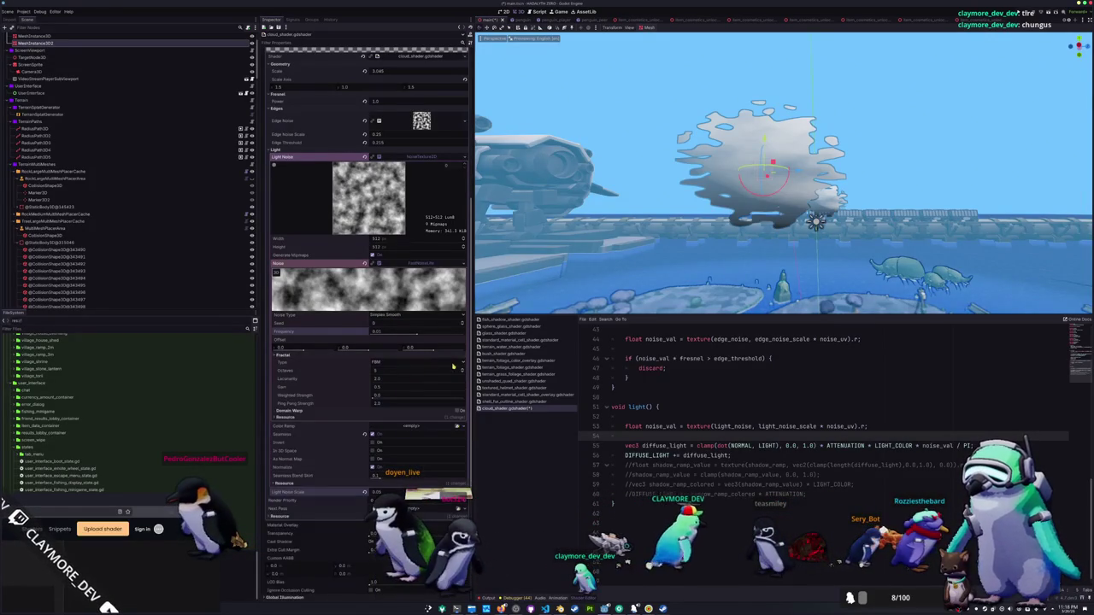
click(465, 365)
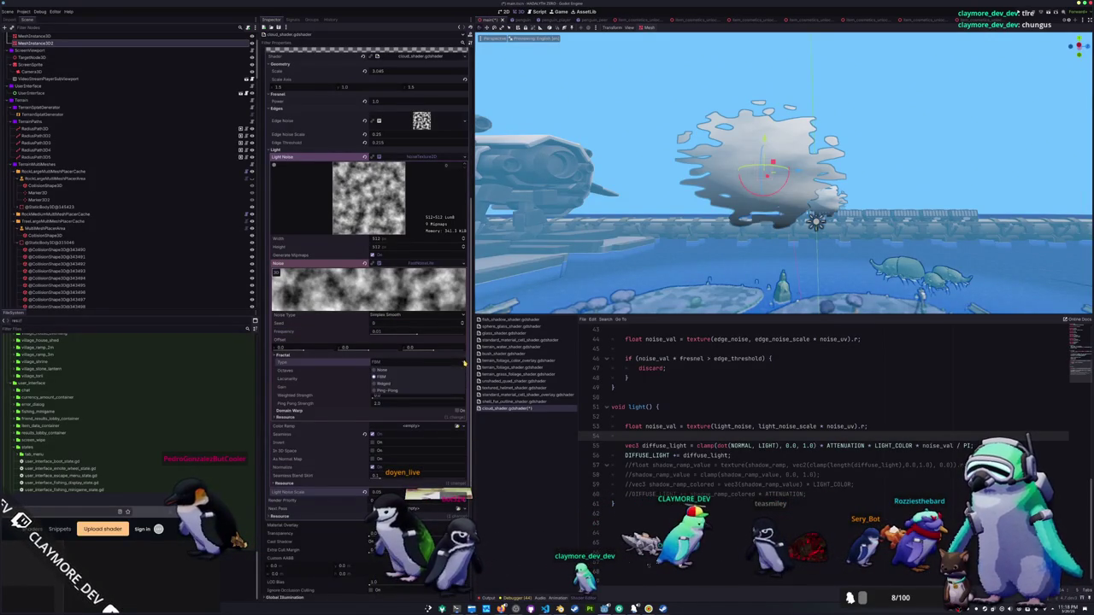
click(385, 370)
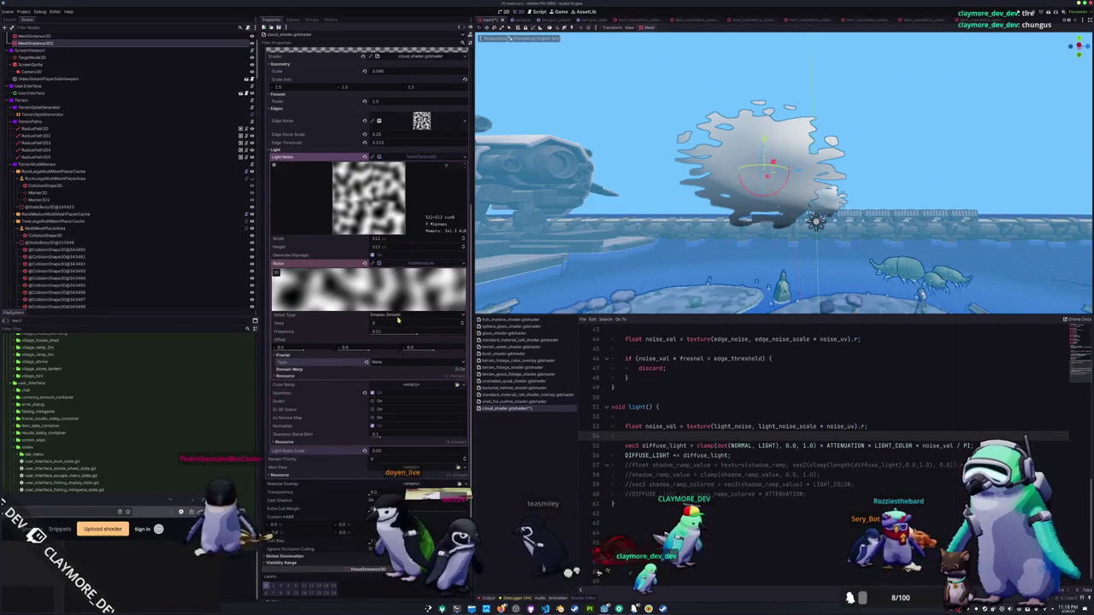
drag(419, 336, 428, 338)
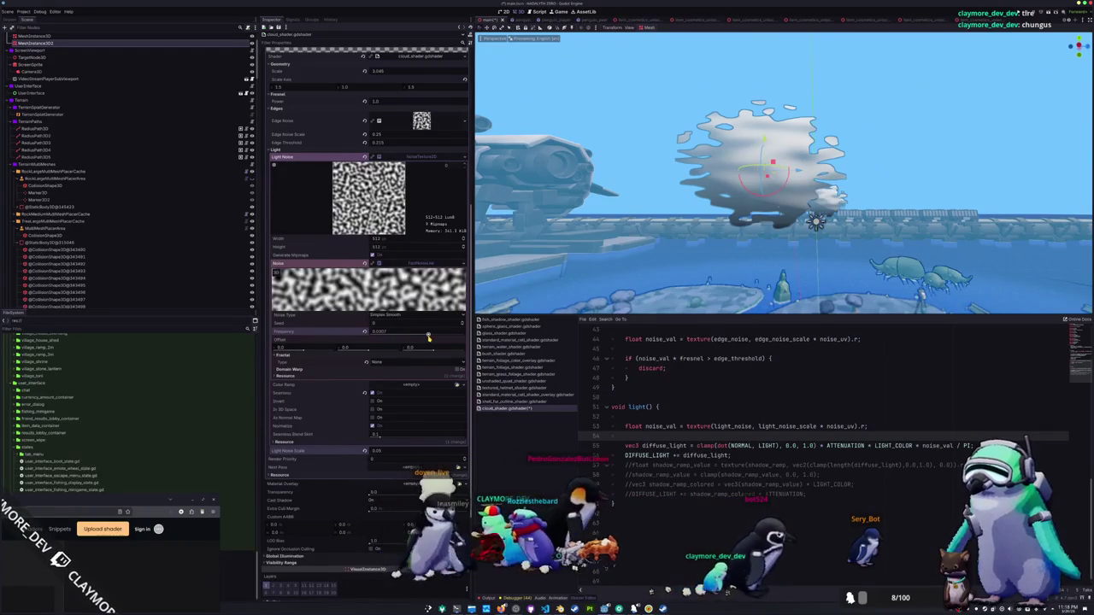
Give the Light Noise a new gradient Color Ramp, shift the white stop left and brighten the dark stop.
click(459, 386)
click(440, 400)
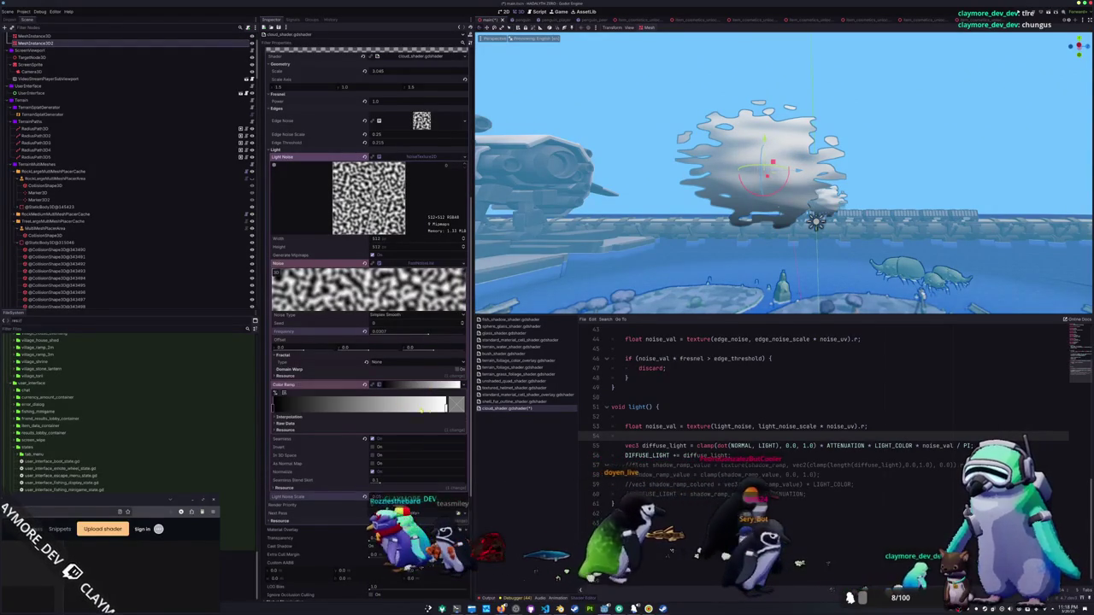
mouse_move(440, 405)
mouse_down()
mouse_move(275, 407)
mouse_move(350, 408)
mouse_move(315, 408)
mouse_up()
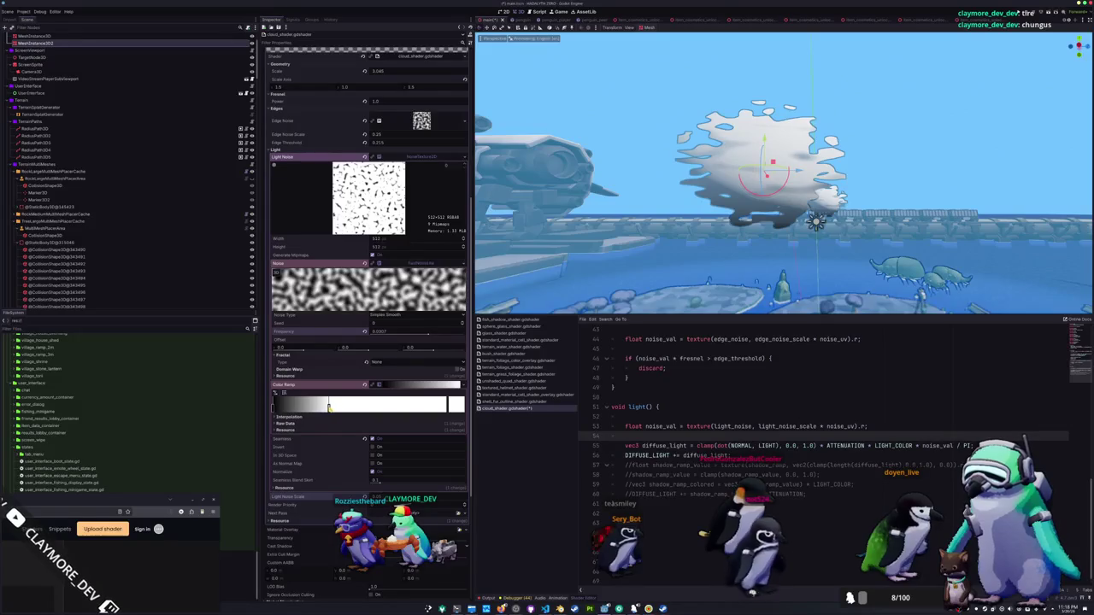
double_click(274, 408)
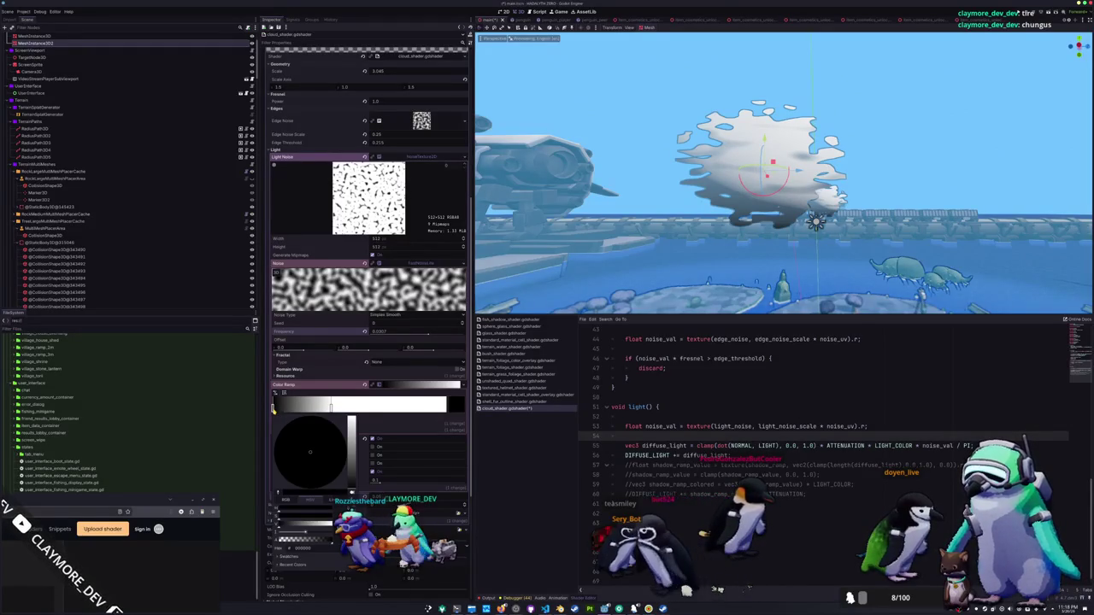
mouse_move(354, 480)
mouse_down()
mouse_move(350, 443)
mouse_move(348, 466)
mouse_move(340, 442)
mouse_move(351, 465)
mouse_move(353, 395)
mouse_up()
click(352, 387)
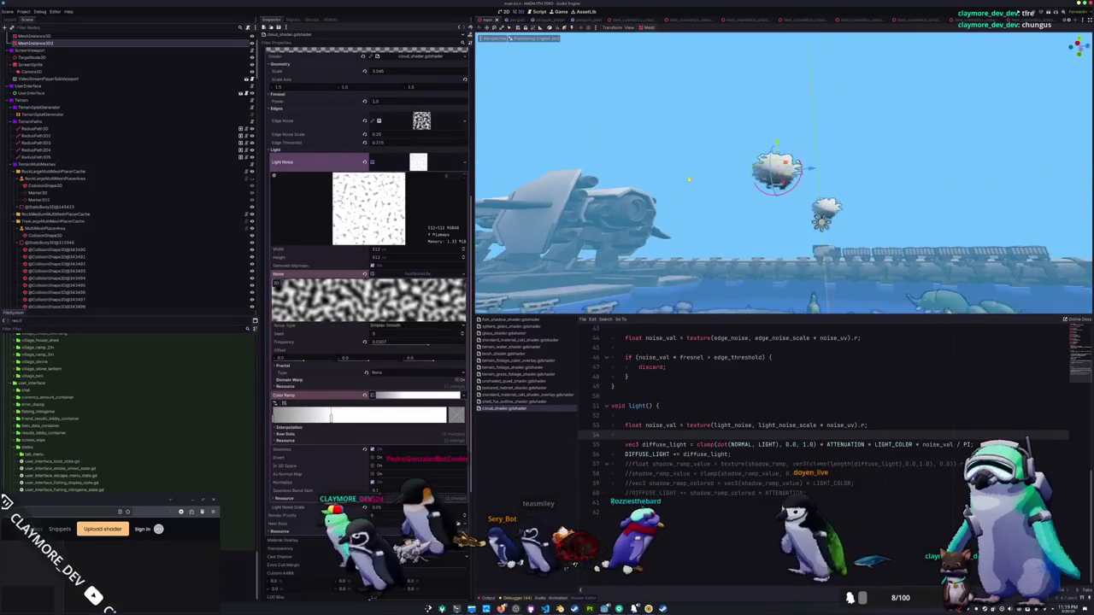
Select the fresnel calculation line in fragment() to reuse it in light().
click(739, 455)
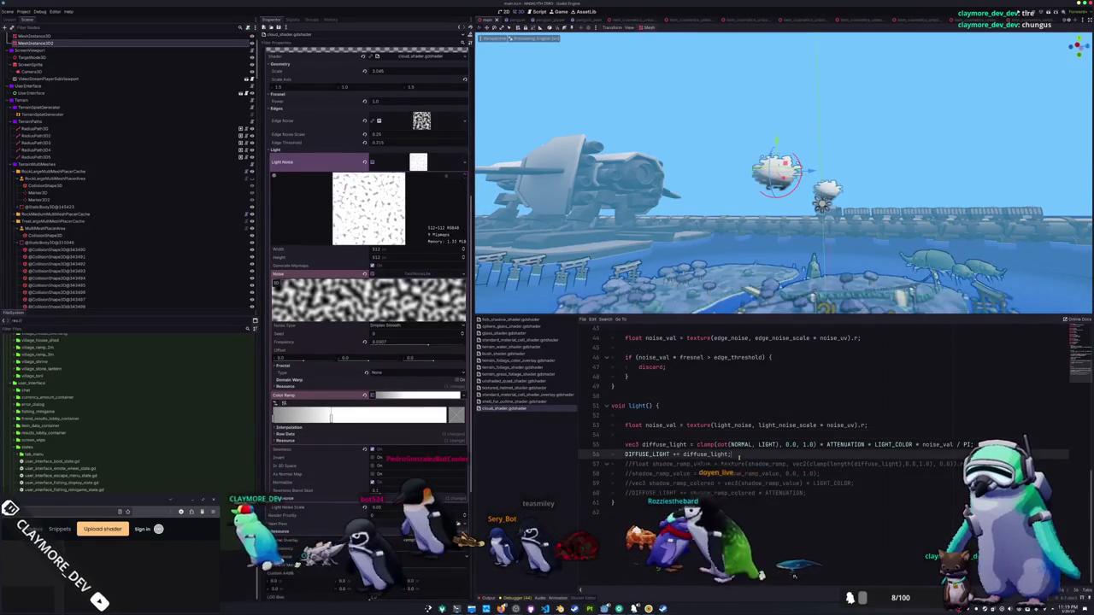
key(Return)
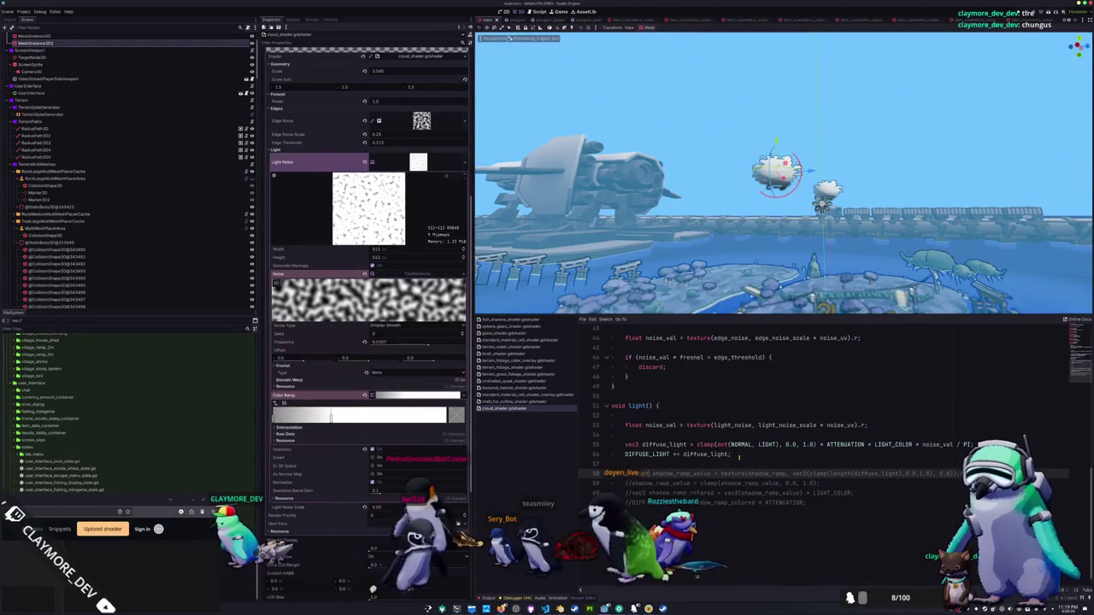
click(739, 456)
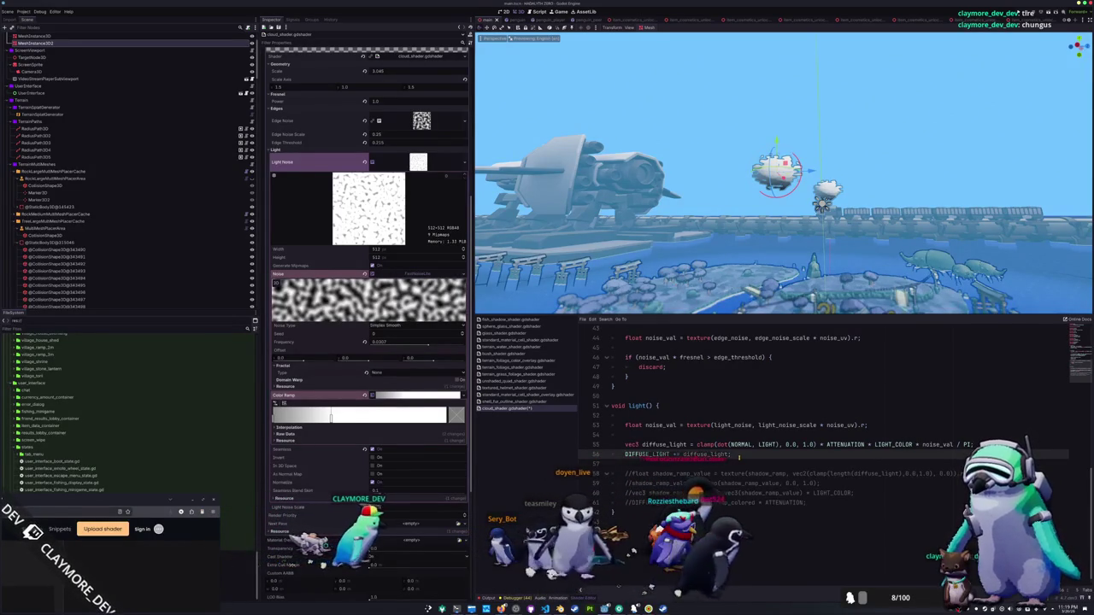
scroll(740, 457, up, 7)
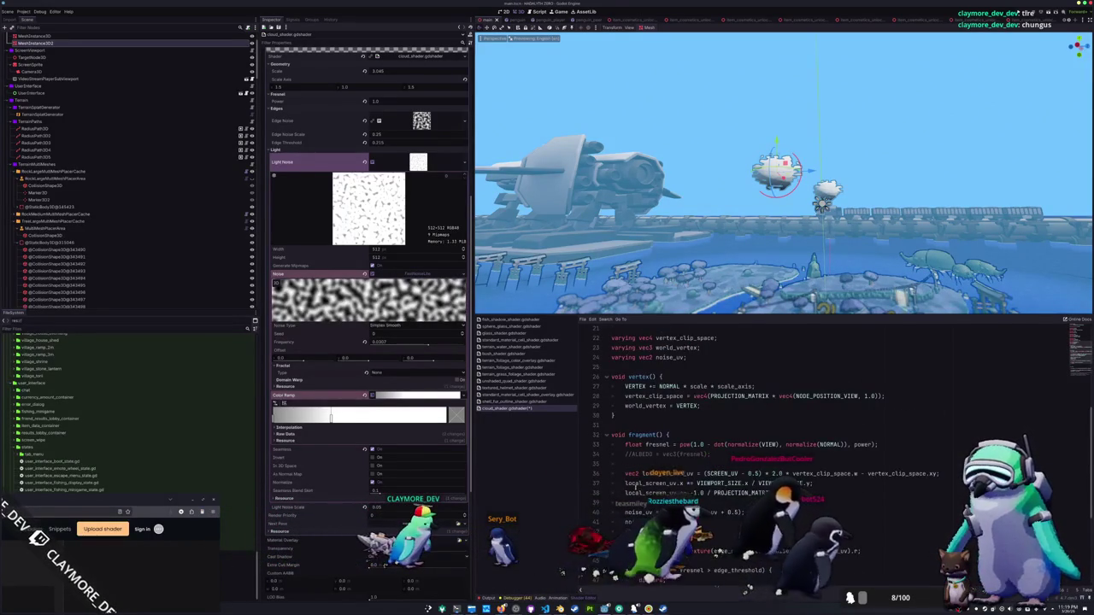
drag(626, 454, 624, 444)
Append '* fresnel;' to the DIFFUSE_LIGHT += diffuse_light line in light().
scroll(769, 453, down, 4)
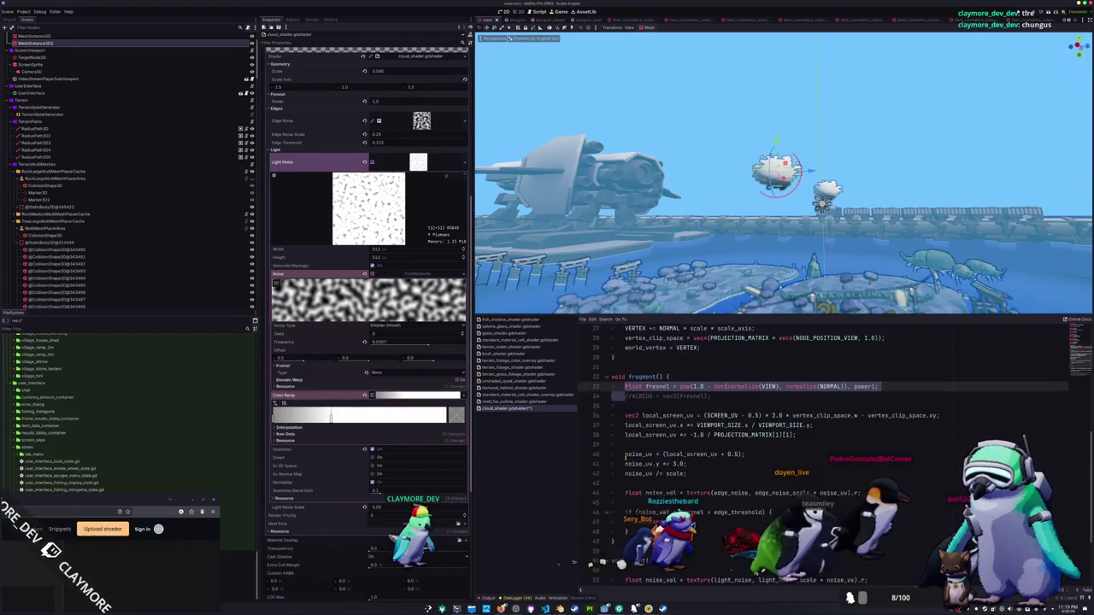
scroll(628, 466, down, 2)
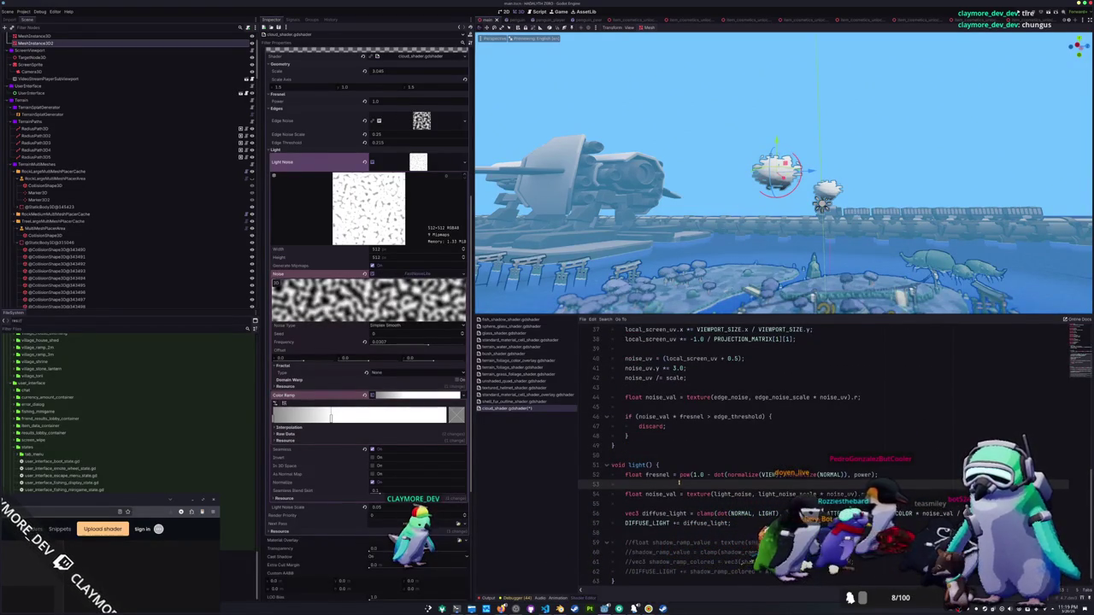
scroll(752, 453, down, 1)
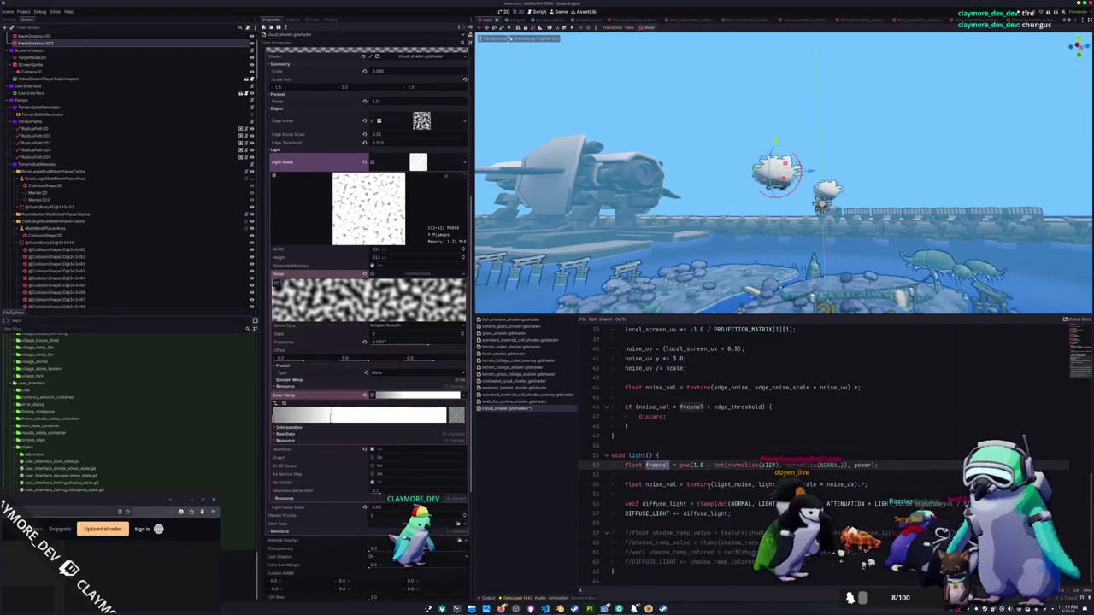
click(728, 513)
text(* fresnel;)
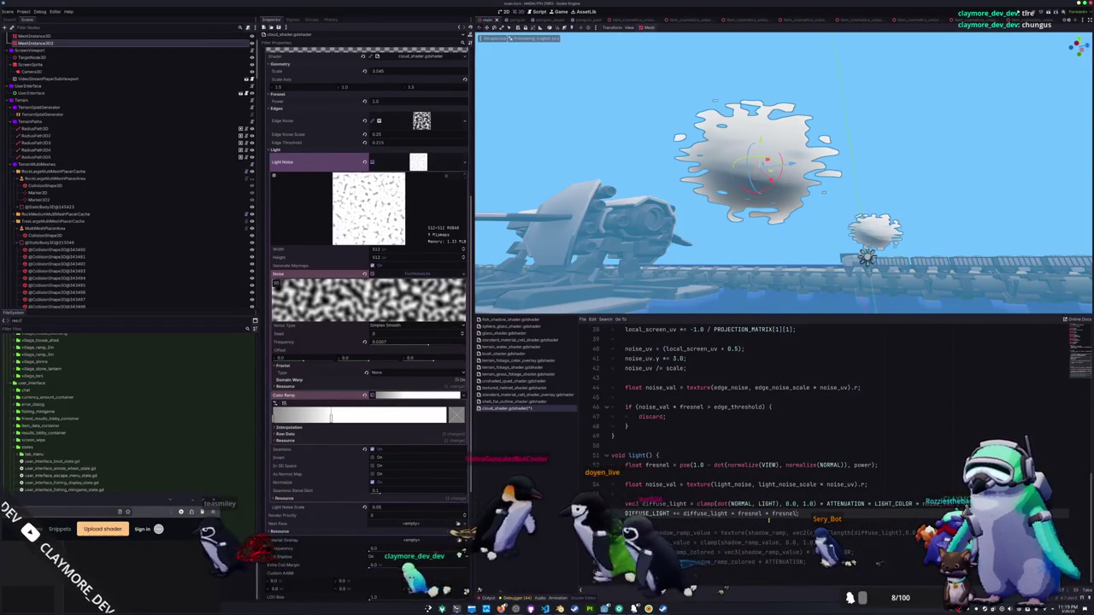
Set Edge Noise Scale to about 0.349, Edge Threshold 0.33 and Fresnel Power 0.8, then inspect the cloud.
scroll(374, 286, up, 3)
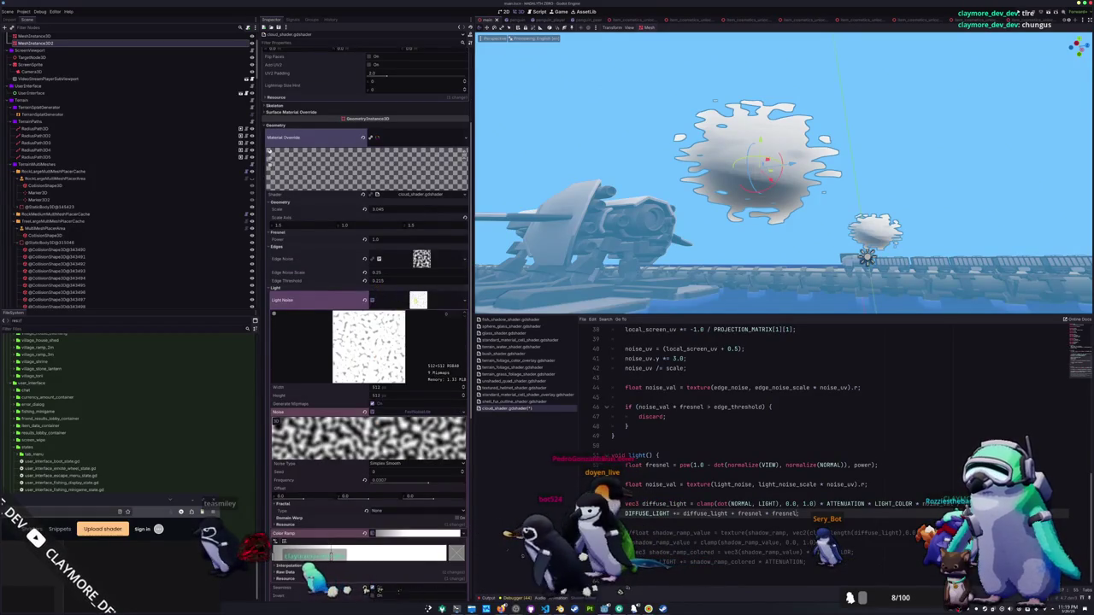
click(418, 299)
mouse_move(410, 272)
mouse_down()
mouse_move(398, 272)
mouse_move(423, 272)
mouse_move(393, 283)
mouse_move(423, 282)
mouse_up()
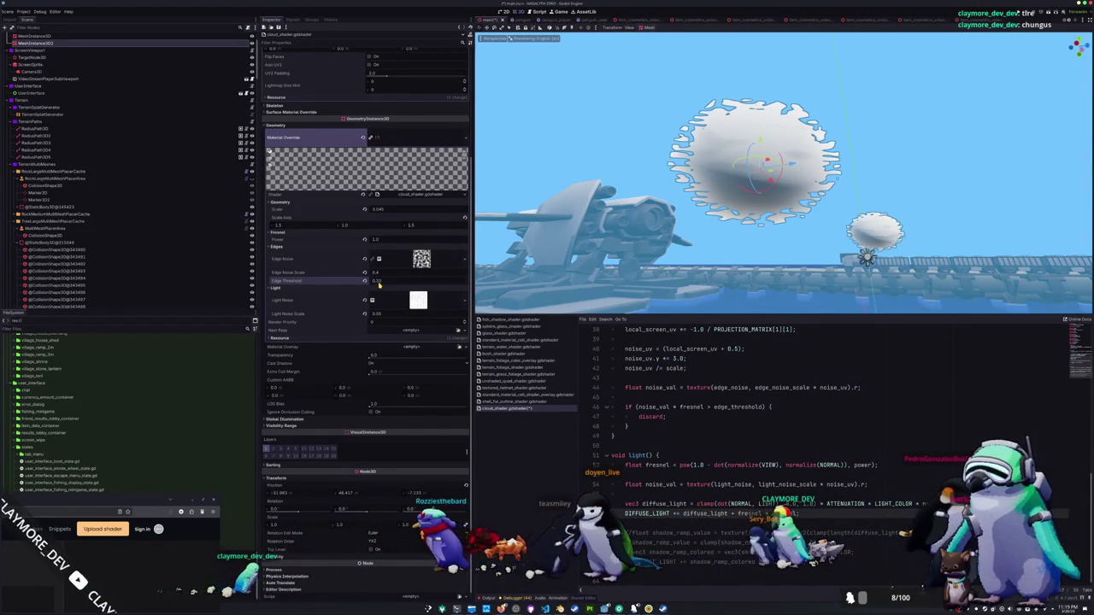
drag(382, 274, 368, 274)
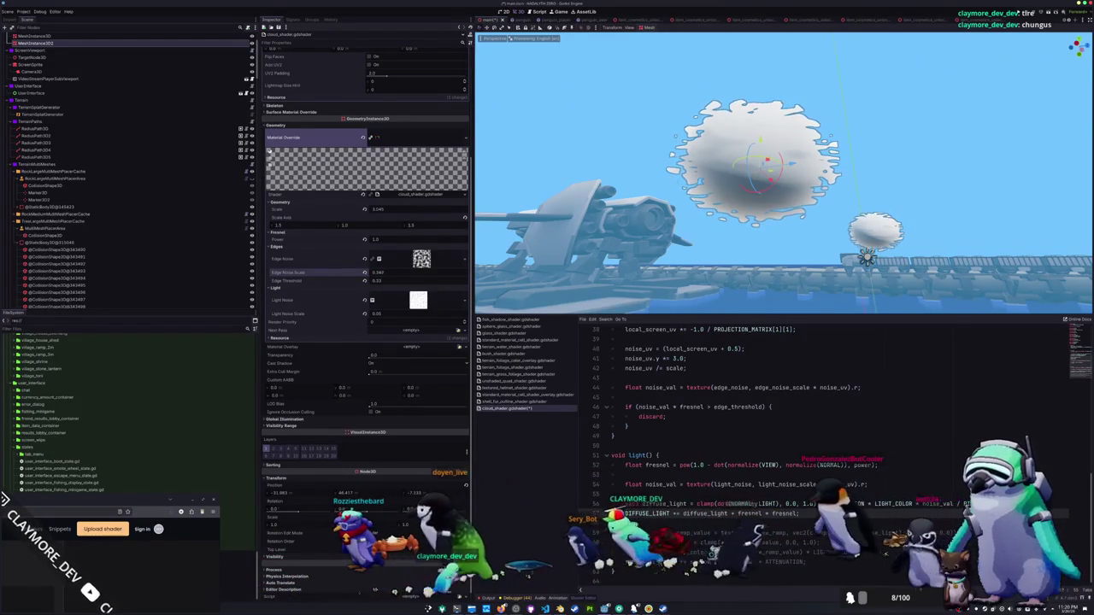
mouse_move(382, 240)
mouse_down()
mouse_move(412, 240)
mouse_move(371, 240)
mouse_up()
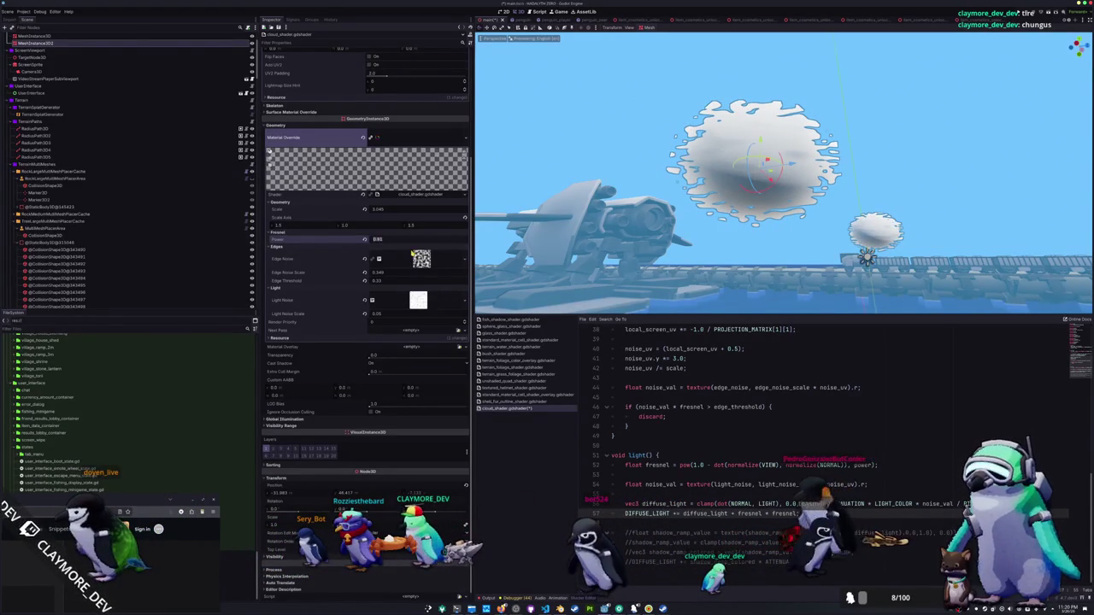
mouse_move(650, 171)
mouse_down()
mouse_move(628, 207)
mouse_move(594, 216)
mouse_up()
scroll(628, 207, down, 5)
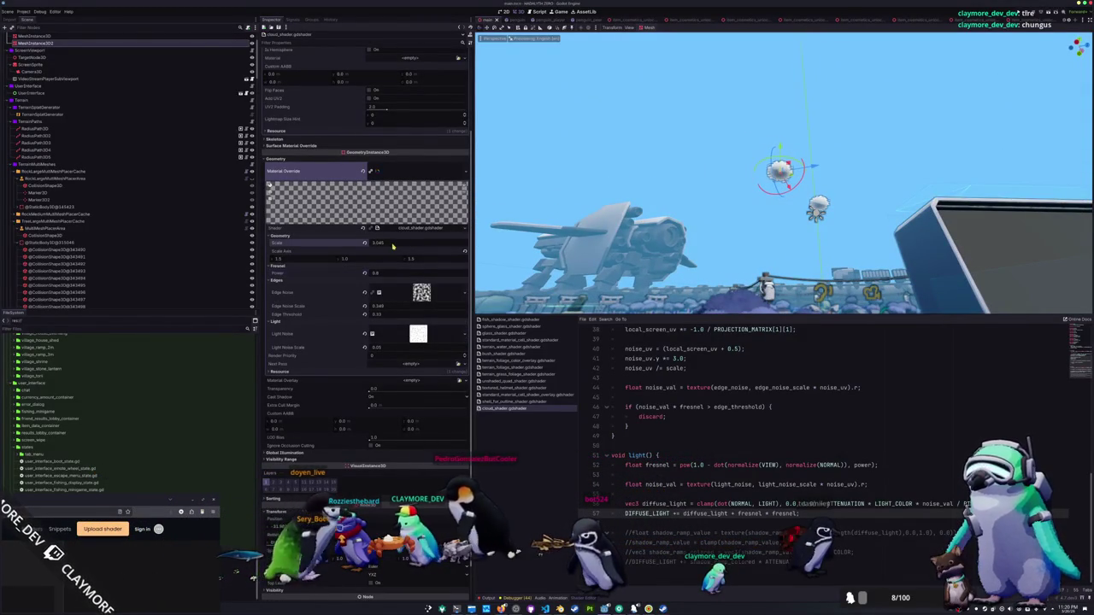
Lift the cloud well above the ground along Y in front orthogonal view, then orbit back over the ocean.
mouse_move(741, 201)
mouse_down()
mouse_move(718, 171)
mouse_move(741, 200)
mouse_up()
mouse_move(783, 147)
mouse_down()
mouse_move(784, 28)
mouse_move(784, 59)
mouse_move(726, 120)
mouse_up()
key(KP_1)
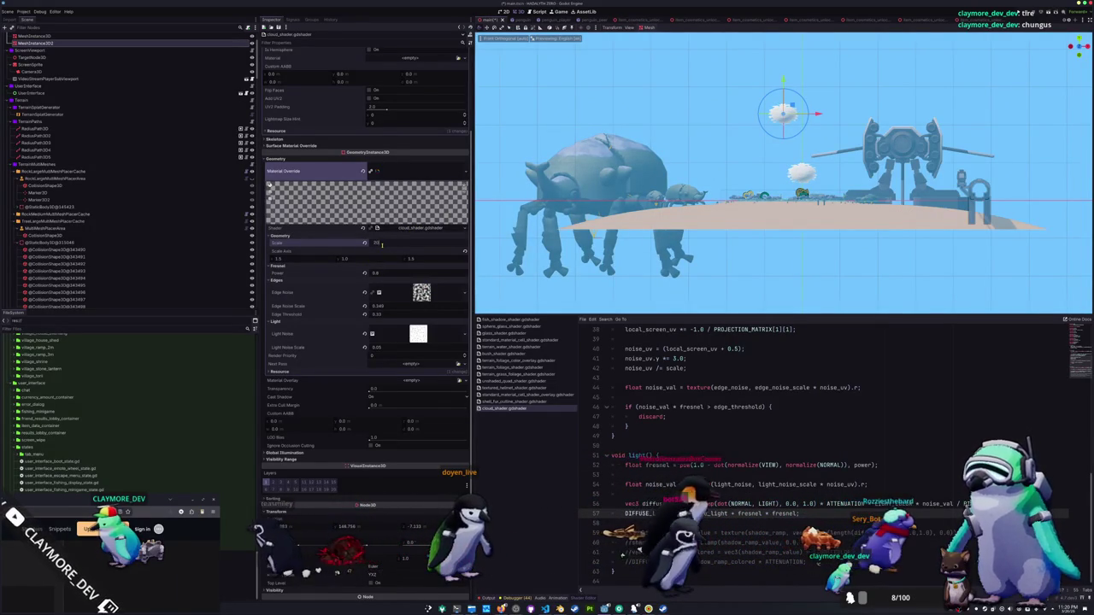
scroll(783, 205, up, 3)
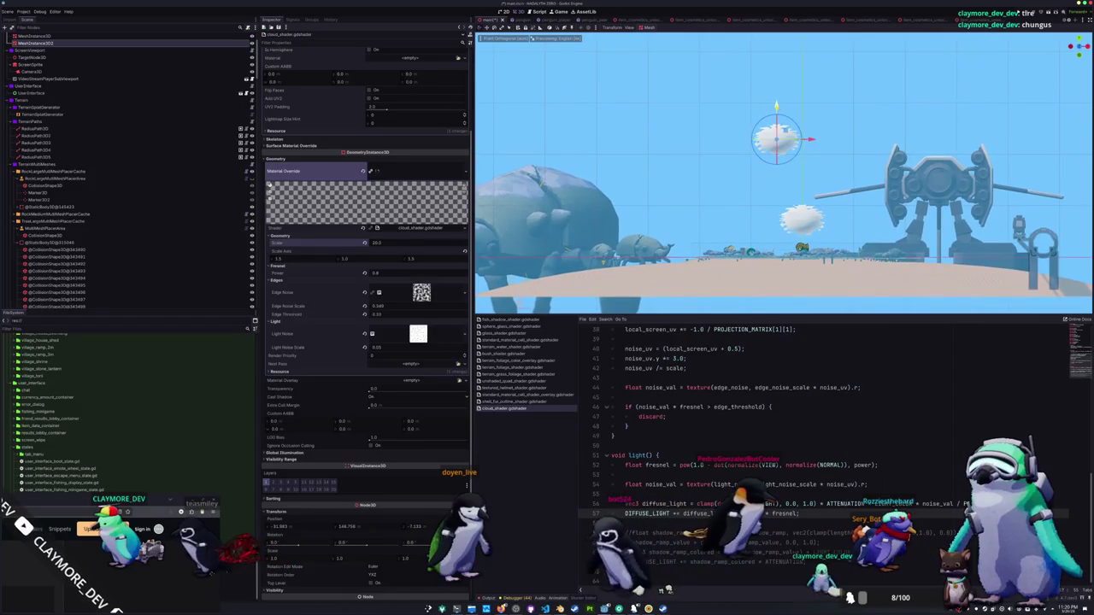
drag(777, 107, 776, 70)
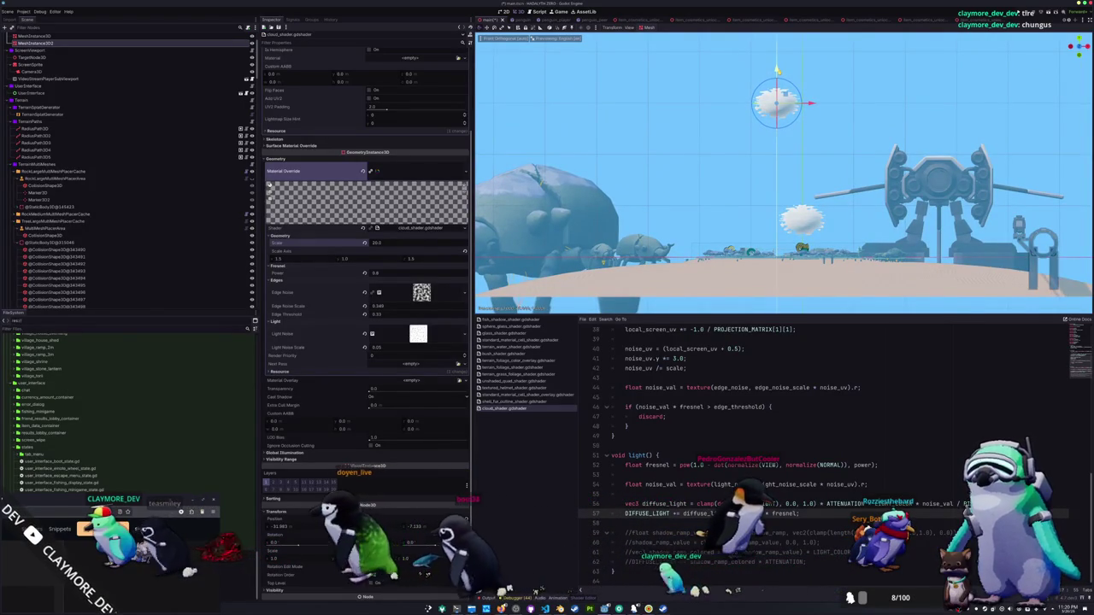
mouse_move(784, 205)
mouse_down()
mouse_move(735, 186)
mouse_move(736, 163)
mouse_up()
Delete the duplicate MeshInstance3D cloud sphere and select the remaining MeshInstance3D2.
click(812, 233)
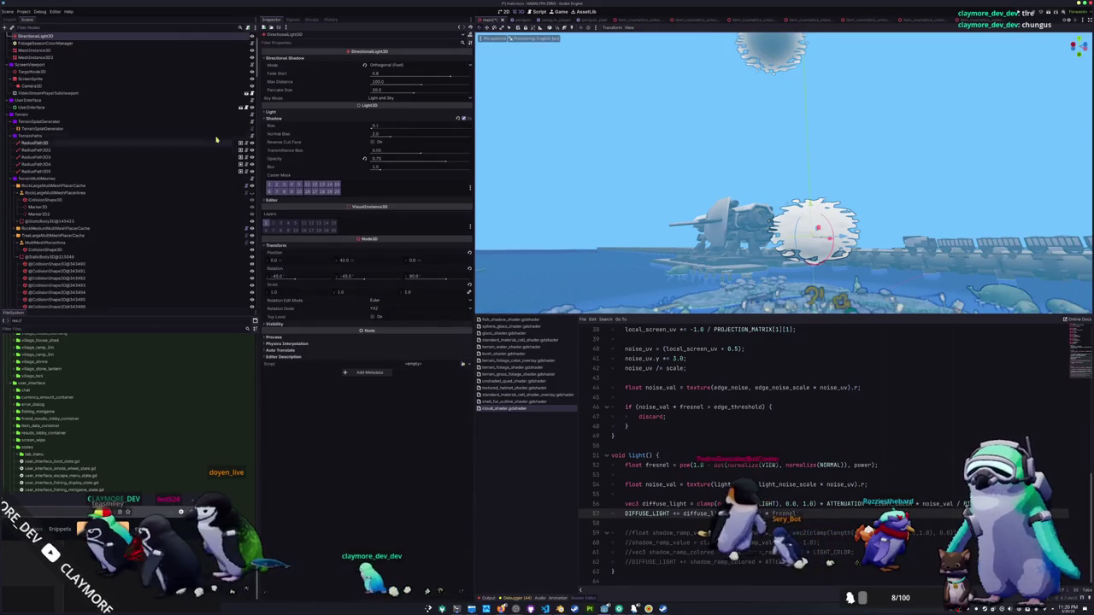
scroll(229, 52, up, 2)
click(240, 91)
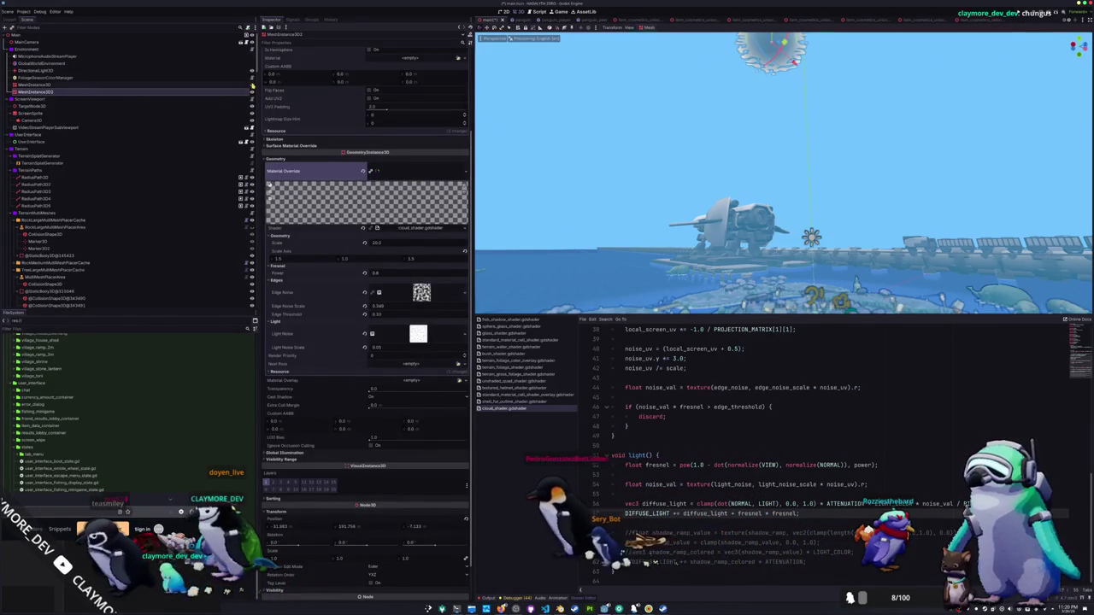
click(207, 92)
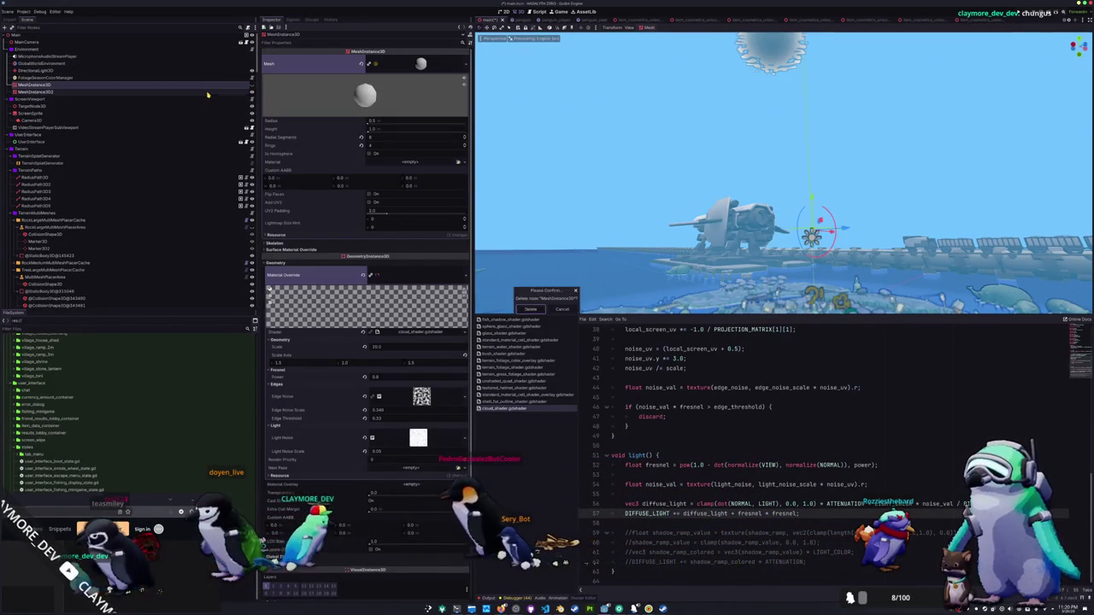
key(Delete)
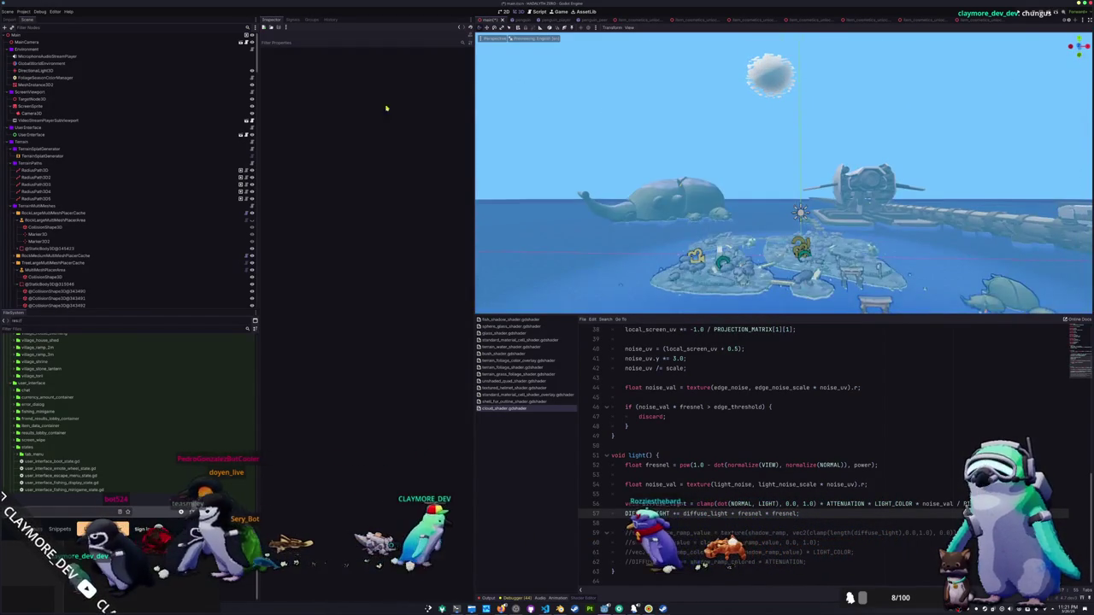
click(39, 85)
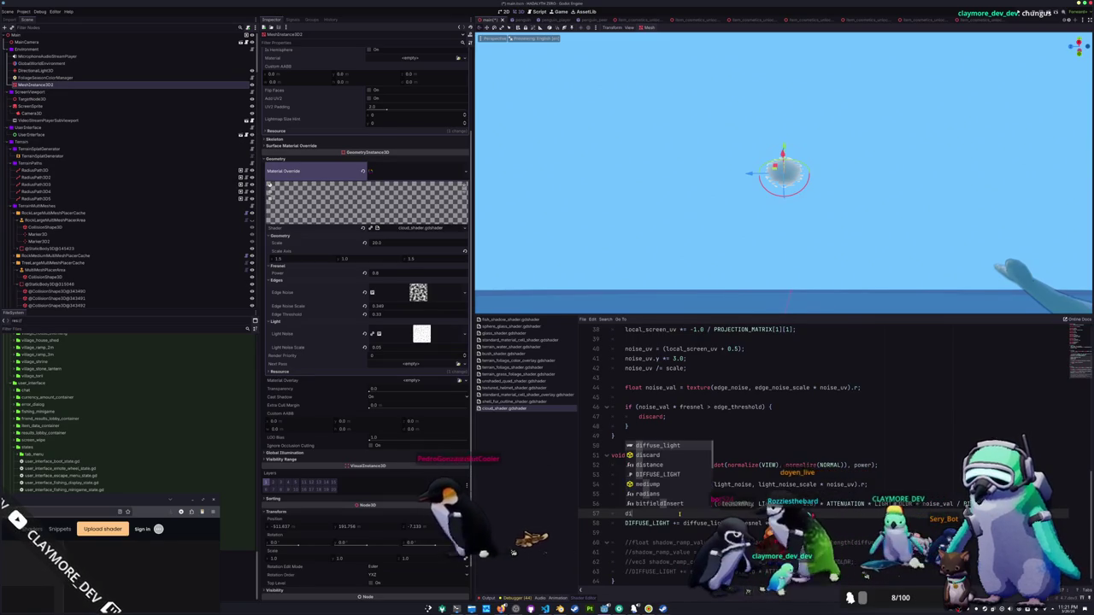
Start a 'diffuse_light *=' line in light() to scale the diffuse light by fresnel.
text(diffuse_light)
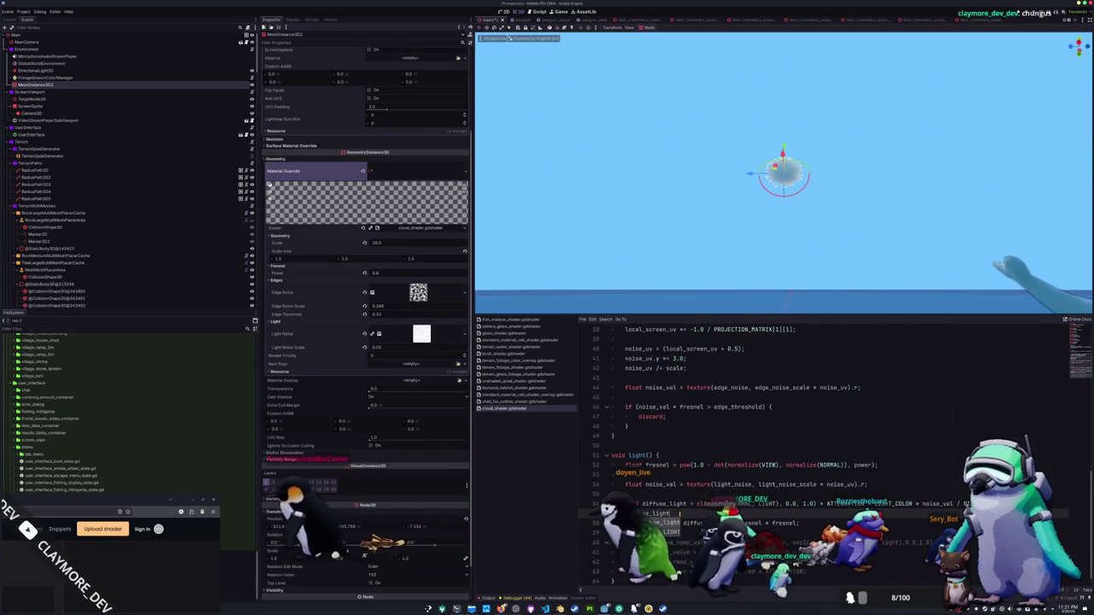
key(Return)
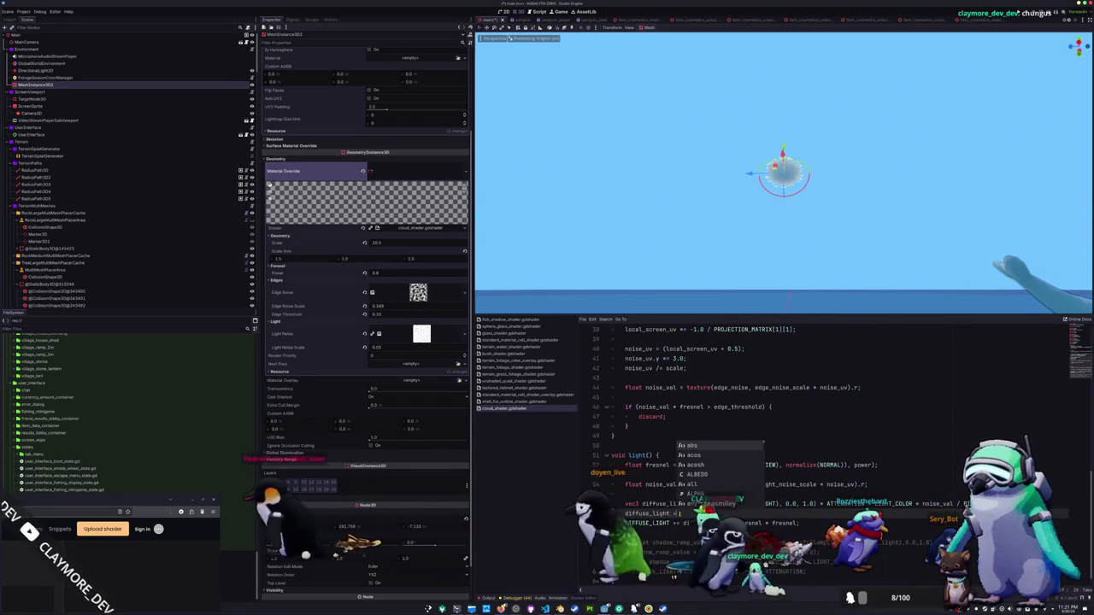
text(*)
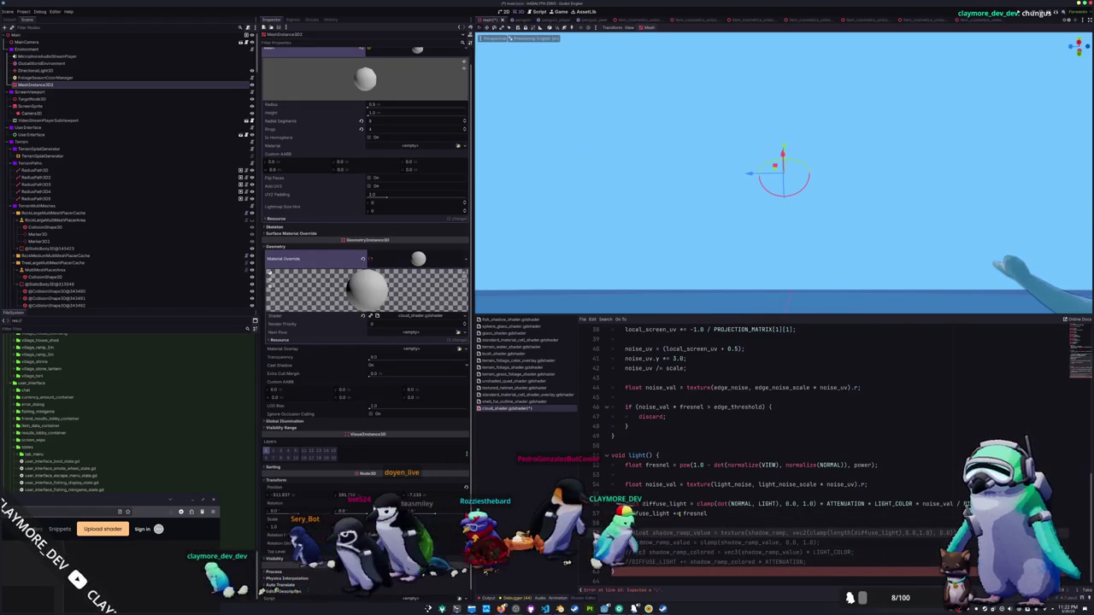
Duplicate the DIFFUSE_LIGHT line and change the fresnel exponent to light_fresnel_power.
text(DIFFUSE_LIGHT += diffuse_light;)
key(Return)
key(Up)
key(Up)
key(Up)
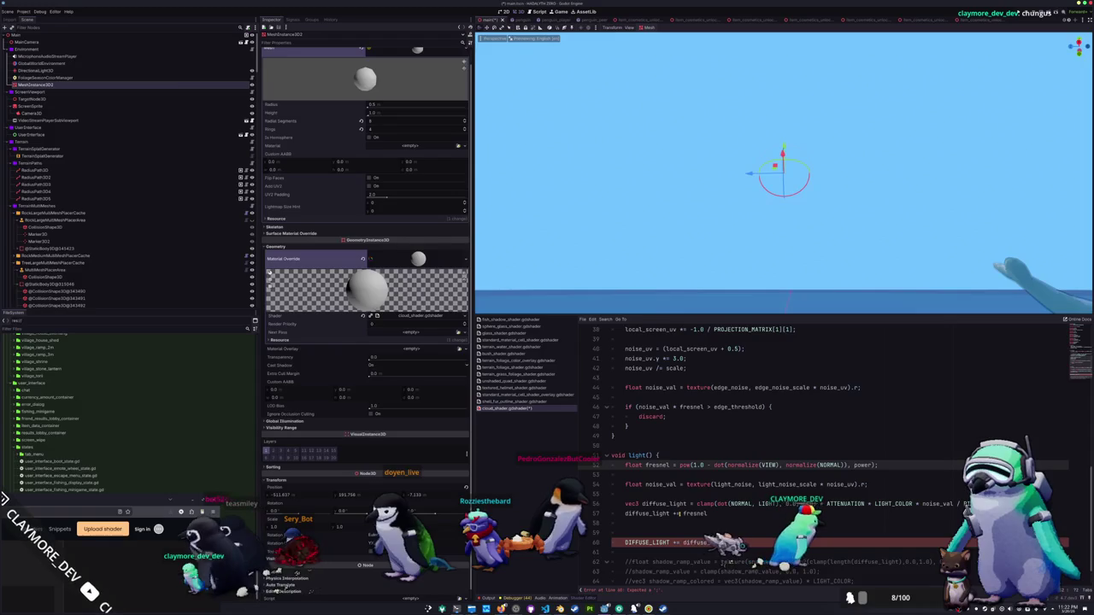
text(light_fresnel_)
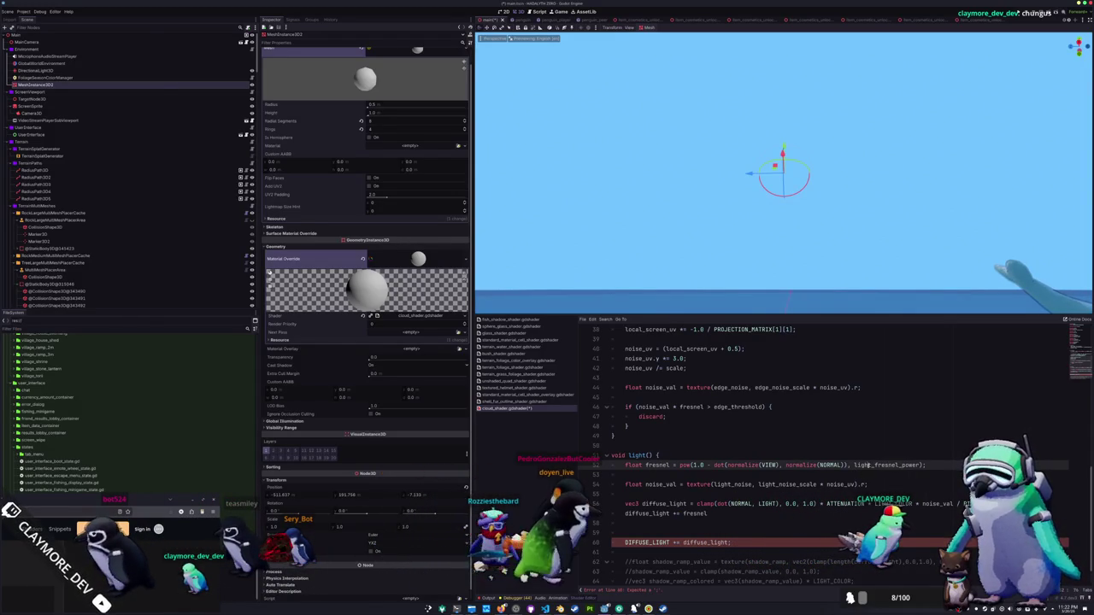
scroll(783, 485, up, 10)
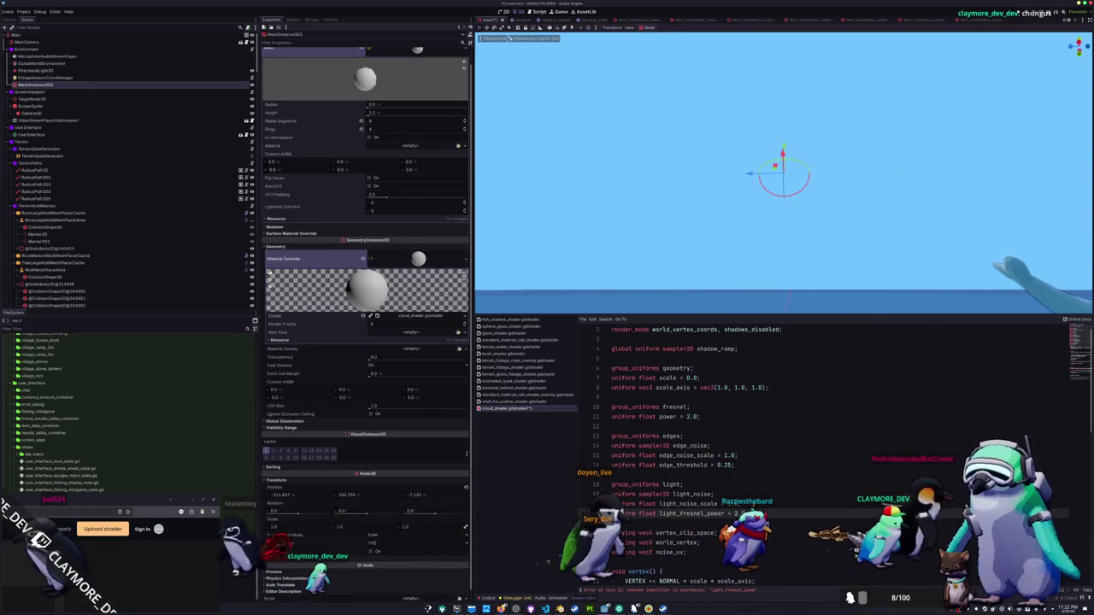
Paste a light_fresnel_power uniform into the light group and tidy the blank lines.
key(ctrl+v)
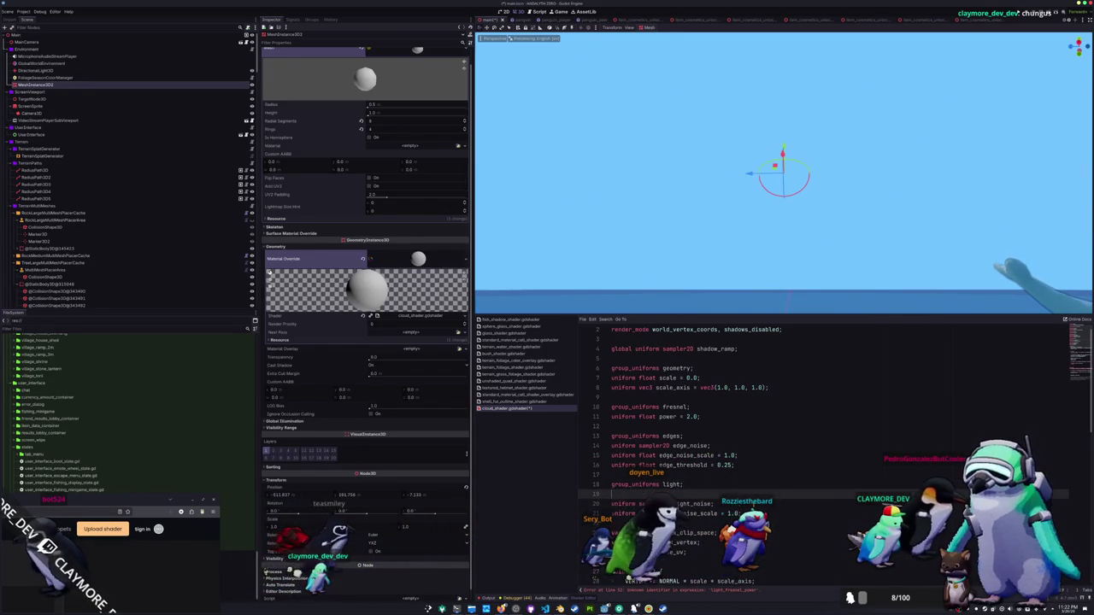
key(BackSpace)
key(Up)
key(Up)
key(Up)
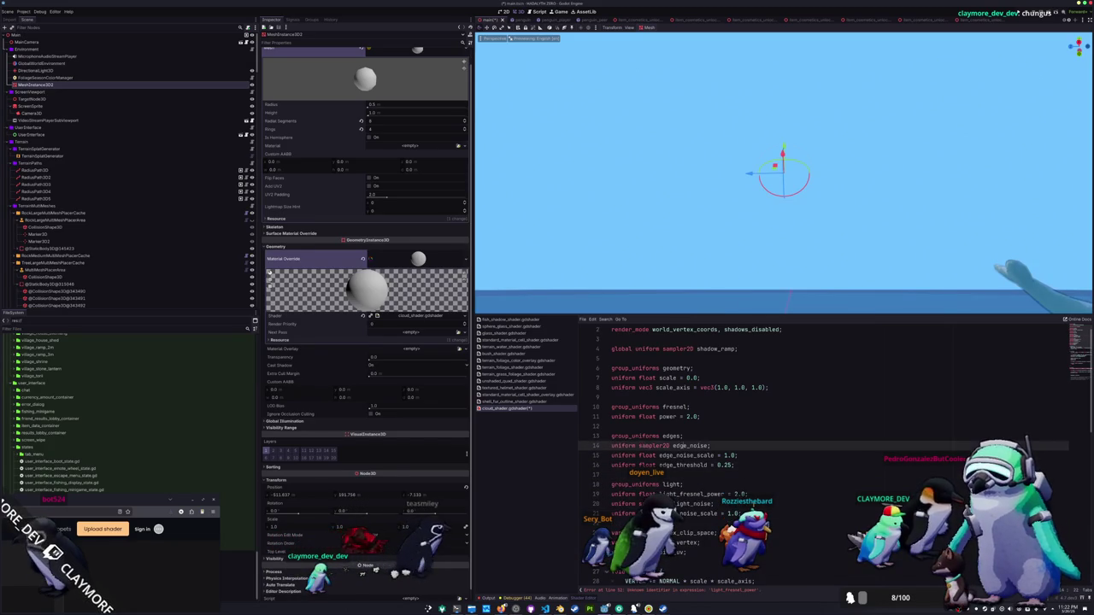
Move the power uniform into the edges group as edge_fresnel_power and delete the empty fresnel group.
key(alt+Up)
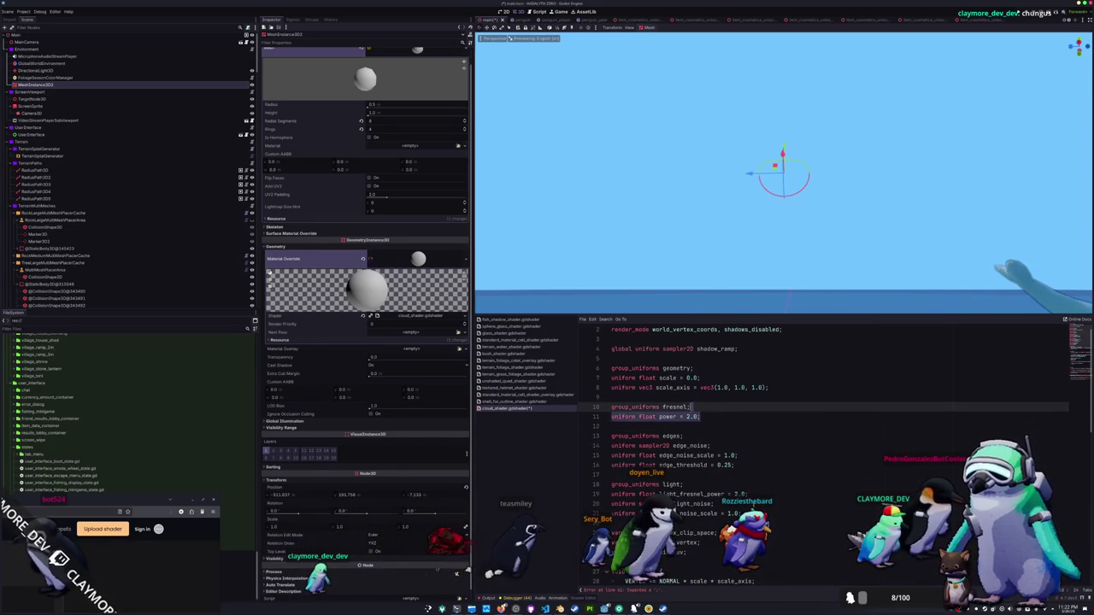
key(alt+Down)
key(alt+Down)
key(alt+Down)
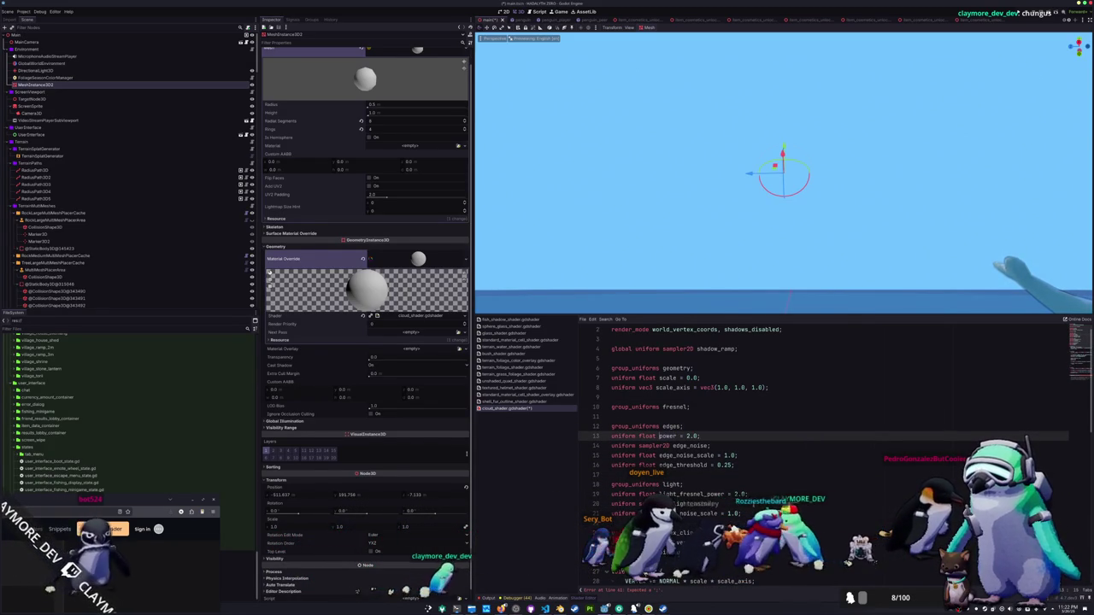
text(edge_fresnel_)
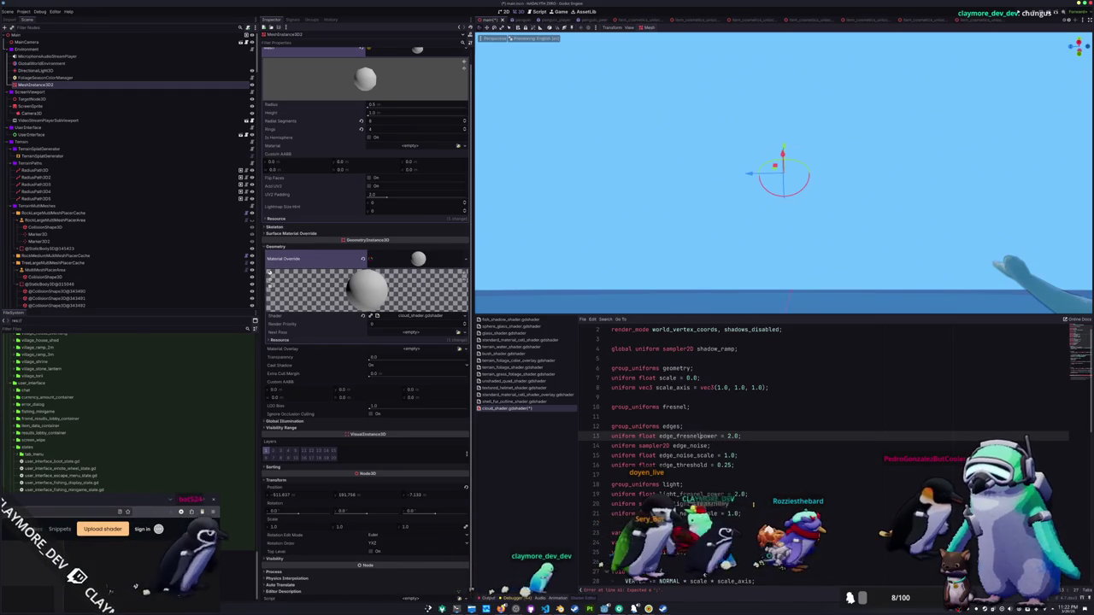
key(Up)
key(Up)
key(Up)
key(ctrl+shift+k)
key(ctrl+shift+k)
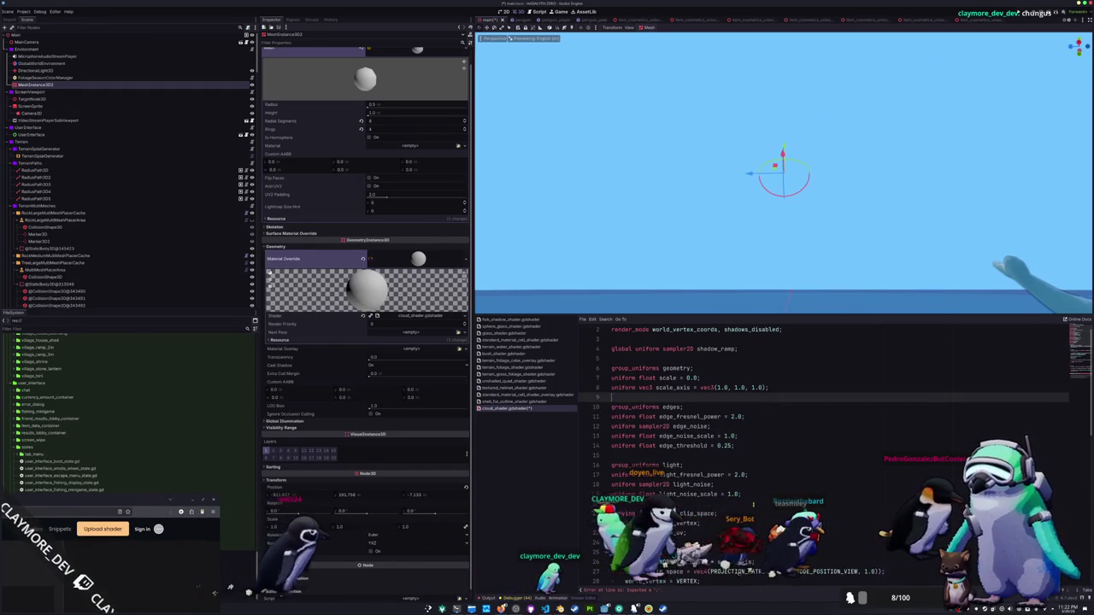
scroll(753, 505, down, 4)
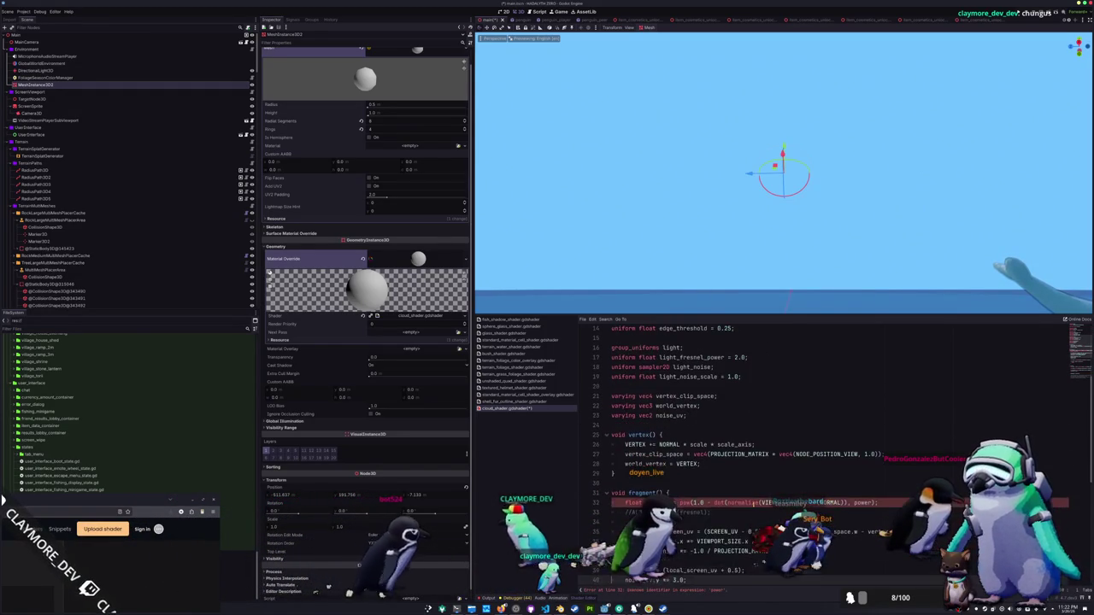
Delete the 'DIFFUSE_LIGHT += diffuse_light;' line and uncomment the float shadow_ramp_value texture lookup.
scroll(753, 505, down, 8)
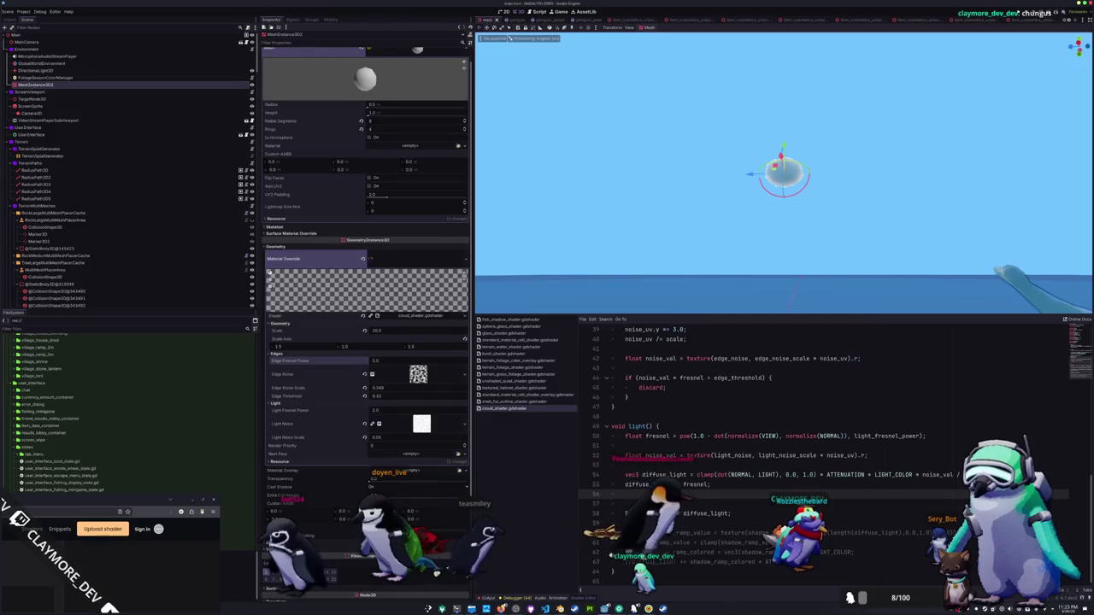
key(ctrl+shift+k)
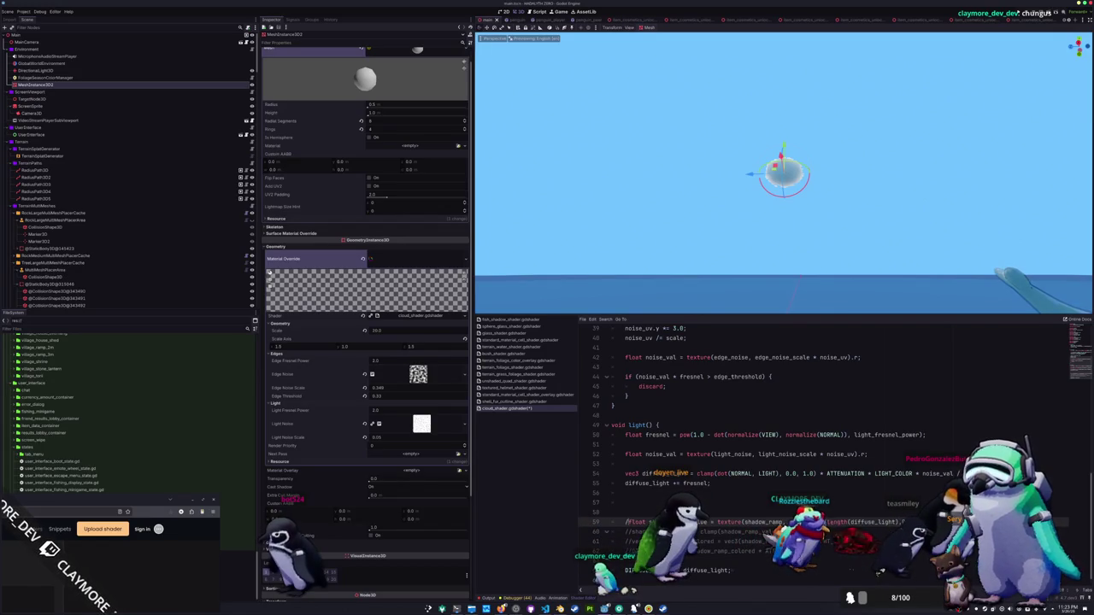
click(625, 521)
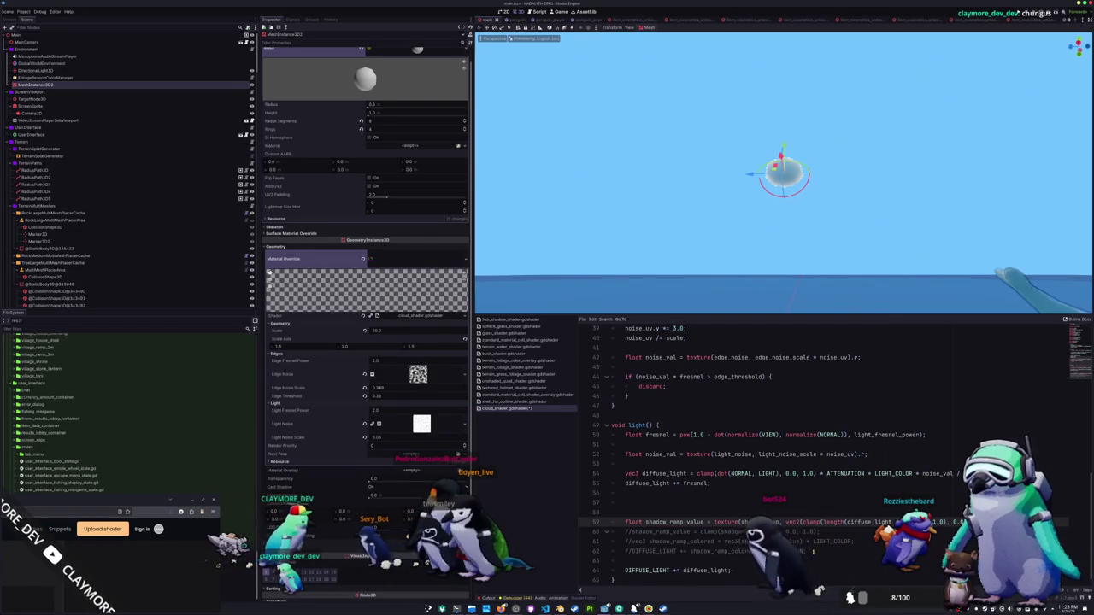
key(Down)
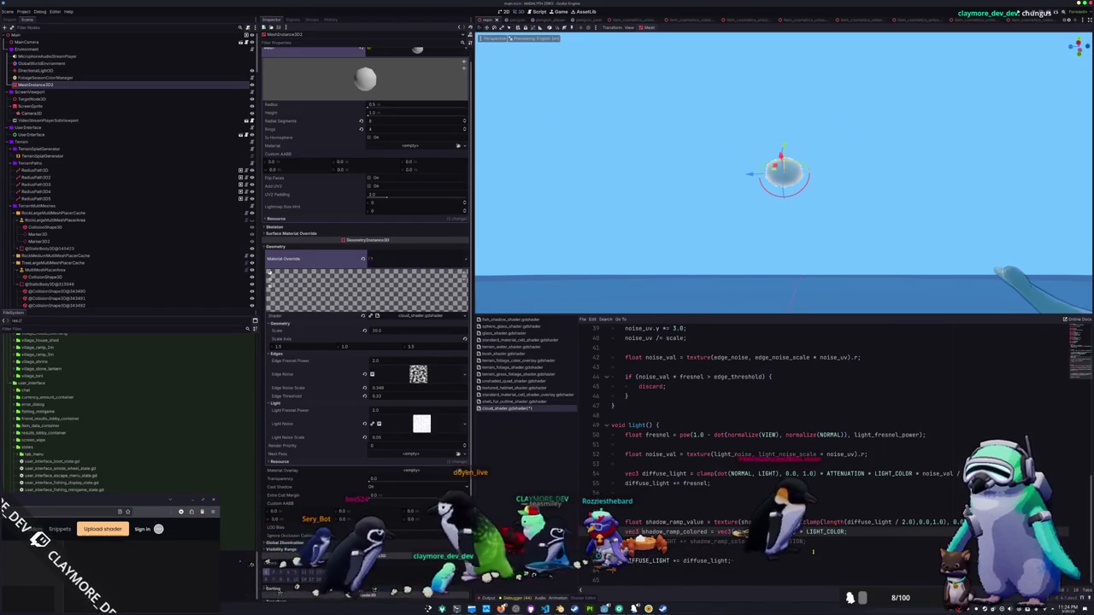
Uncomment the vec3 shadow_ramp_colored line and its DIFFUSE_LIGHT += shadow_ramp_colored line.
double_click(675, 531)
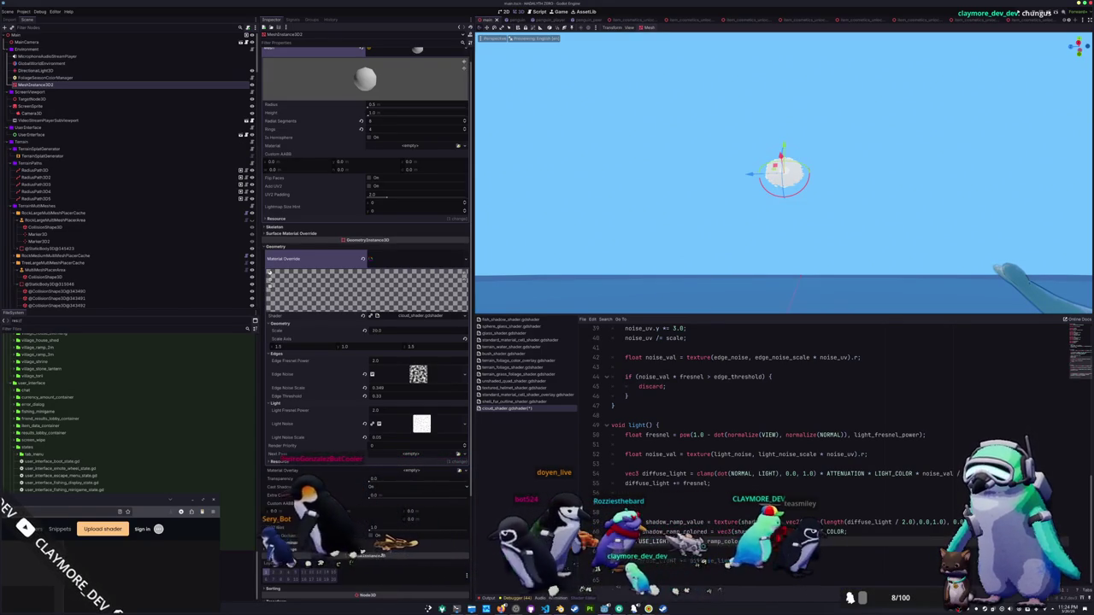
Remove the ' / 2.0' after diffuse_light in the shadow_ramp_value line and inspect the cloud.
scroll(755, 251, up, 5)
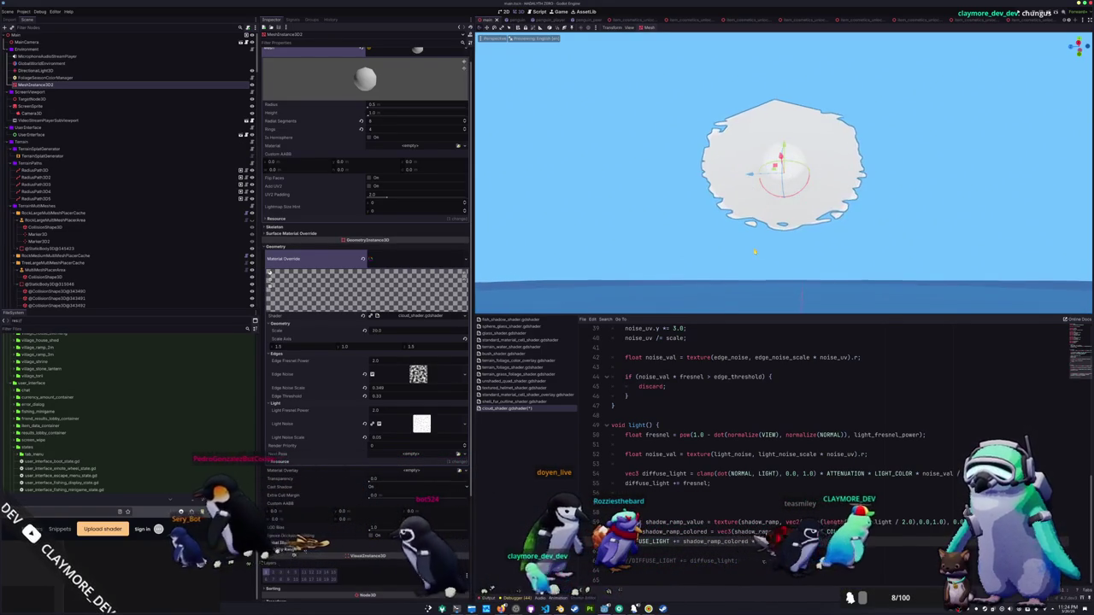
mouse_move(755, 253)
mouse_down()
mouse_move(753, 290)
mouse_move(731, 249)
mouse_move(703, 293)
mouse_move(714, 218)
mouse_move(723, 264)
mouse_up()
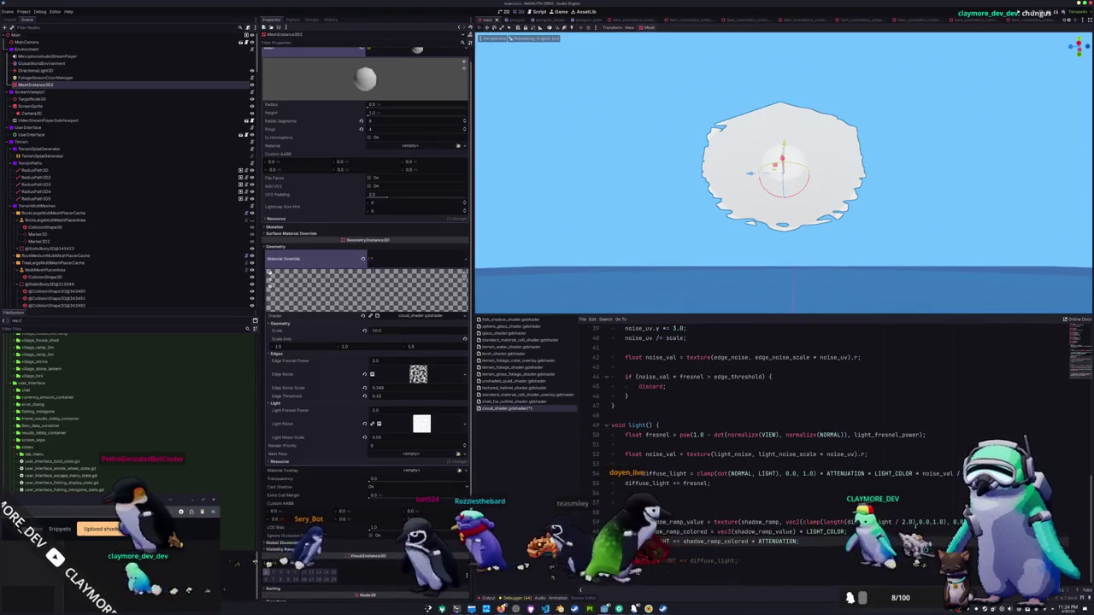
drag(892, 521, 924, 521)
key(BackSpace)
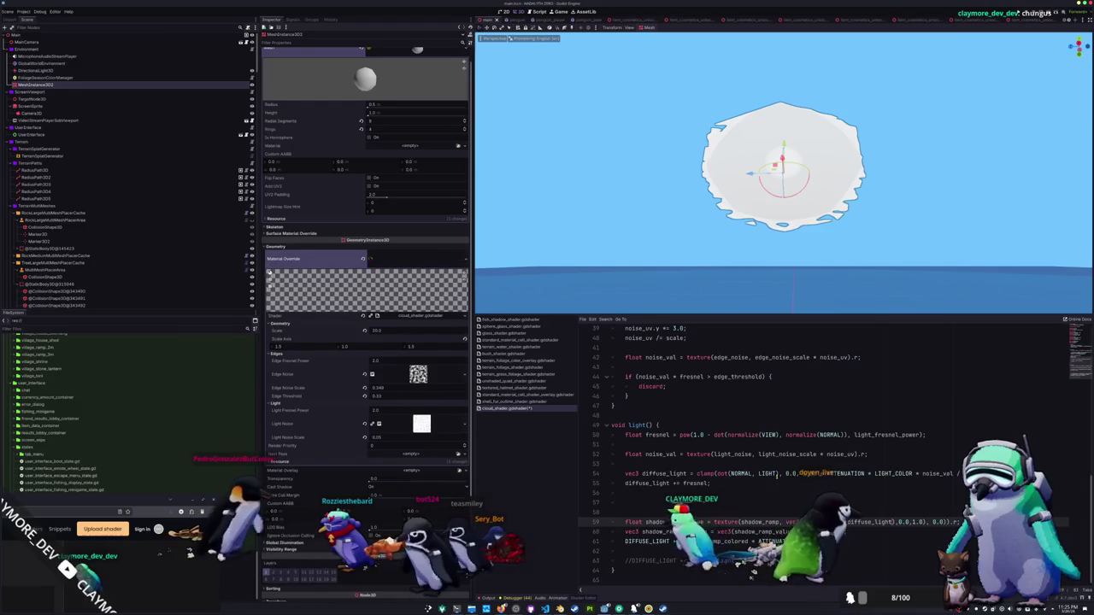
mouse_move(658, 282)
mouse_down()
mouse_move(657, 252)
mouse_move(696, 273)
mouse_move(857, 210)
mouse_move(831, 202)
mouse_move(737, 240)
mouse_up()
mouse_move(712, 188)
mouse_down()
mouse_move(762, 239)
mouse_move(755, 229)
mouse_up()
Remove the blank line above the shadow code and highlight every noise_val use in the light noise lookup.
scroll(752, 224, up, 2)
scroll(751, 221, up, 2)
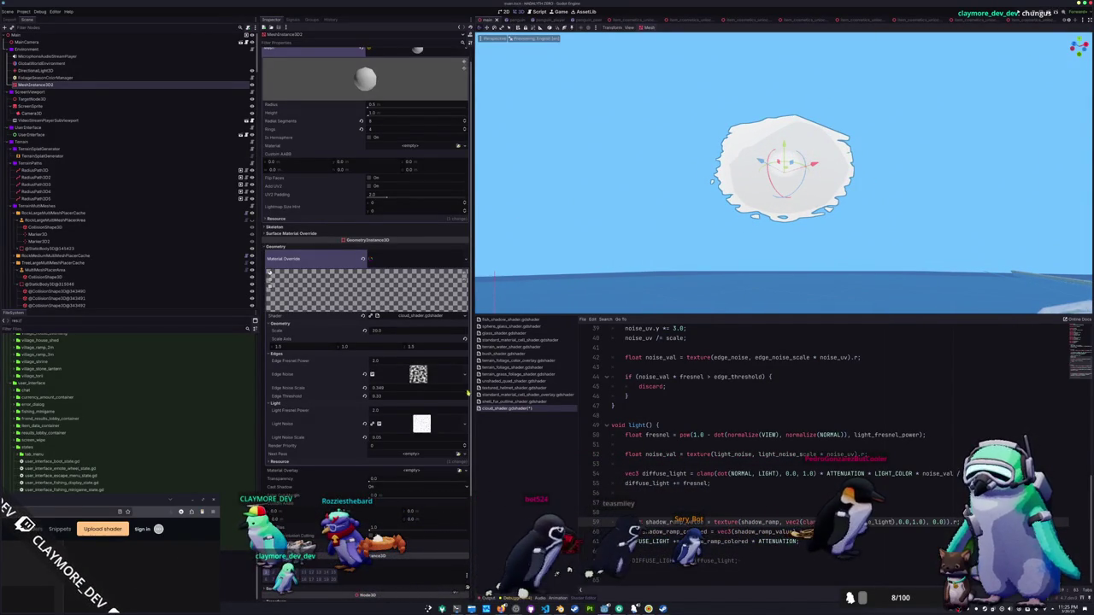
key(BackSpace)
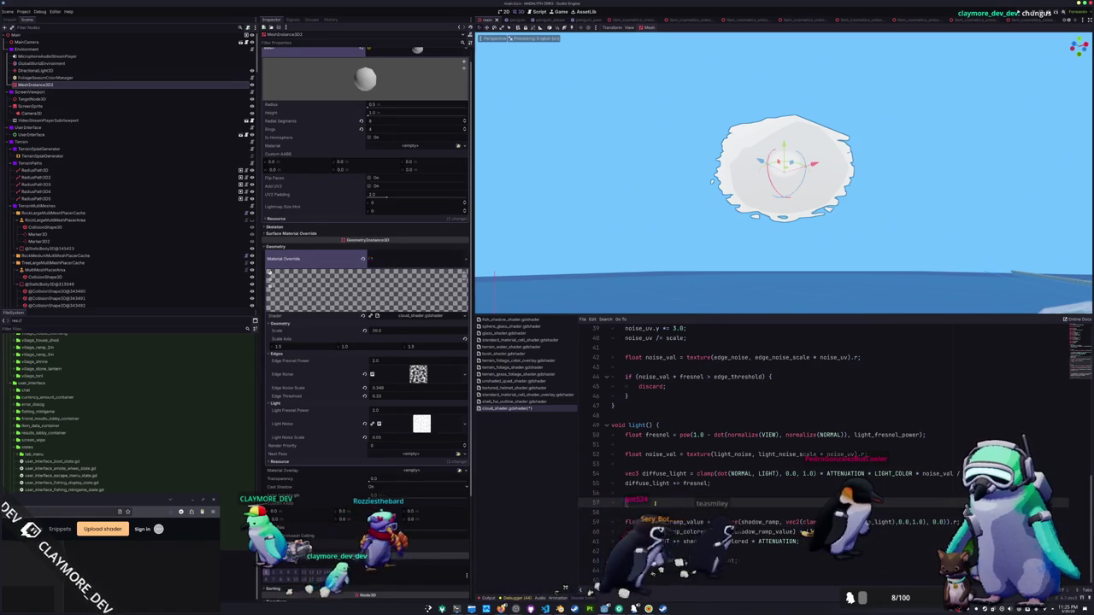
click(750, 465)
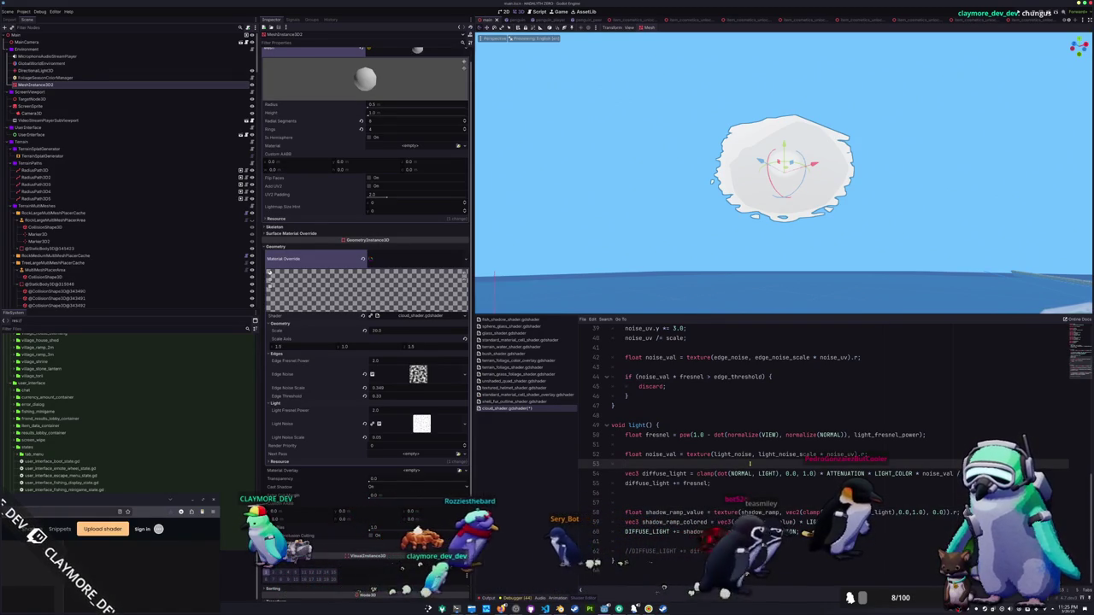
double_click(660, 454)
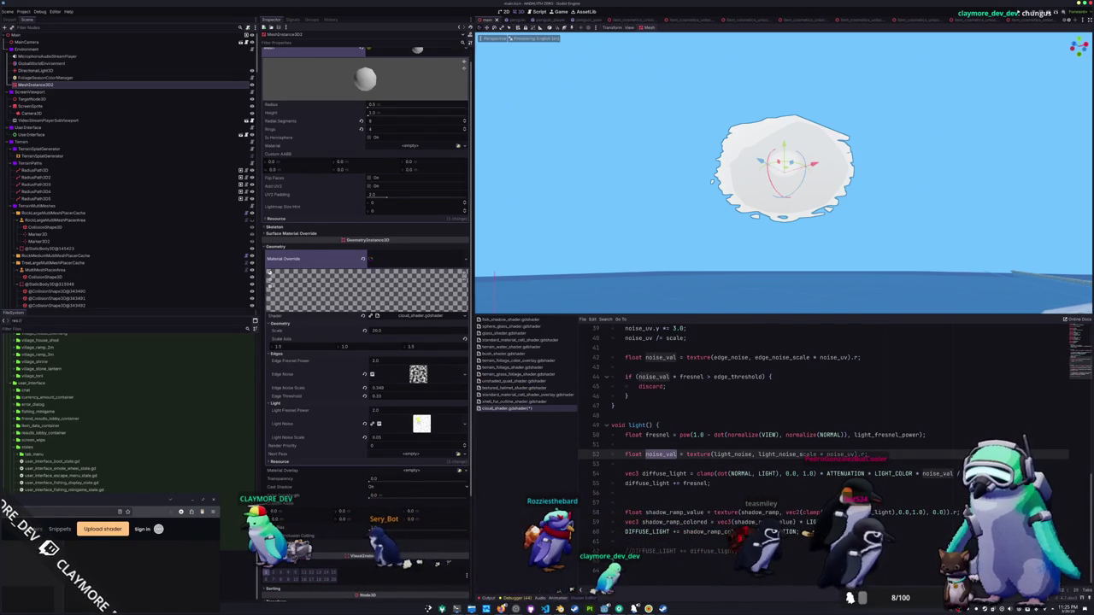
click(412, 428)
Make a Light Noise colour ramp stop black and drag it toward the centre.
scroll(368, 491, down, 3)
scroll(365, 494, down, 2)
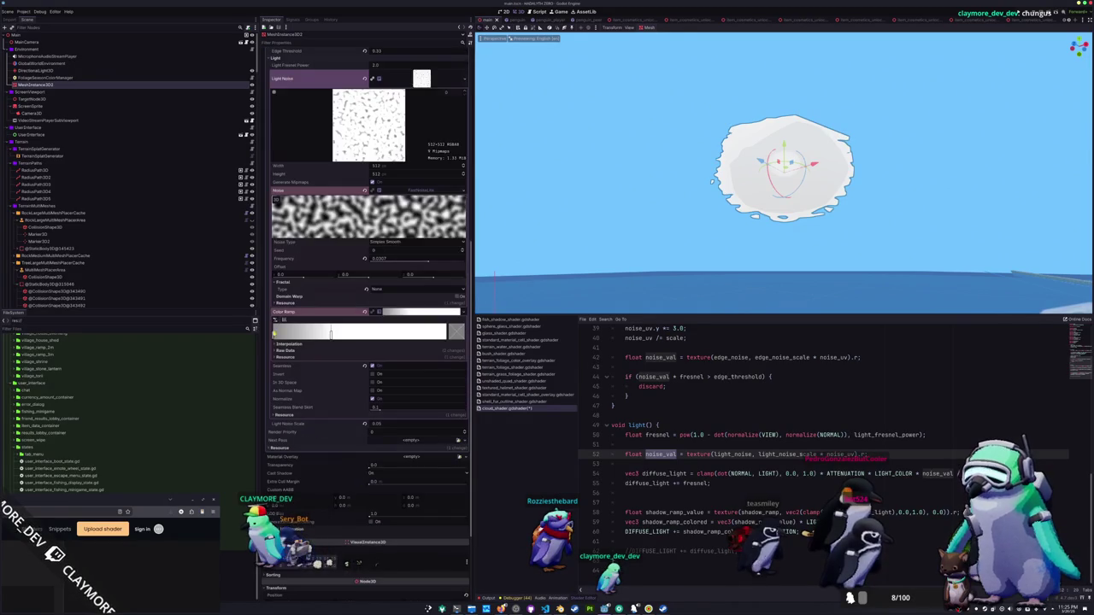
double_click(331, 333)
mouse_move(351, 384)
mouse_down()
mouse_move(353, 429)
mouse_move(352, 321)
mouse_up()
key(Escape)
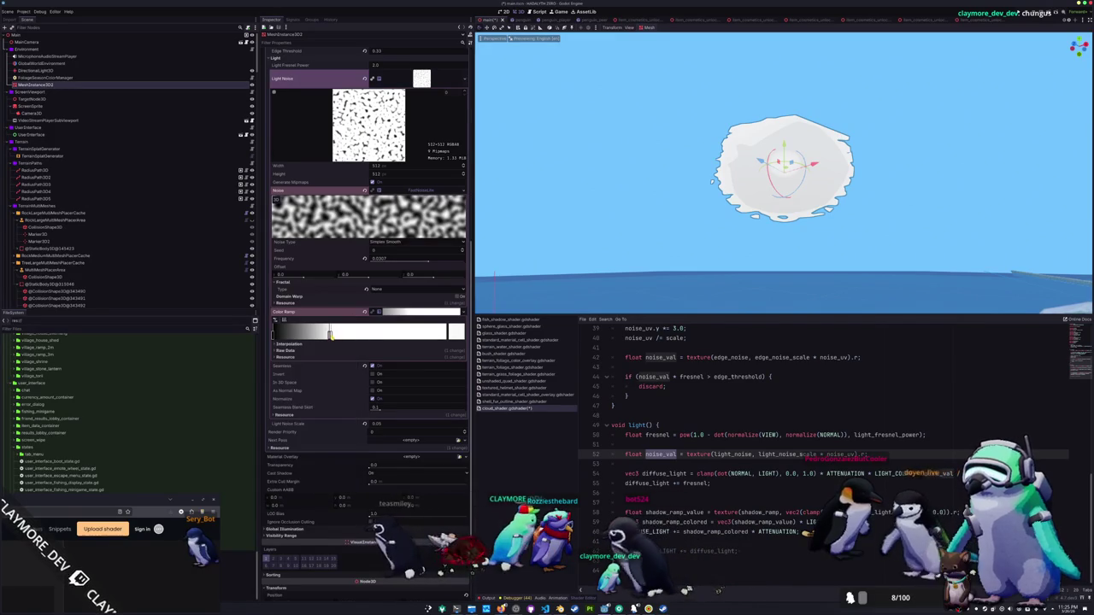
mouse_move(335, 336)
mouse_down()
mouse_move(432, 336)
mouse_move(306, 335)
mouse_move(402, 335)
mouse_move(318, 335)
mouse_move(378, 334)
mouse_up()
Add new lines after the noise lookup and the shadow ramp sampling line in light(), and select shadow_ramp.
click(859, 454)
key(Return)
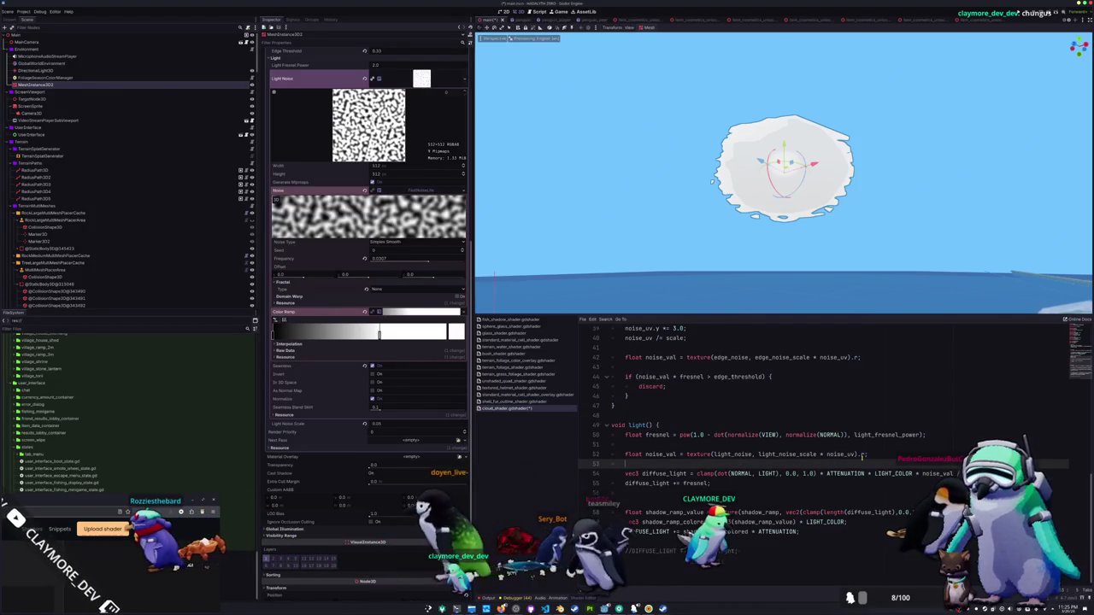
scroll(862, 454, up, 1)
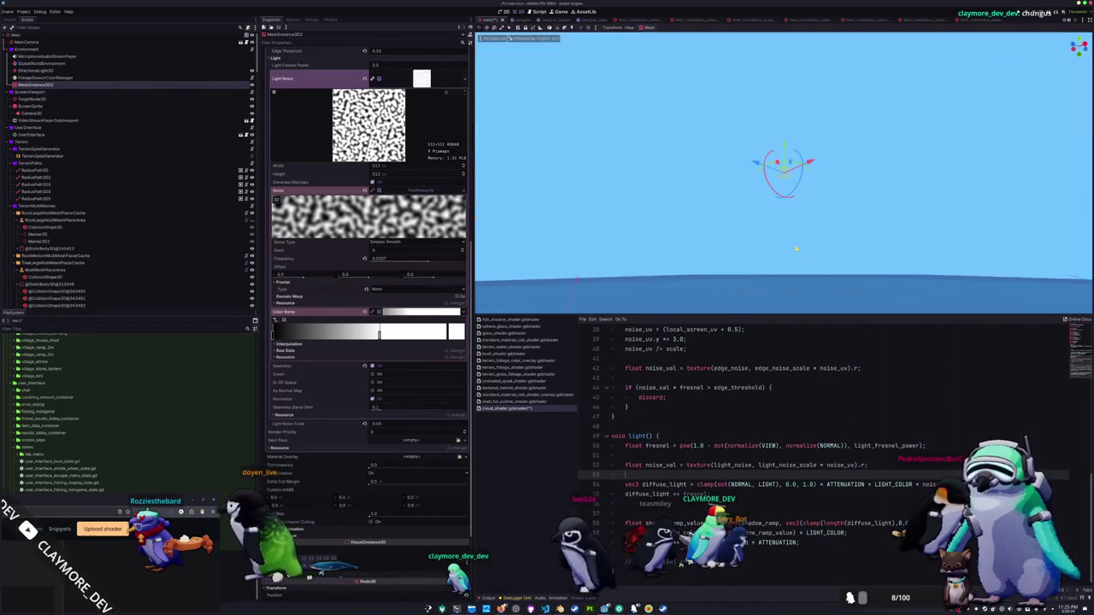
click(675, 522)
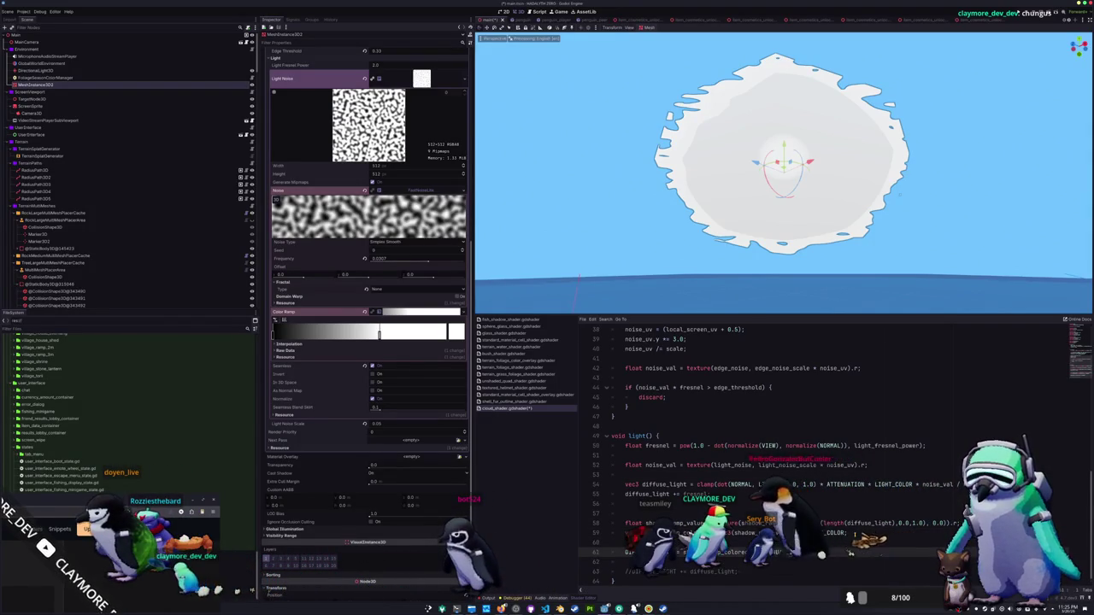
key(Return)
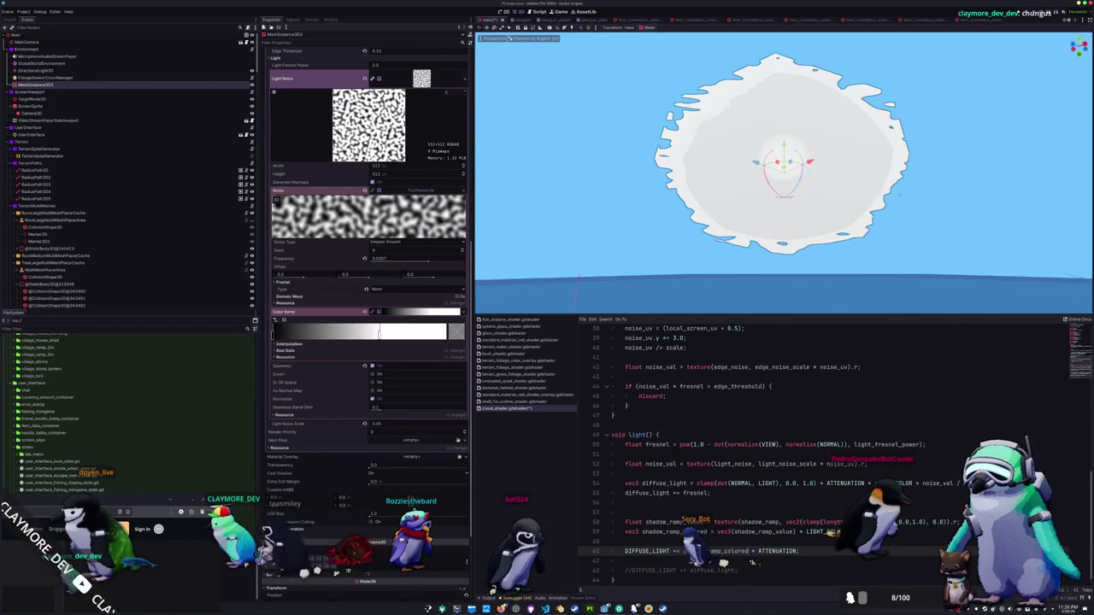
double_click(759, 522)
text(shadow_ramp_value =)
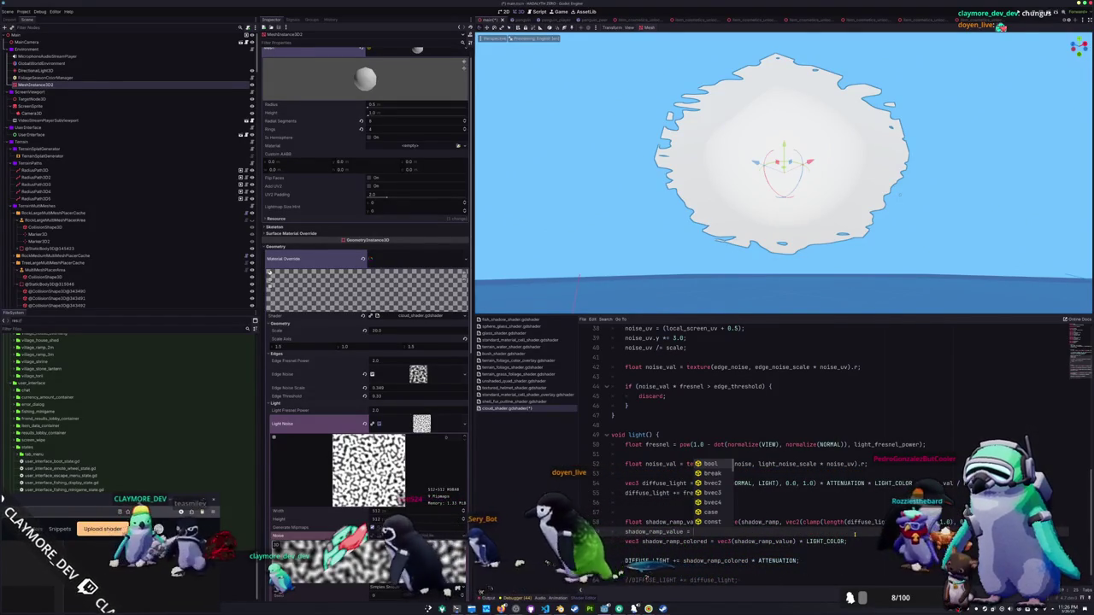
Clamp shadow_ramp_value to 0.0–1.0, save, and move the DIFFUSE_LIGHT line up below the fresnel addition.
text(clamp()
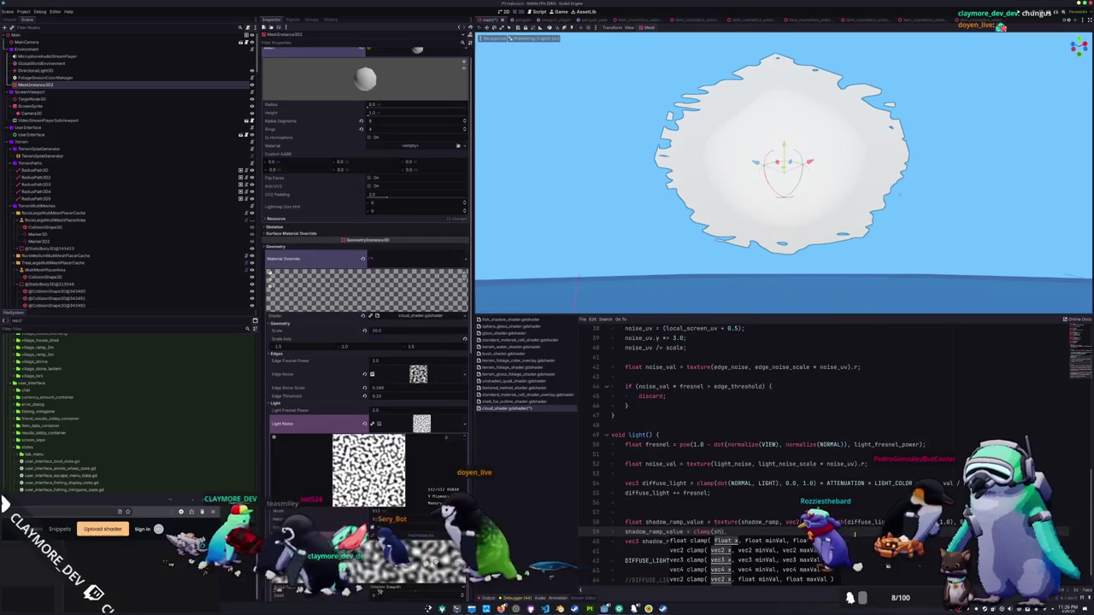
text(shadow_)
text(ramp_value, 0.)
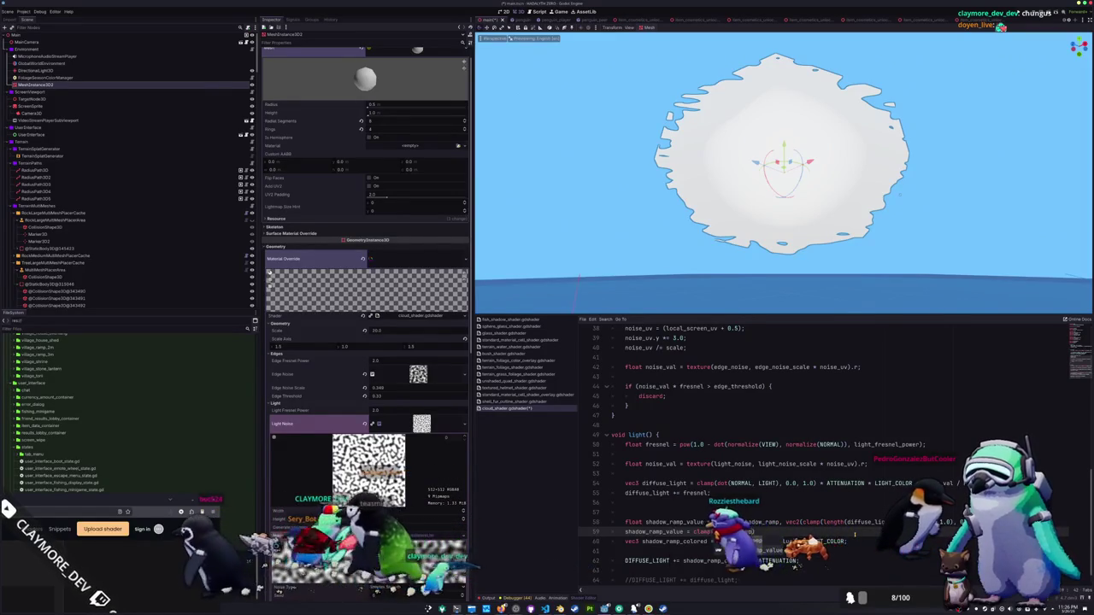
text(0, 1.0);)
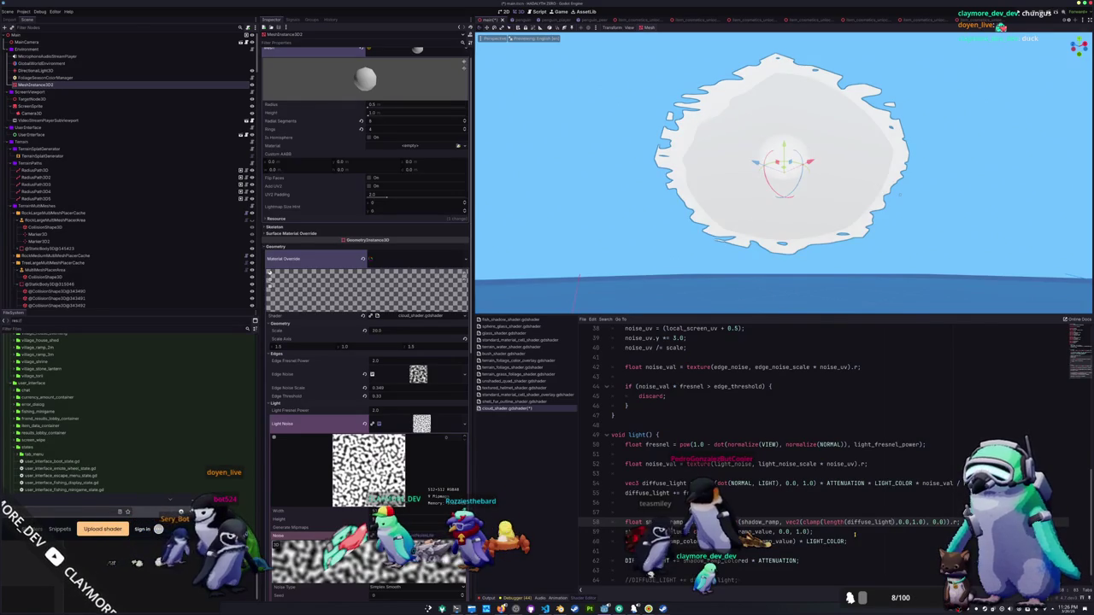
key(ctrl+s)
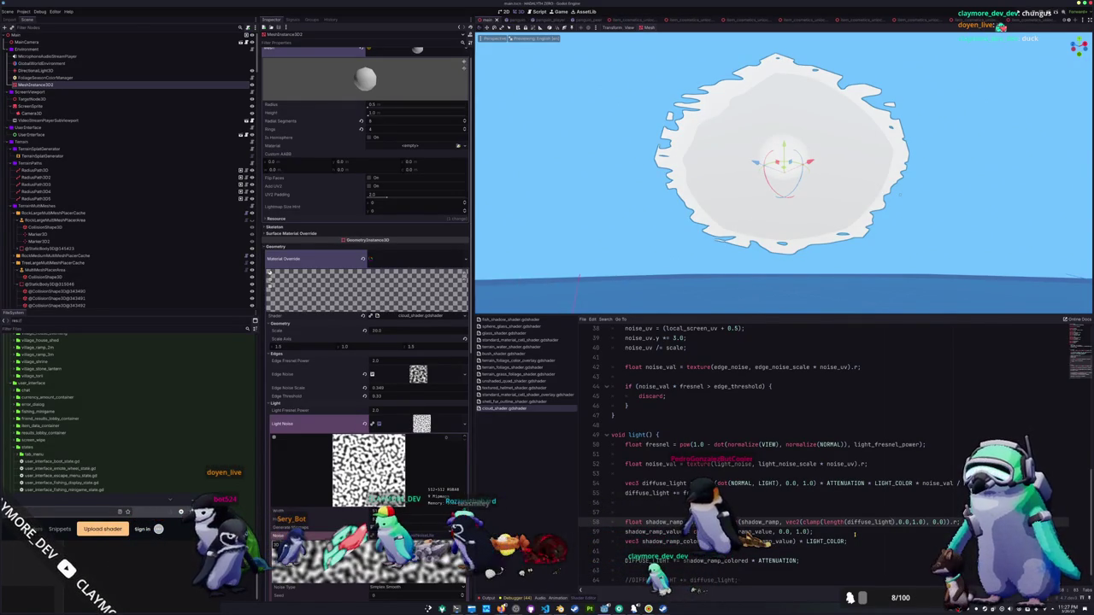
key(Down)
key(Down)
key(Down)
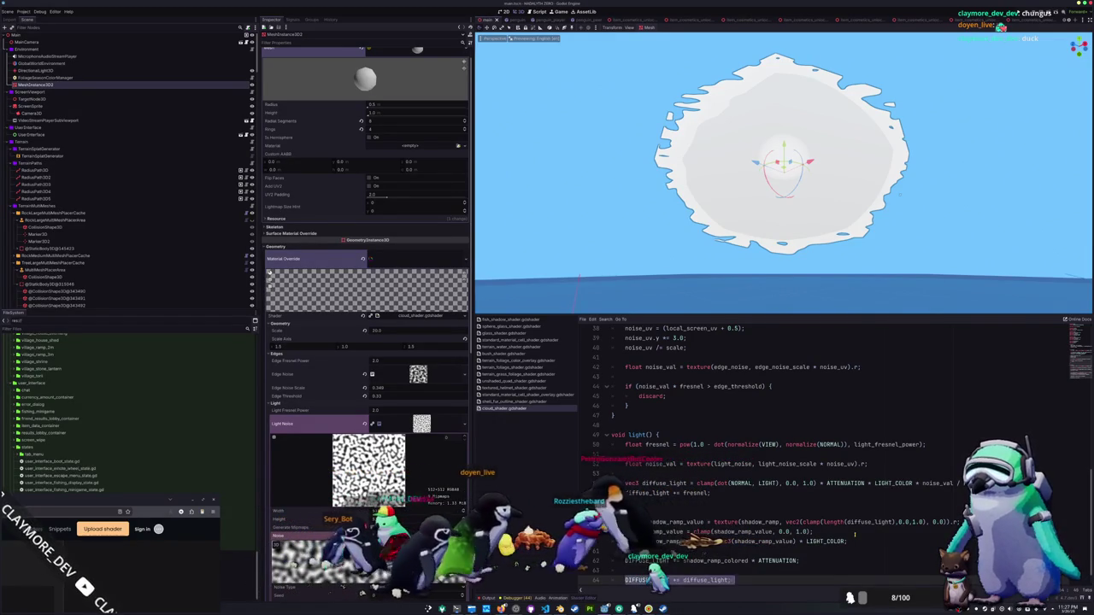
key(alt+Up)
key(alt+Up)
key(alt+Up)
key(Return)
text(DIFFUSE_LIGHT += diffuse_light;)
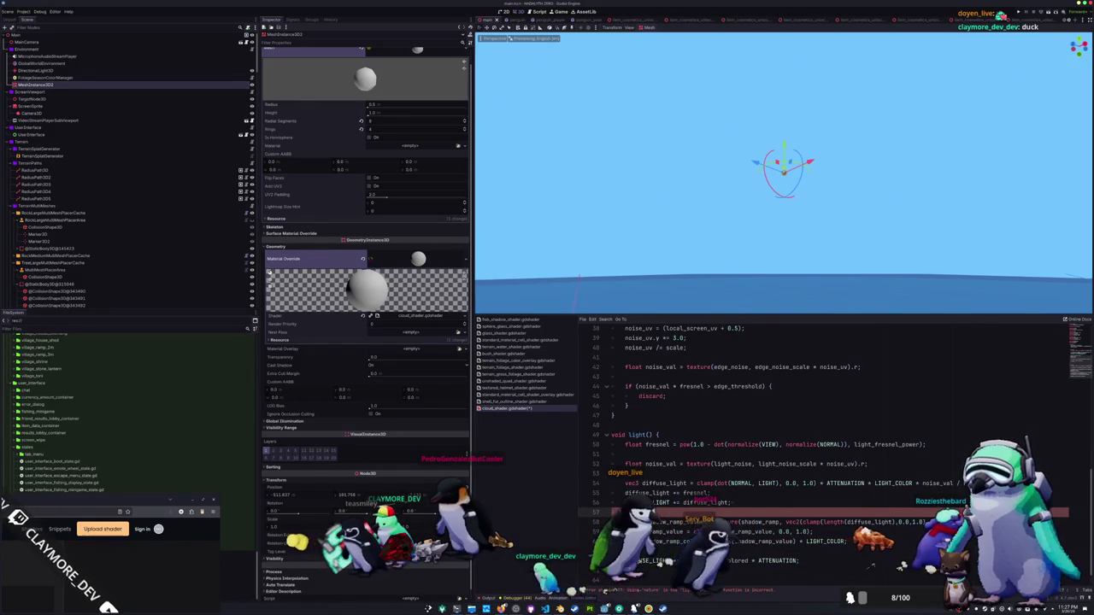
Fix the half-typed shader line so the cloud renders again.
key(Return)
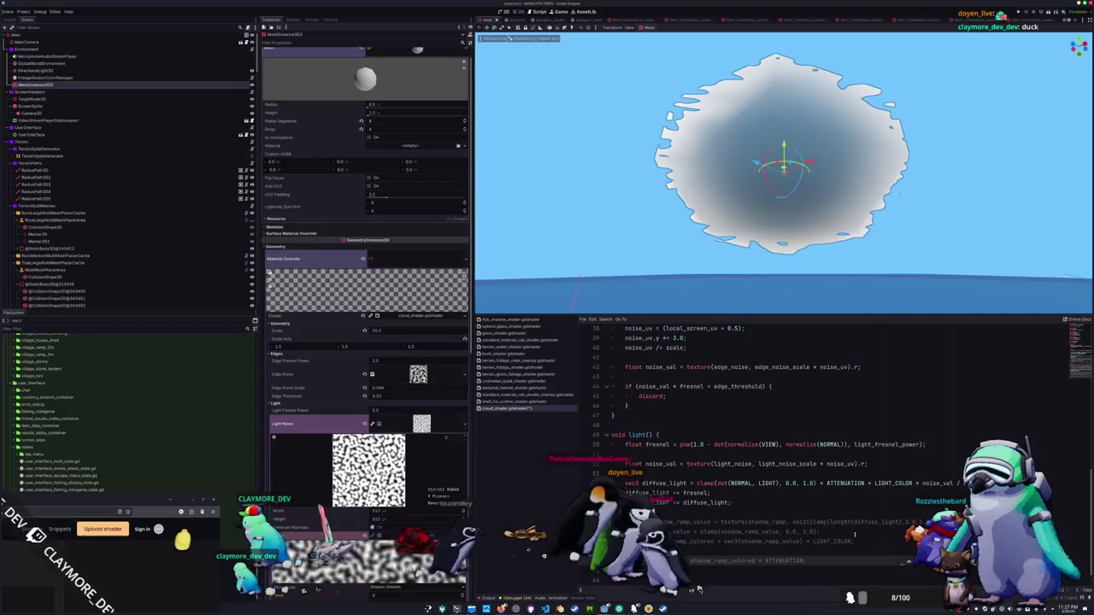
scroll(771, 264, down, 5)
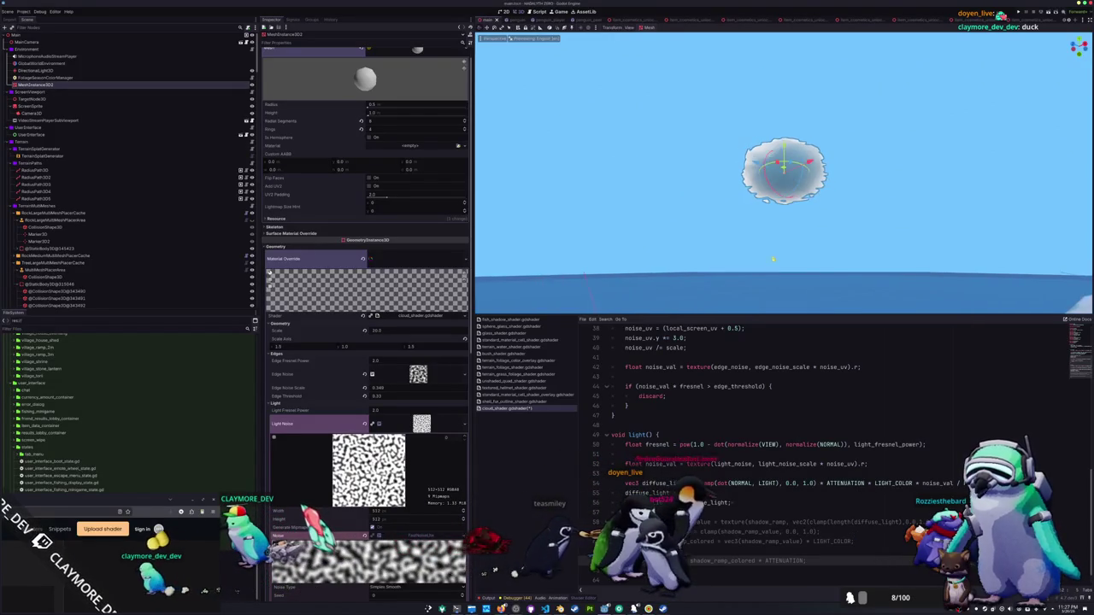
mouse_move(771, 264)
mouse_down()
mouse_move(491, 269)
mouse_move(729, 252)
mouse_move(647, 271)
mouse_move(596, 257)
mouse_move(671, 244)
mouse_up()
scroll(729, 252, up, 5)
scroll(671, 247, down, 4)
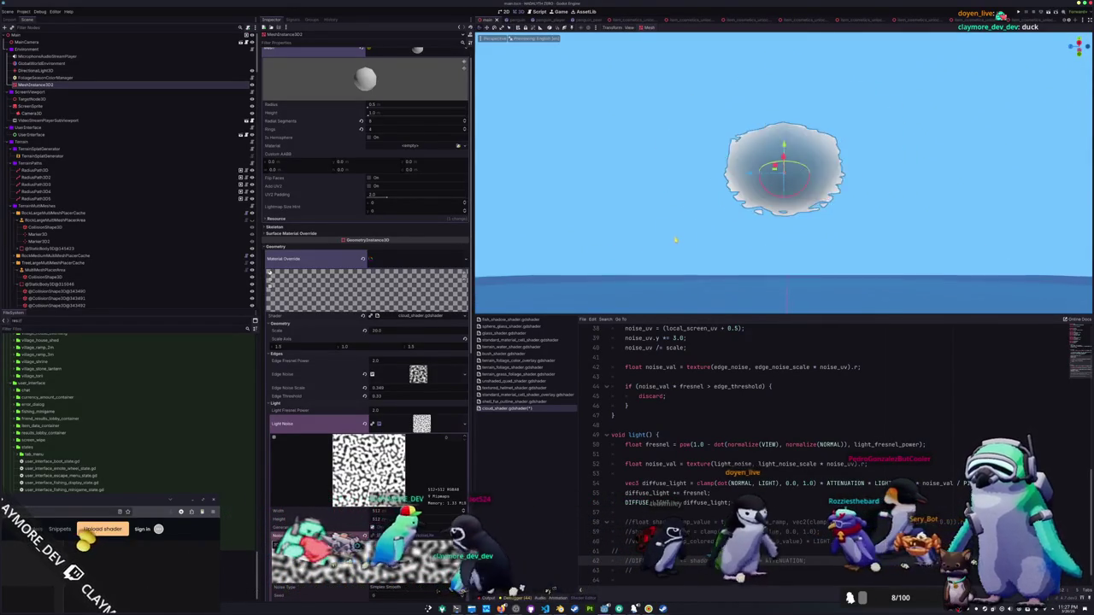
Increase the SphereMesh's radial segments and rings, then view the islands.
click(464, 120)
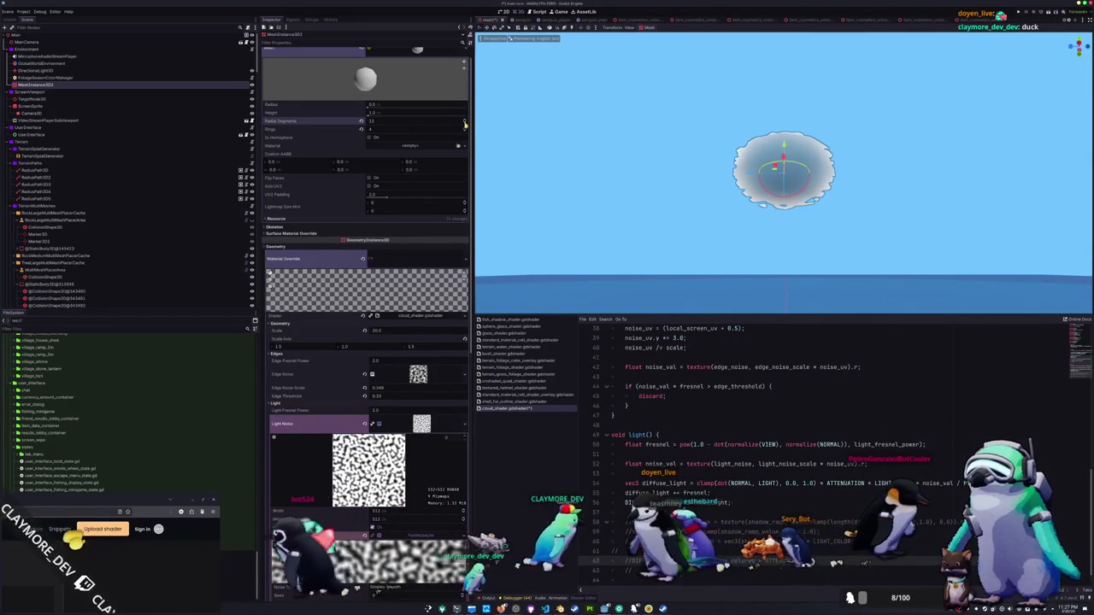
click(466, 128)
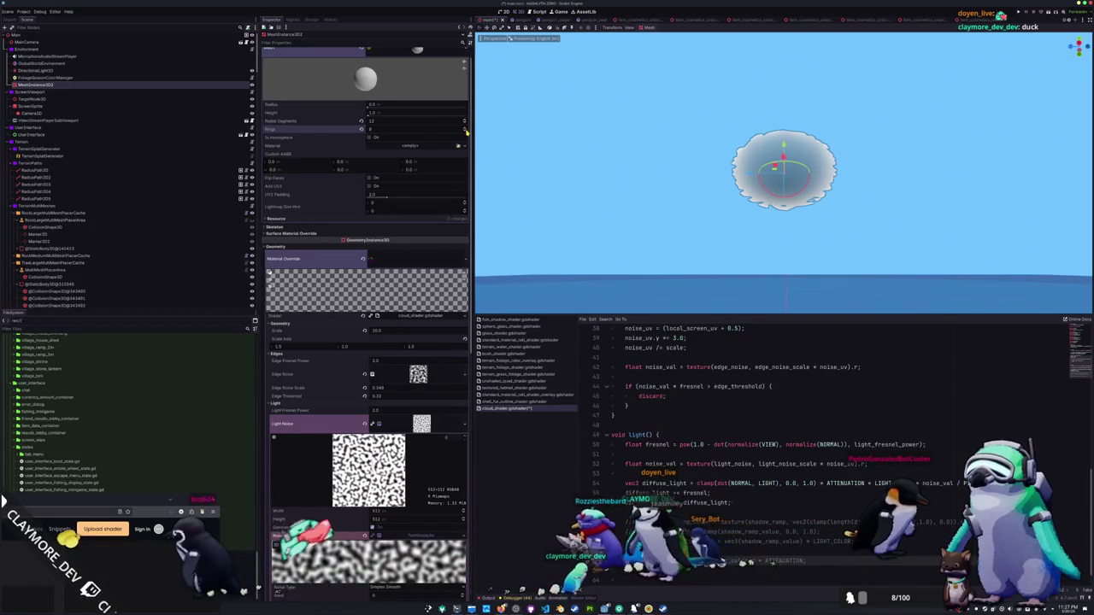
scroll(627, 212, up, 5)
scroll(625, 213, down, 5)
mouse_move(629, 208)
mouse_down()
mouse_move(773, 261)
mouse_move(630, 200)
mouse_move(572, 274)
mouse_up()
scroll(398, 302, down, 6)
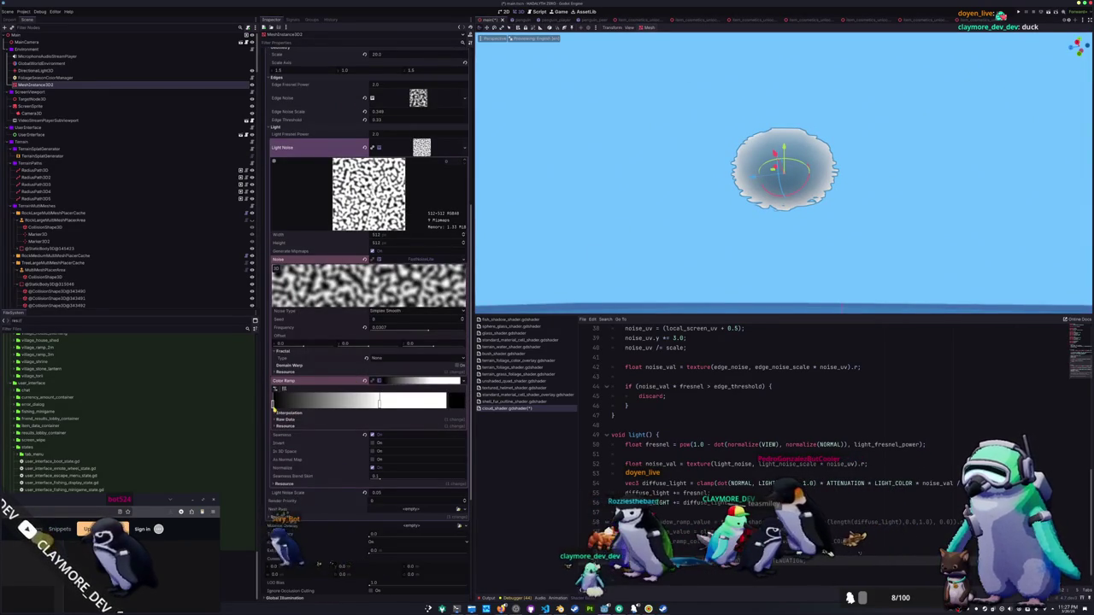
Tint the dark stop of MeshInstance3D02's Light Noise colour ramp cyan.
double_click(274, 405)
mouse_move(357, 469)
mouse_down()
mouse_move(358, 427)
mouse_move(361, 436)
mouse_up()
click(720, 230)
mouse_move(720, 230)
mouse_down()
mouse_move(787, 306)
mouse_move(819, 230)
mouse_up()
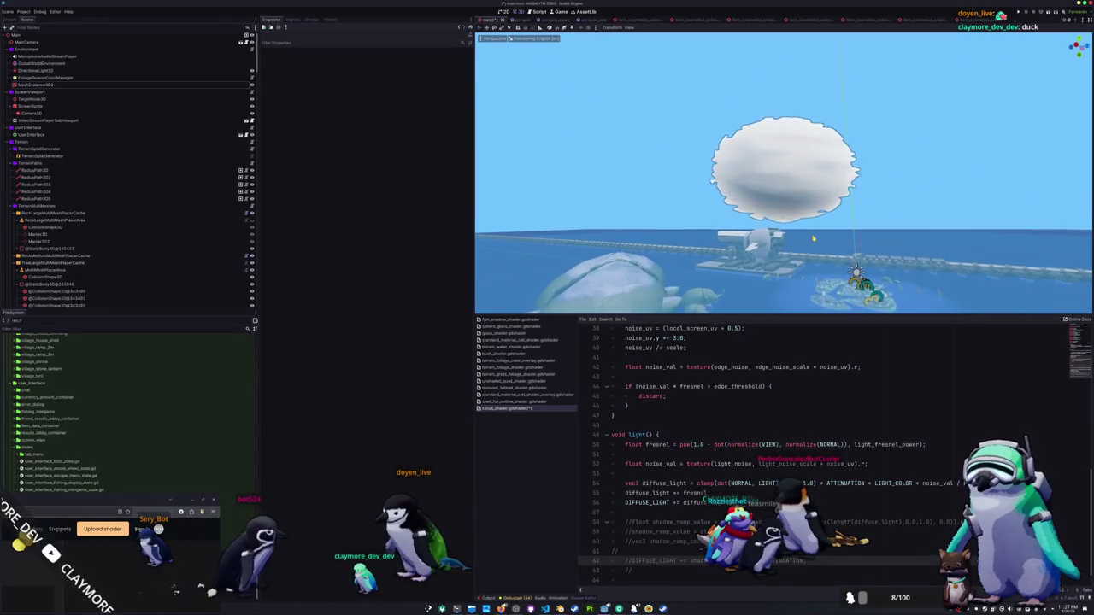
scroll(818, 230, up, 2)
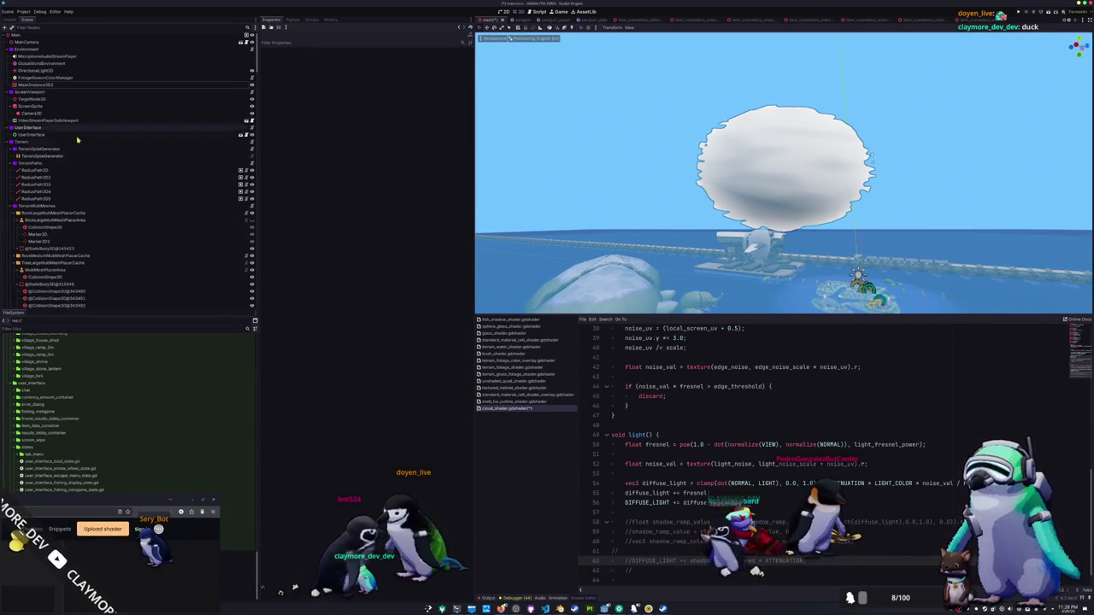
click(75, 85)
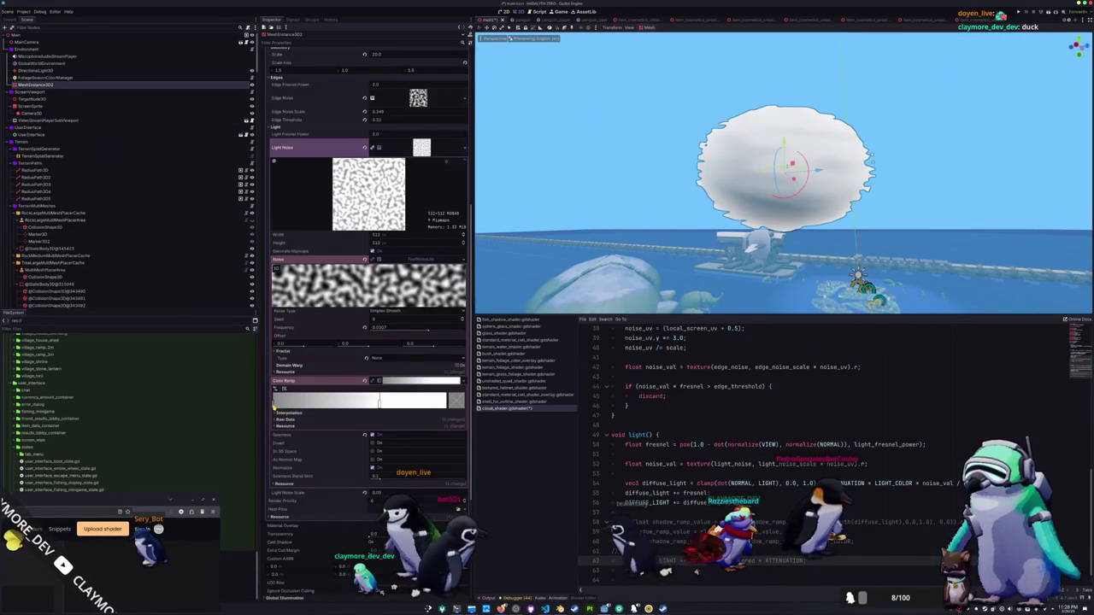
double_click(274, 403)
mouse_move(313, 438)
mouse_down()
mouse_move(353, 443)
mouse_move(352, 419)
mouse_up()
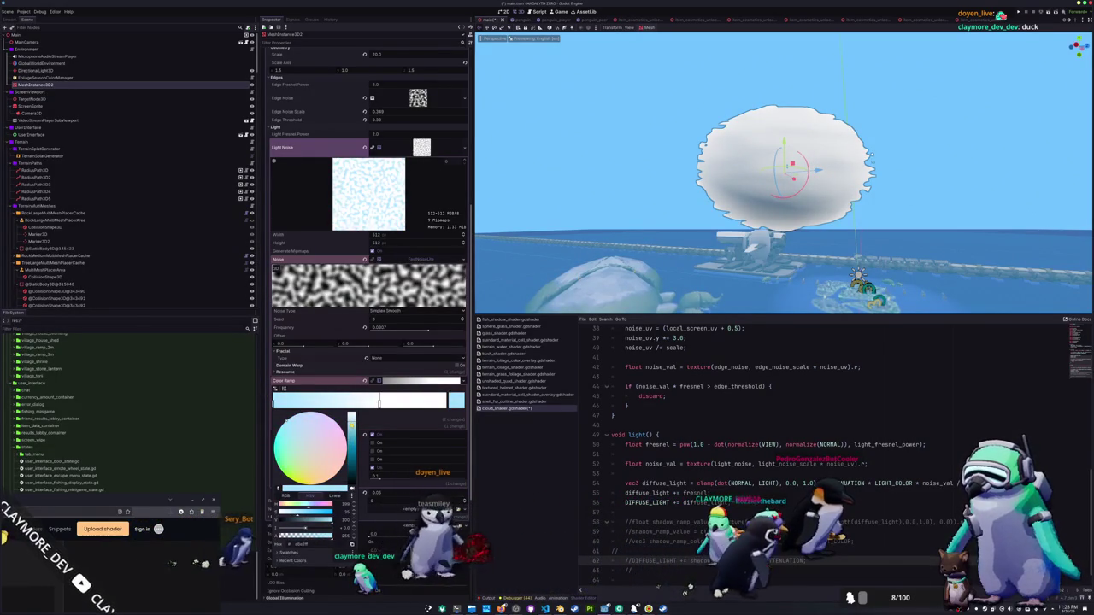
key(Escape)
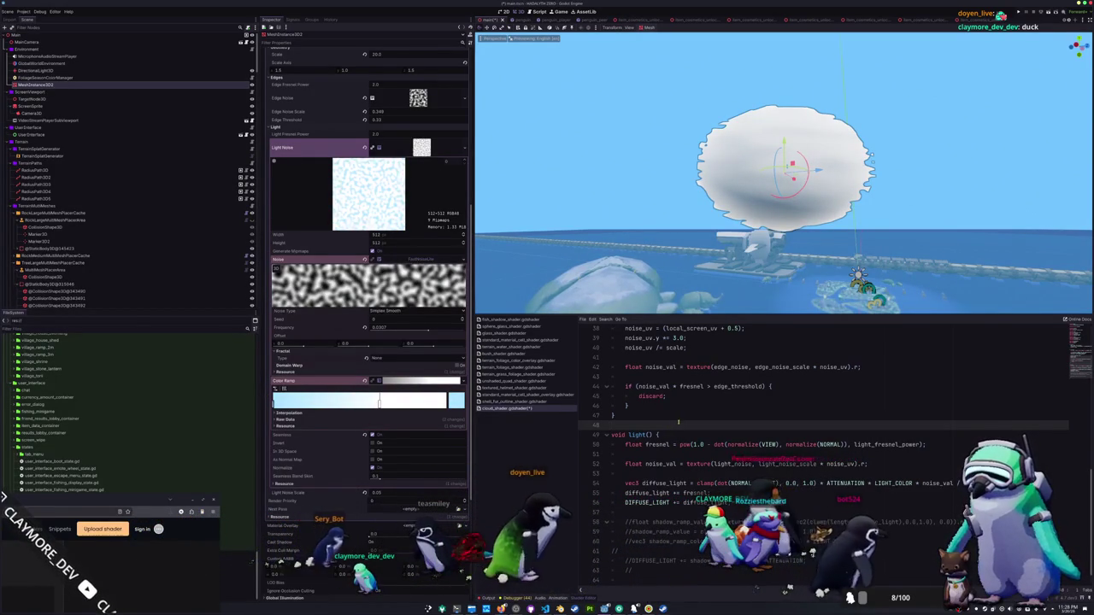
mouse_move(564, 256)
mouse_down()
mouse_move(564, 213)
mouse_move(571, 272)
mouse_move(573, 224)
mouse_move(546, 211)
mouse_up()
scroll(623, 484, down, 1)
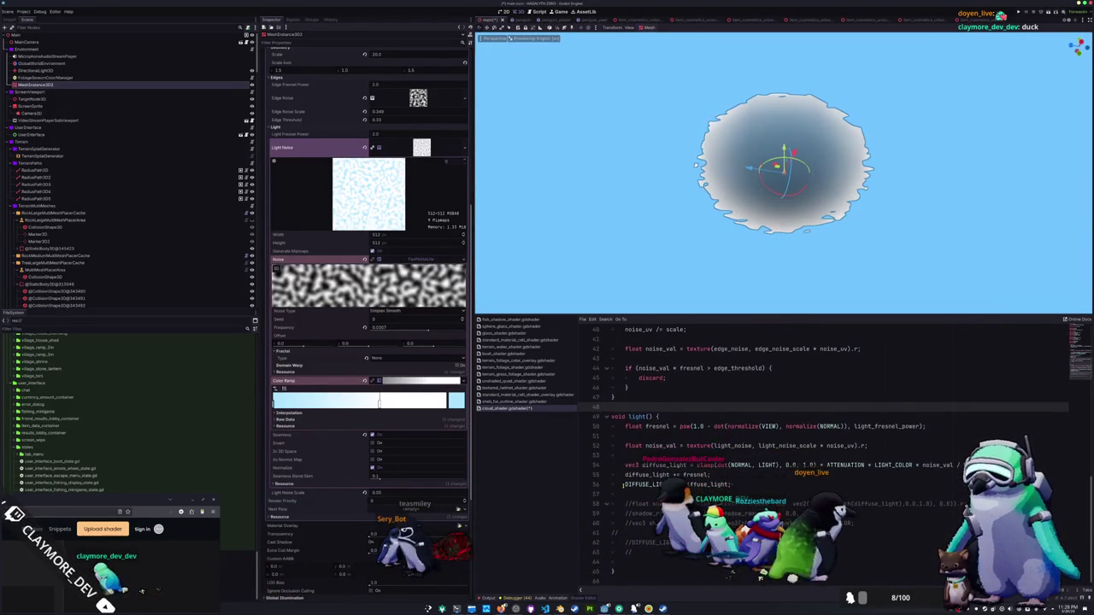
Select the shadow-ramp lighting lines and comment out diffuse_light += fresnel with Ctrl+K.
click(623, 485)
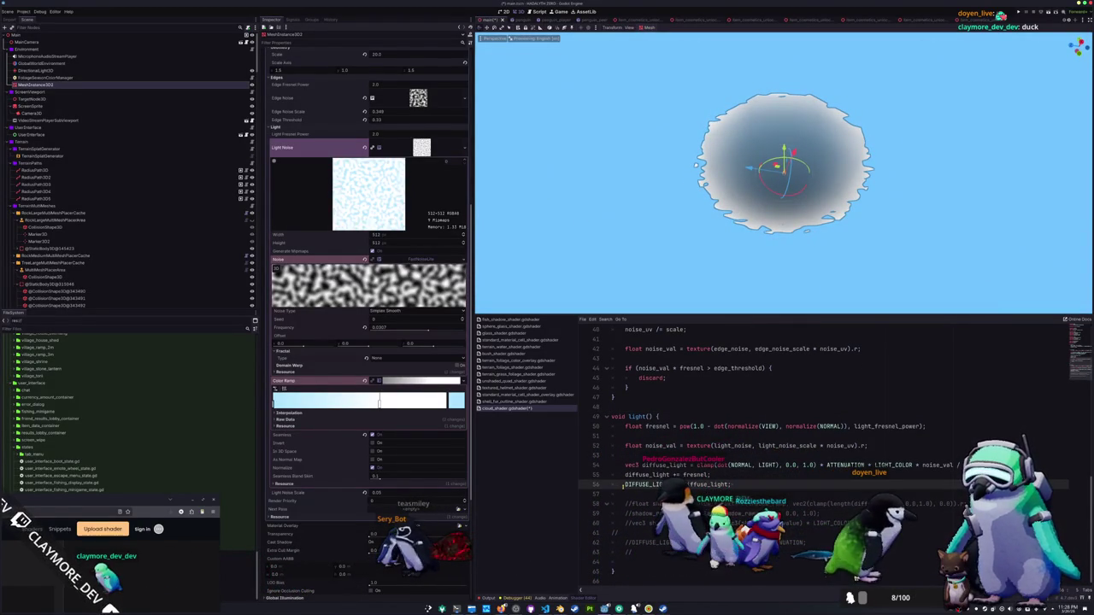
drag(623, 505, 611, 561)
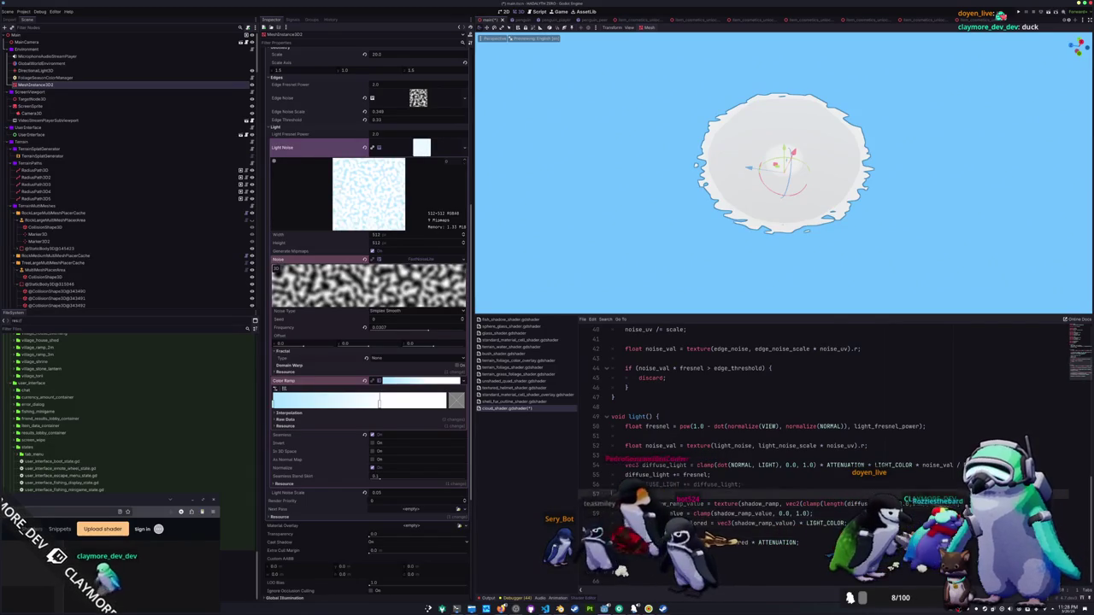
click(625, 426)
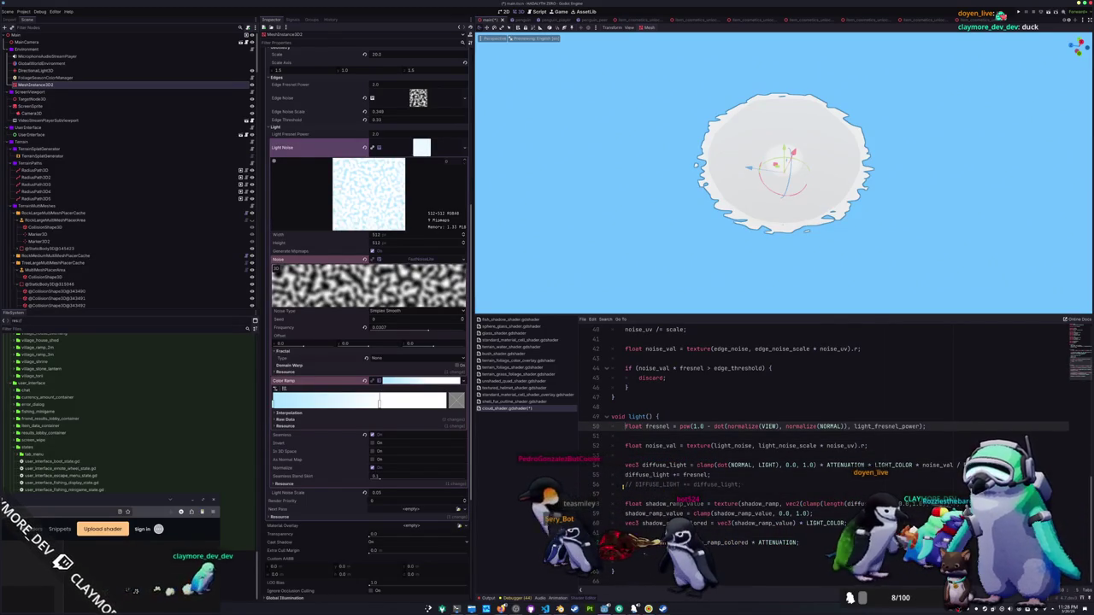
key(Down)
key(Down)
key(Down)
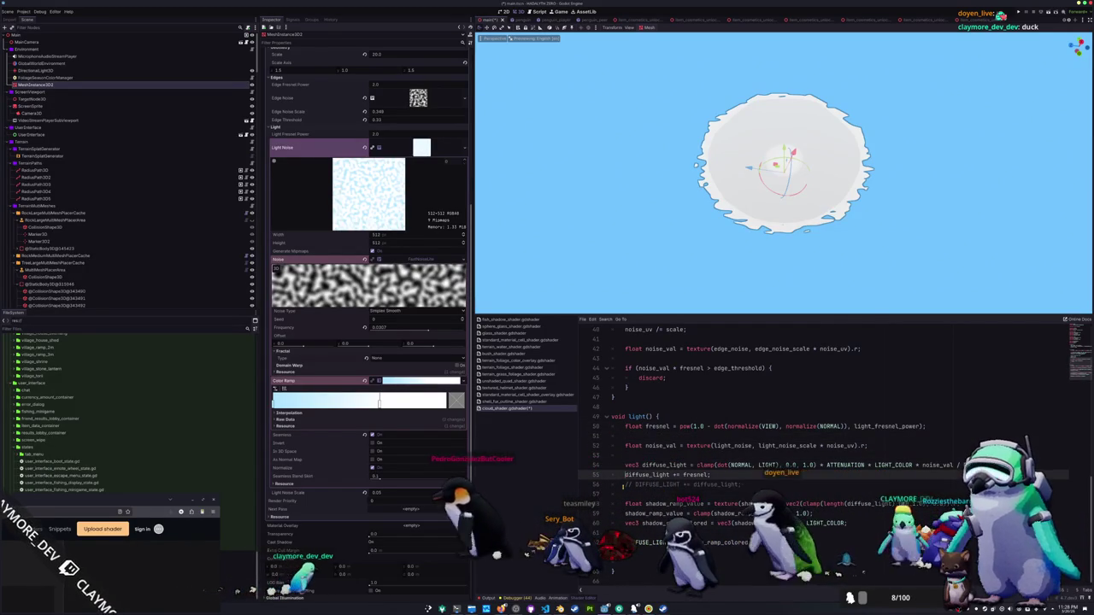
key(ctrl+k)
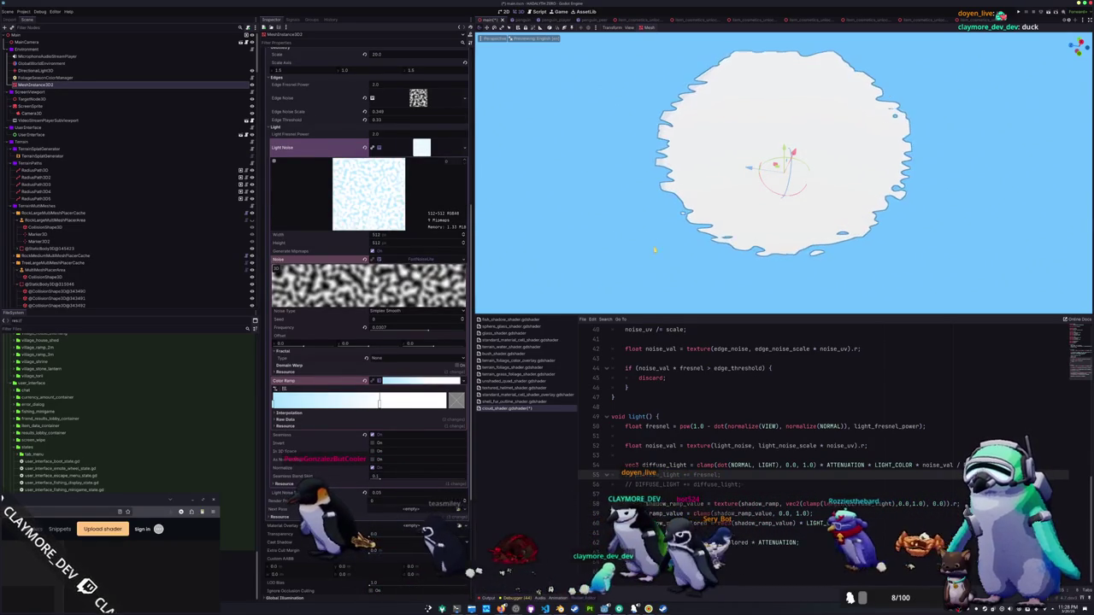
mouse_move(650, 273)
mouse_down()
mouse_move(661, 228)
mouse_move(710, 247)
mouse_move(727, 220)
mouse_move(862, 244)
mouse_up()
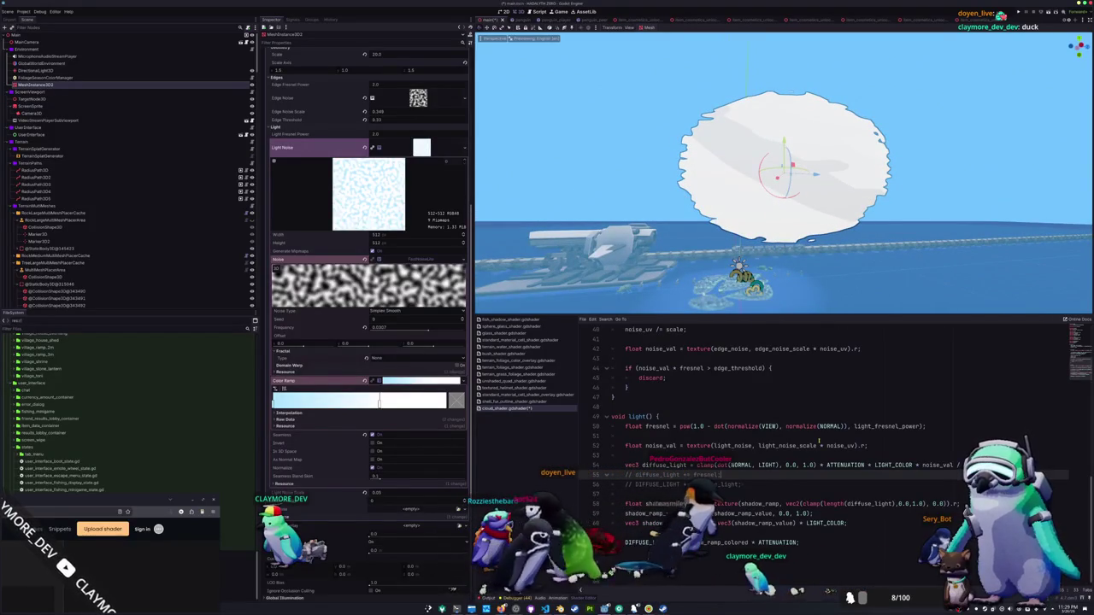
drag(611, 504, 684, 542)
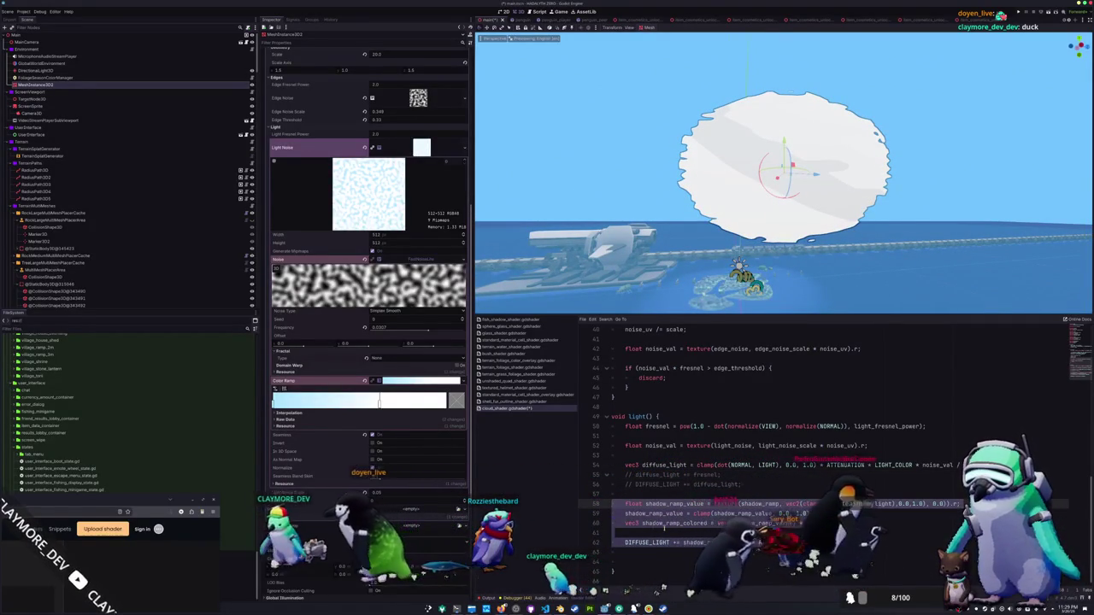
key(ctrl+k)
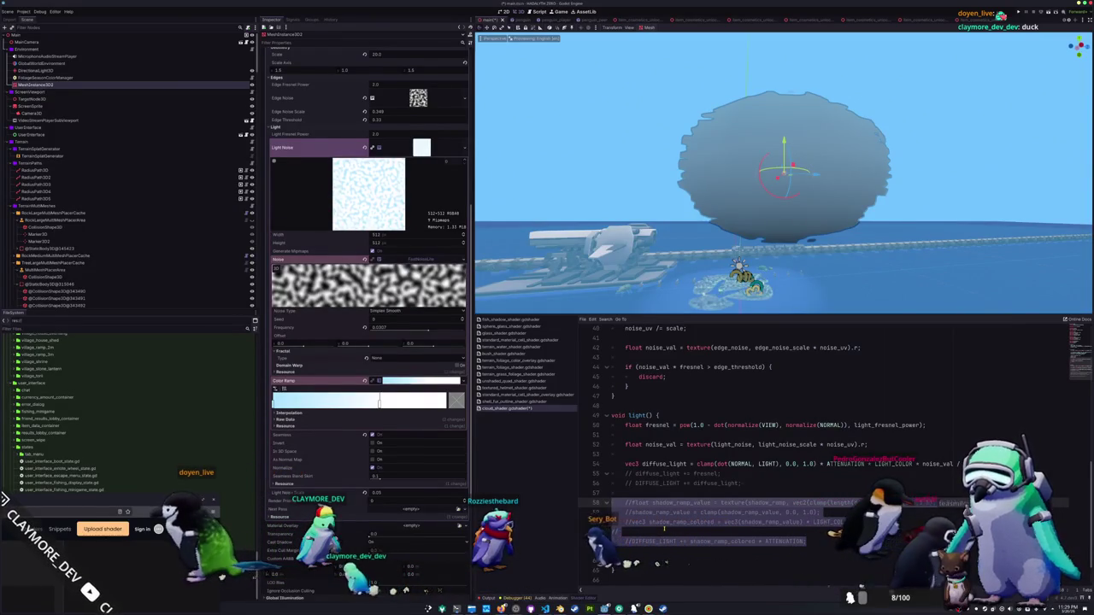
mouse_move(854, 214)
mouse_down()
mouse_move(981, 262)
mouse_move(872, 256)
mouse_up()
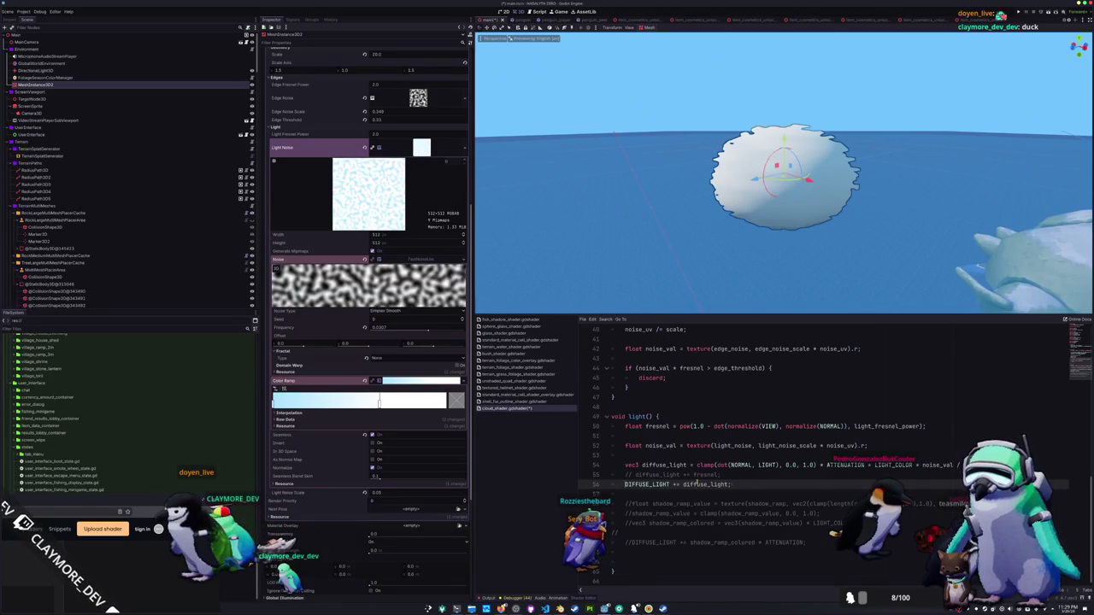
drag(646, 303, 627, 217)
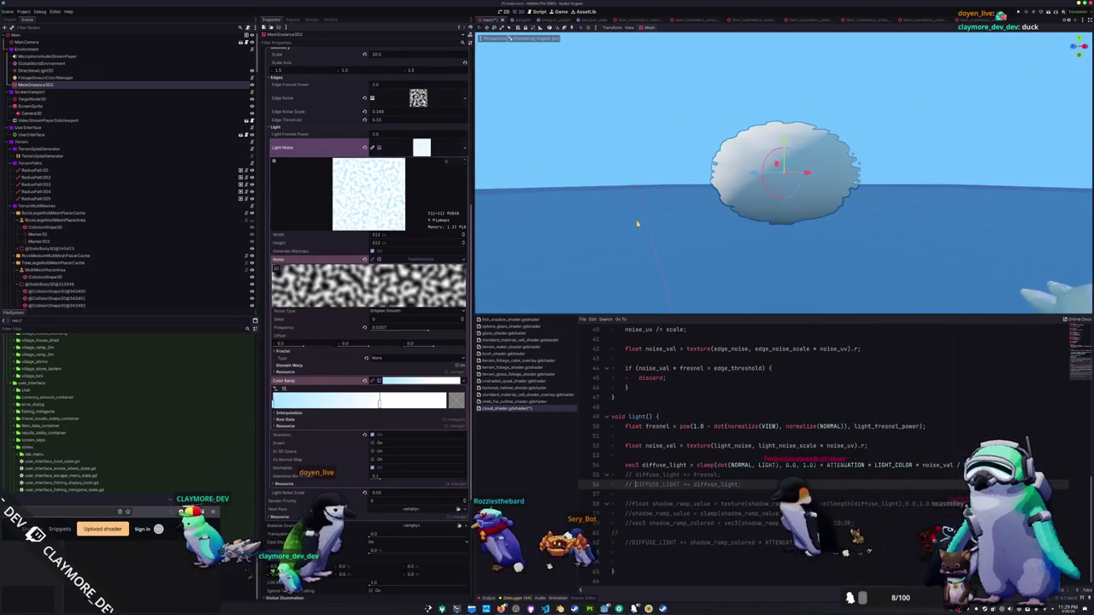
key(ctrl+k)
key(Down)
key(Down)
key(shift+Down)
key(shift+Down)
key(shift+Down)
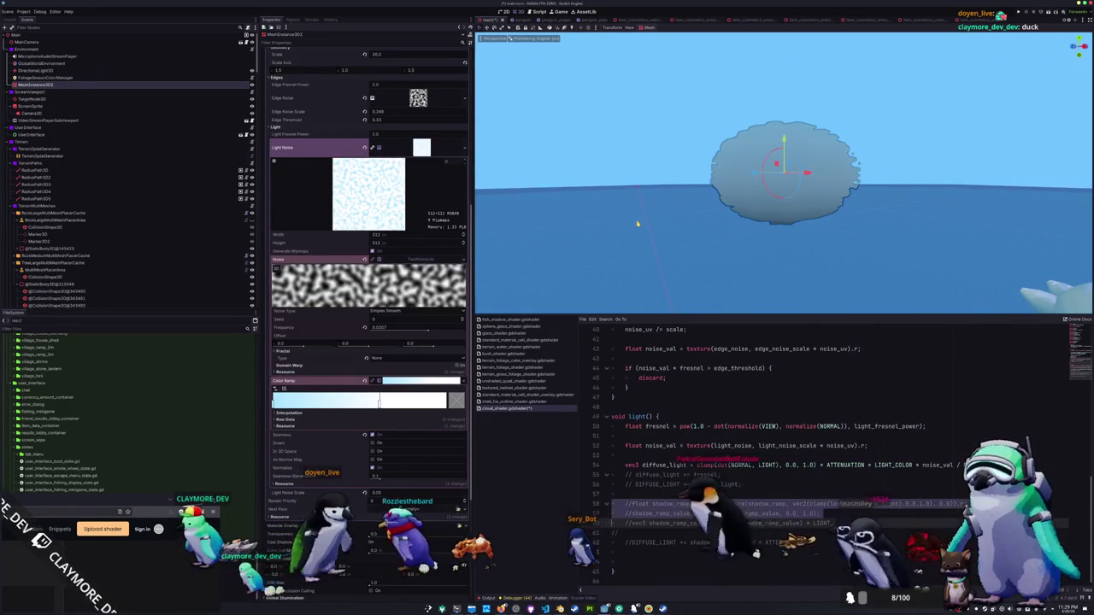
key(ctrl+k)
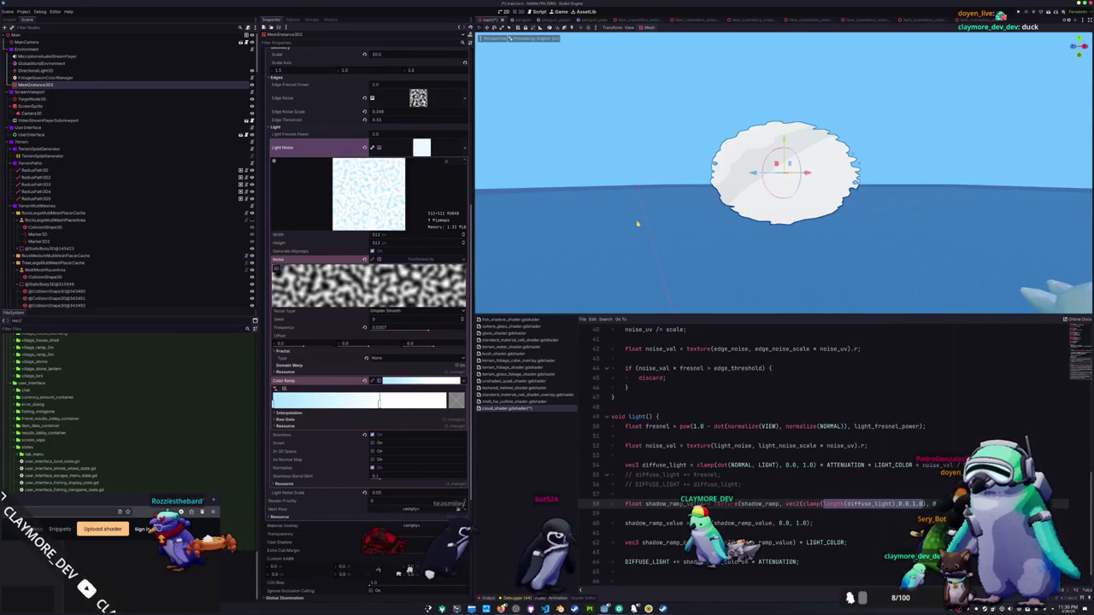
Orbit the viewport to inspect the cloud from another side and from above.
scroll(659, 214, up, 5)
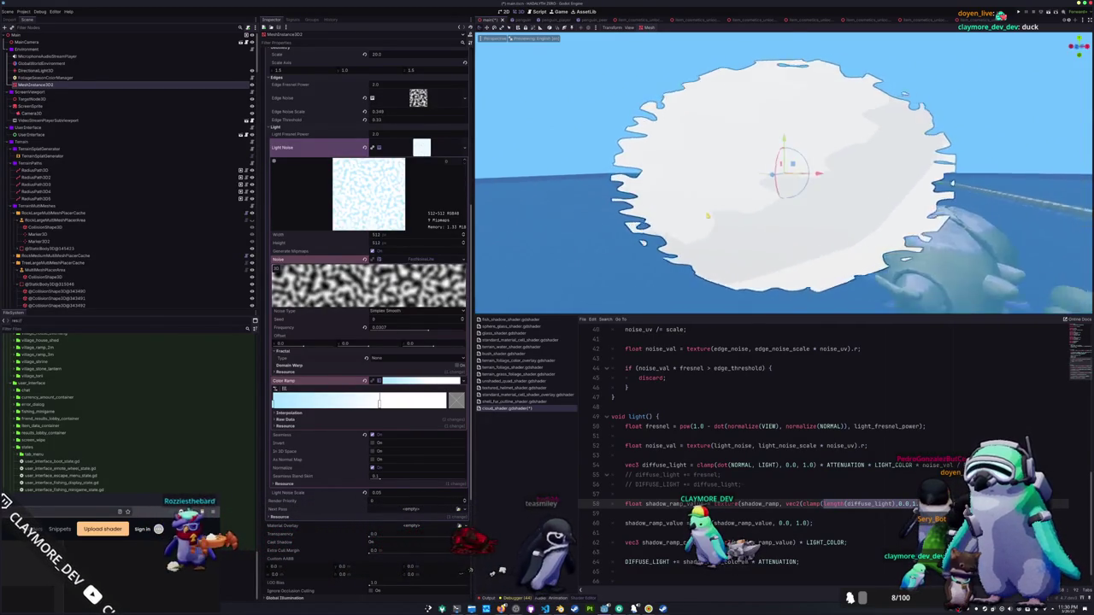
drag(708, 217, 696, 200)
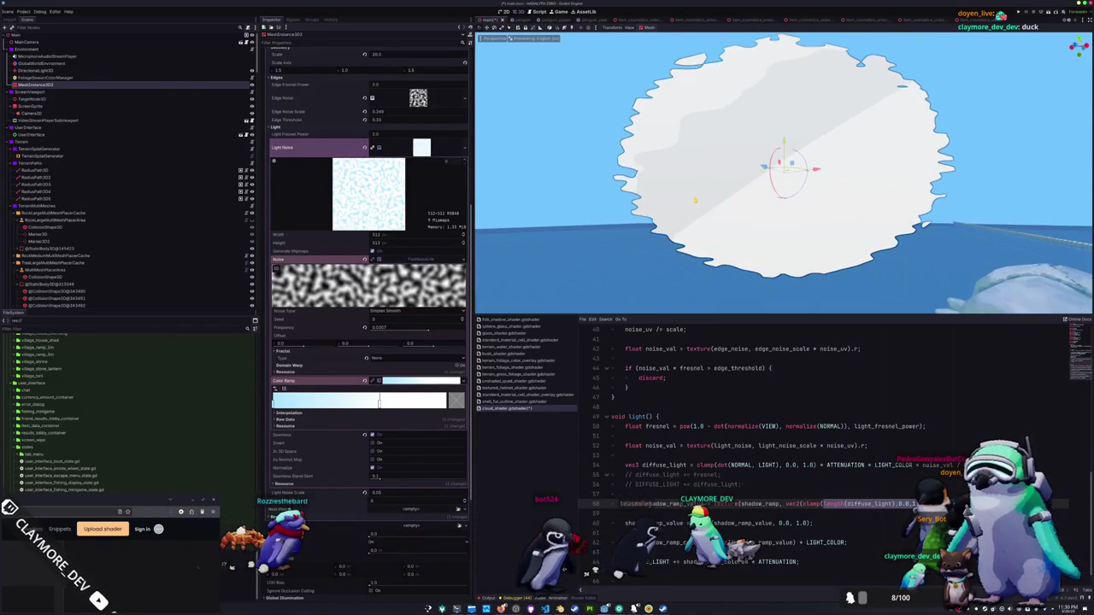
scroll(769, 175, down, 2)
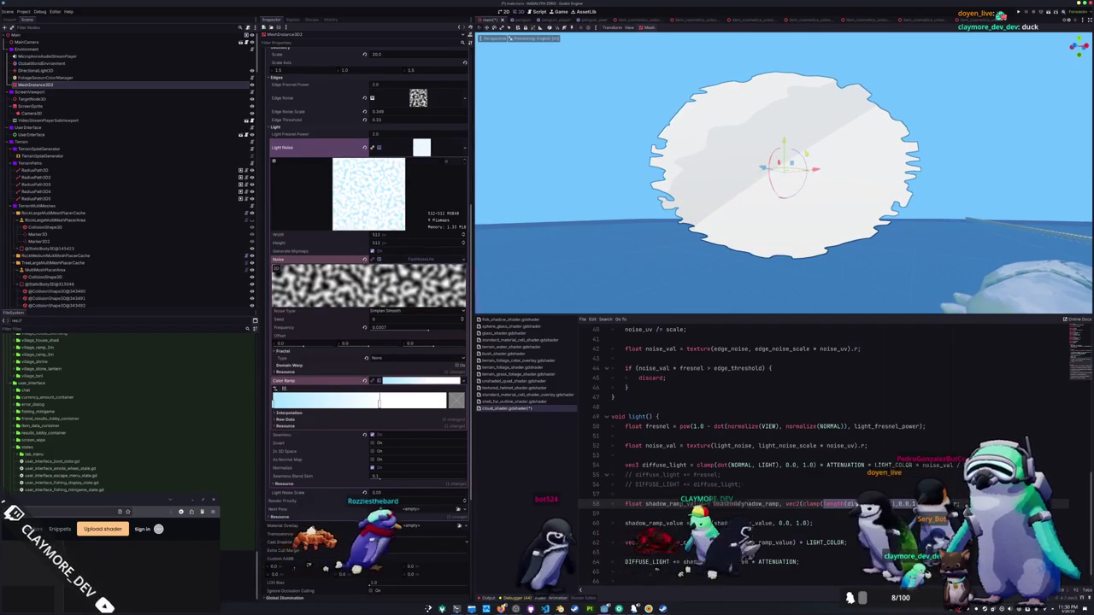
mouse_move(729, 213)
mouse_down()
mouse_move(698, 246)
mouse_move(855, 242)
mouse_move(914, 203)
mouse_move(801, 197)
mouse_up()
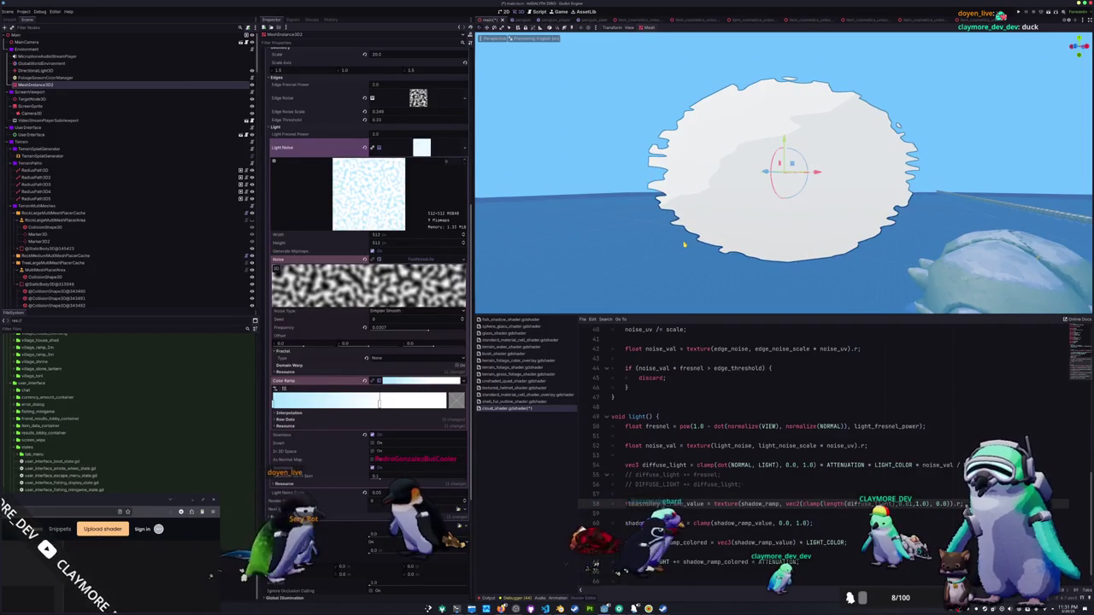
scroll(748, 407, down, 1)
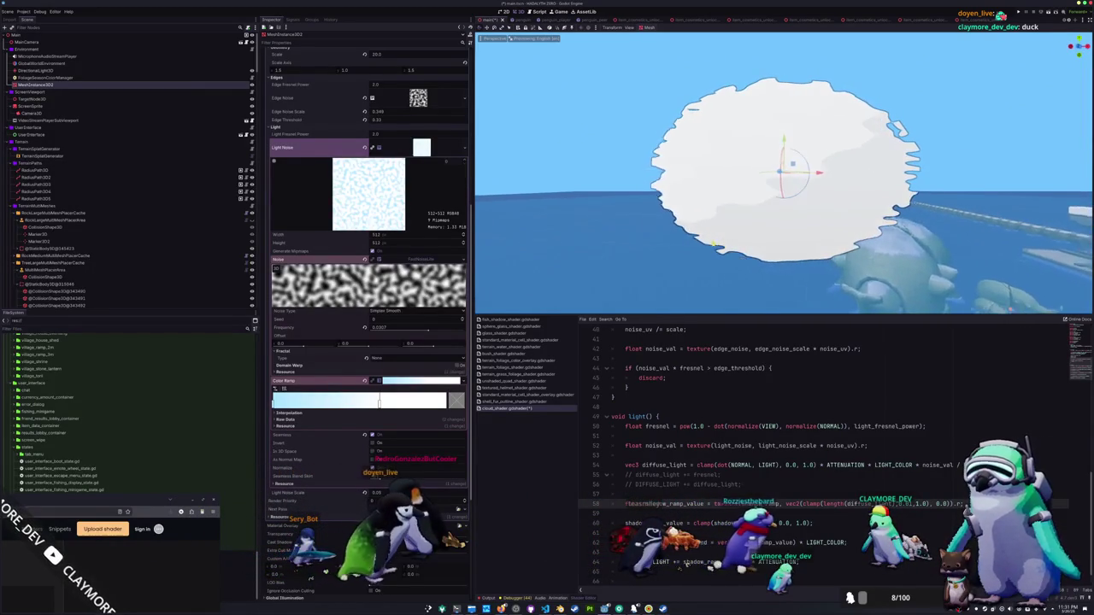
scroll(748, 408, down, 2)
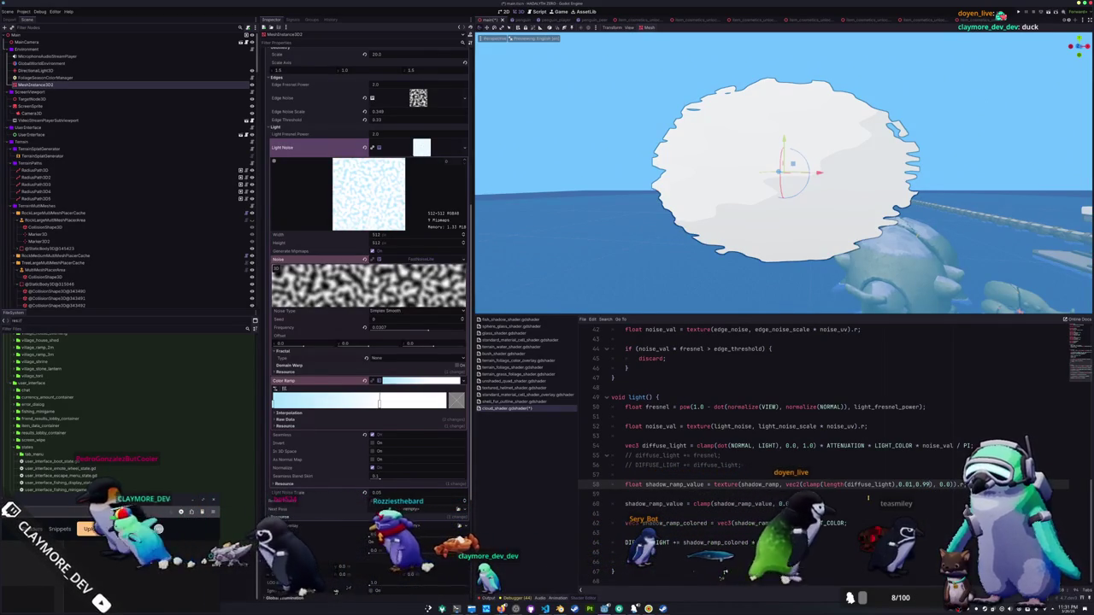
Remove the blank lines in light() and append * LIGHT_COLOR to shadow_ramp_colored.
key(Down)
key(Down)
key(Down)
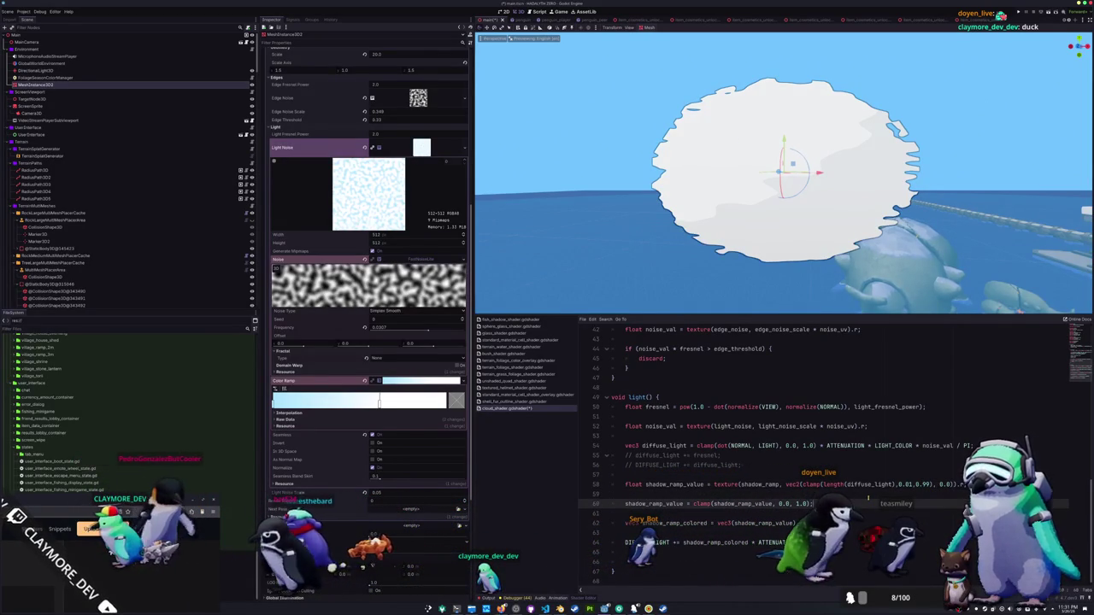
key(Down)
key(Down)
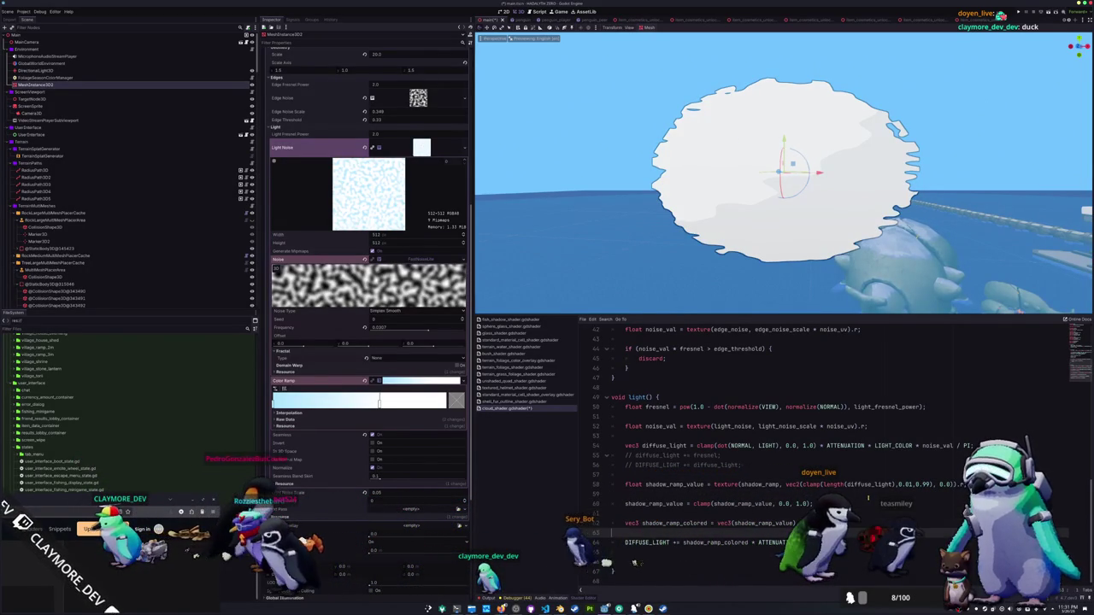
key(Down)
key(Down)
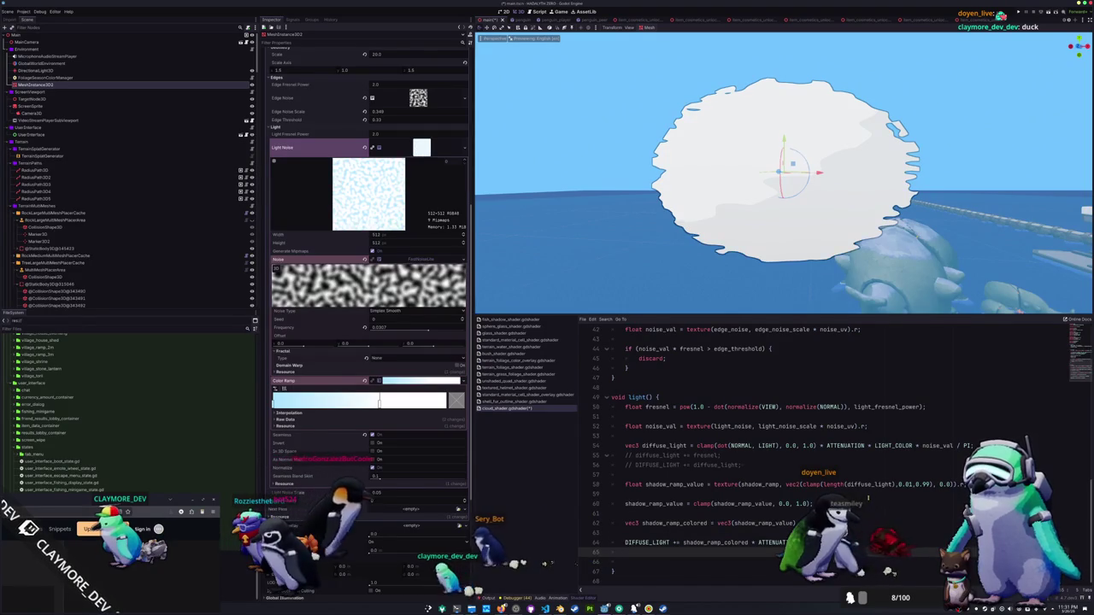
key(Up)
key(Up)
key(BackSpace)
key(Left)
text(* LIGHT_COLOR)
key(Home)
key(BackSpace)
key(BackSpace)
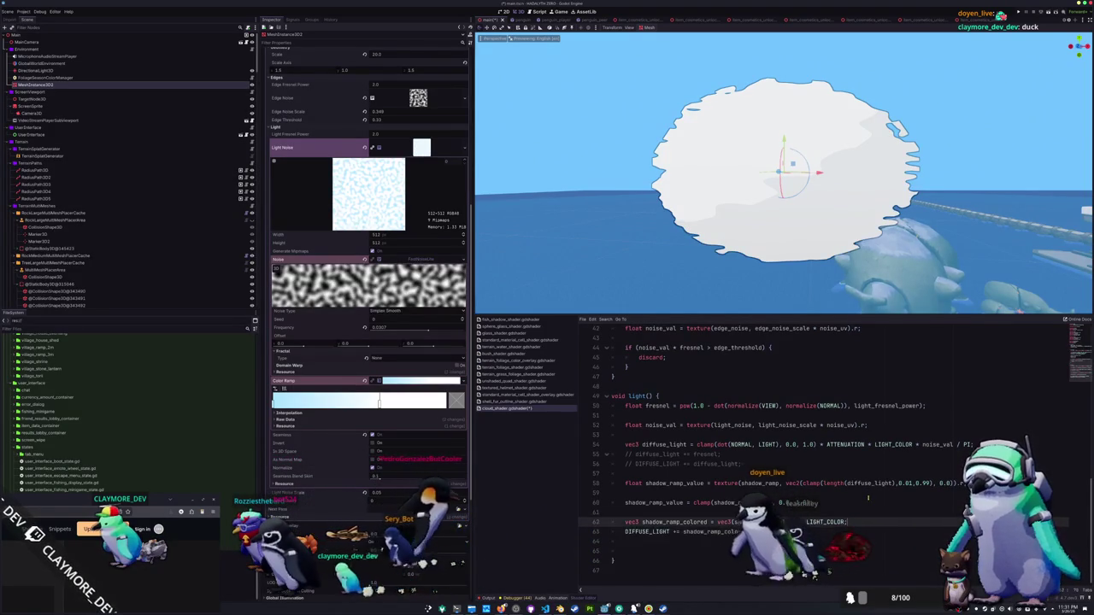
key(Up)
key(Up)
key(BackSpace)
Uncomment the diffuse_light += fresnel line and multiply it by 0.5.
key(Up)
key(BackSpace)
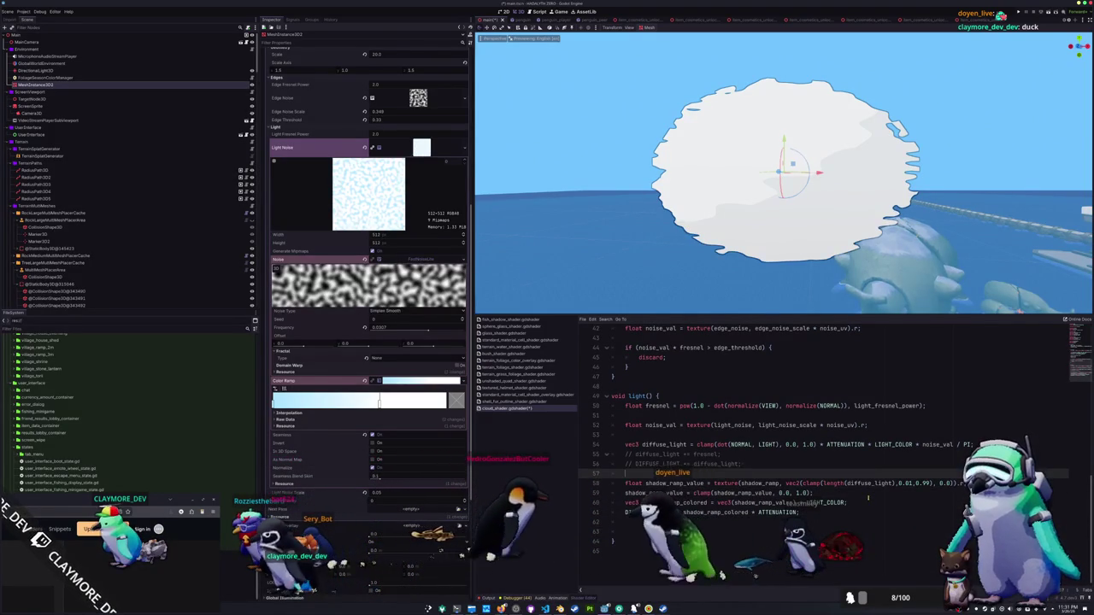
key(shift+Up)
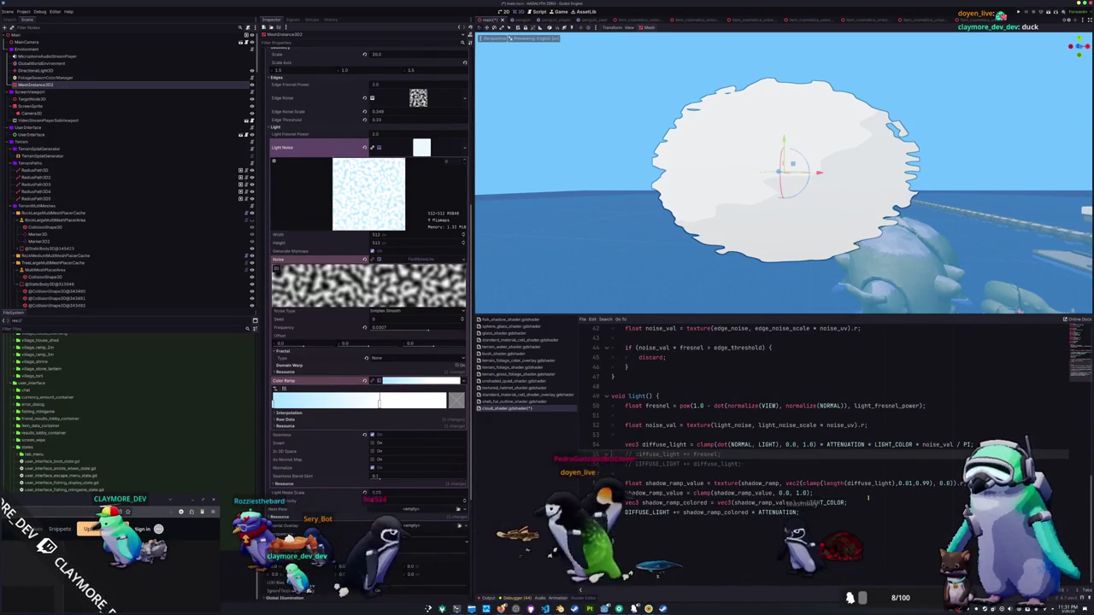
key(ctrl+k)
text(* noise_val)
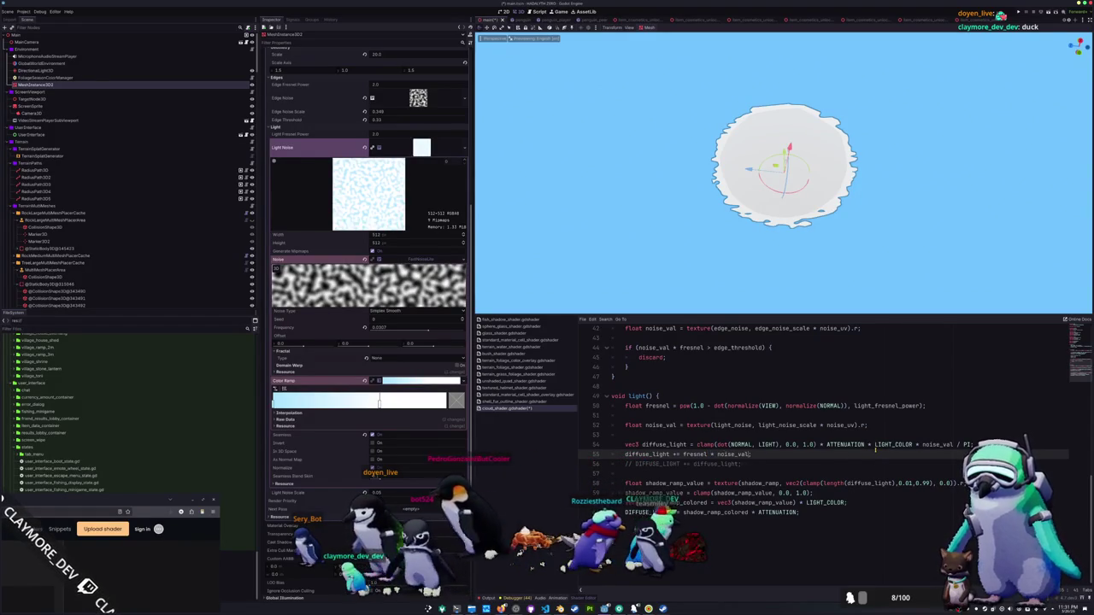
key(Down)
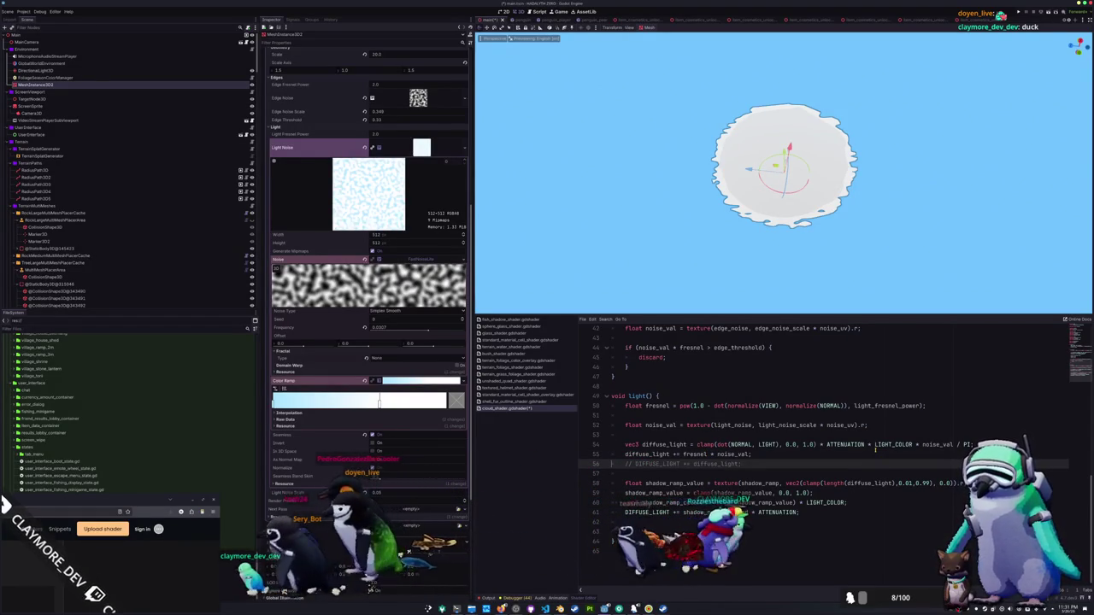
key(Up)
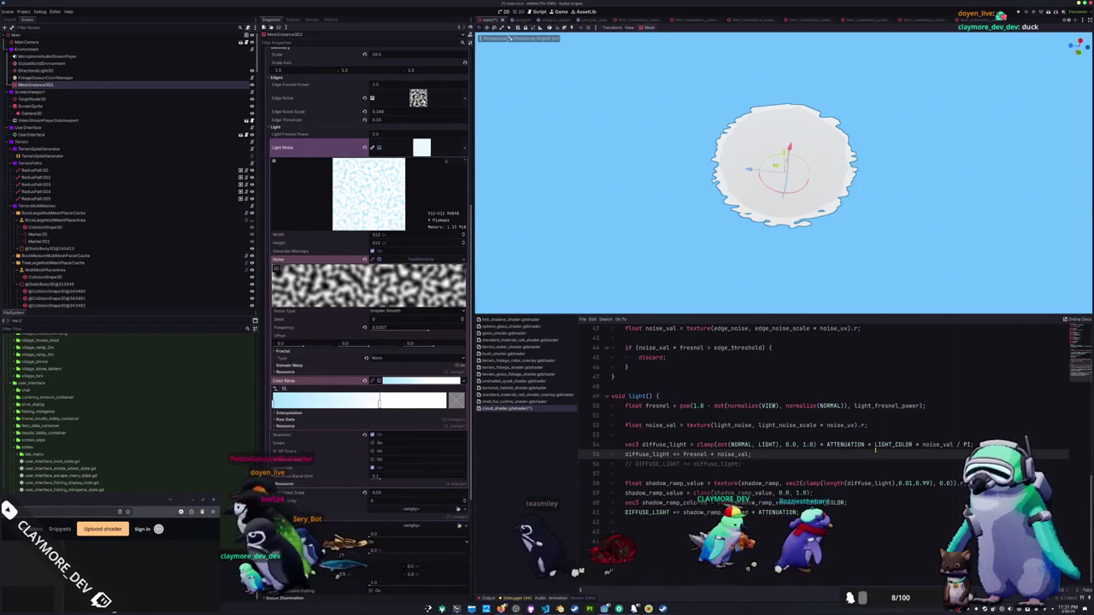
text(* 0.5 *)
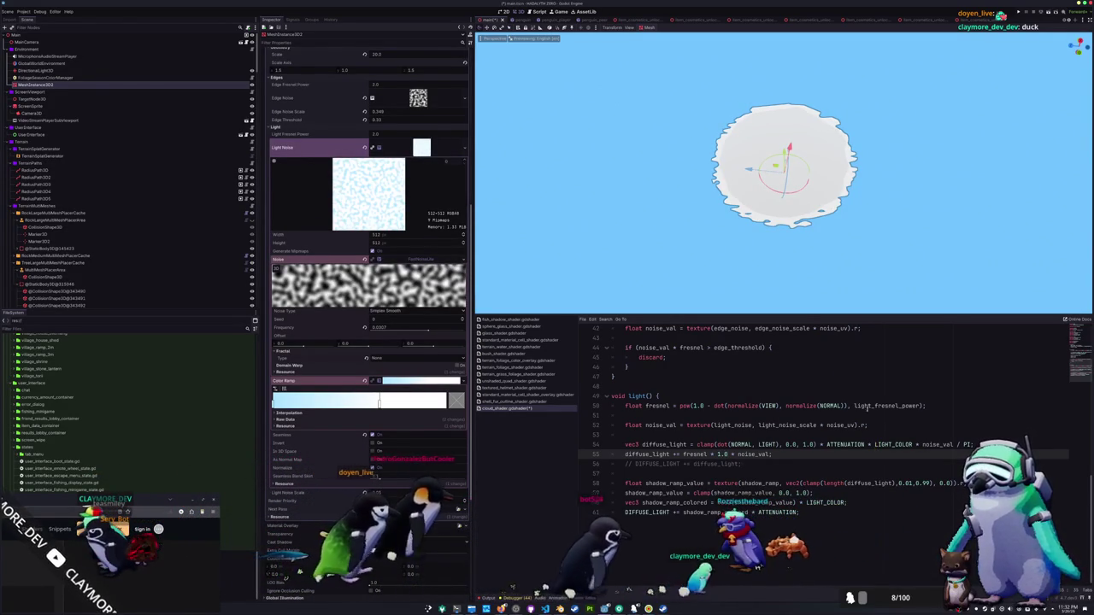
scroll(731, 246, up, 3)
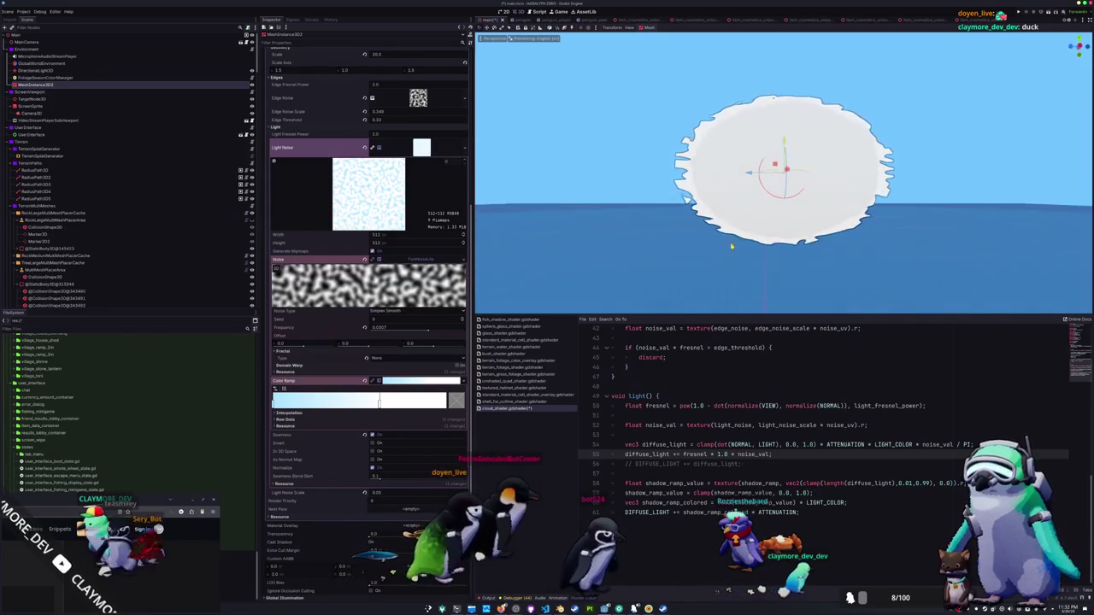
Declare 'varying float edge_noise_val;' after the existing varyings.
drag(731, 246, 665, 167)
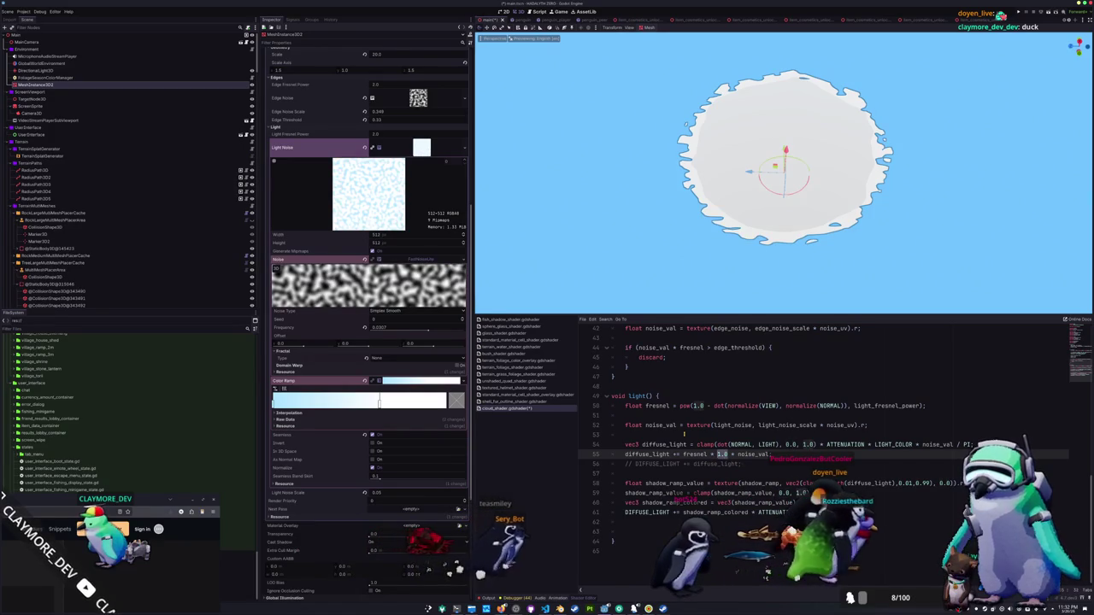
scroll(652, 472, up, 10)
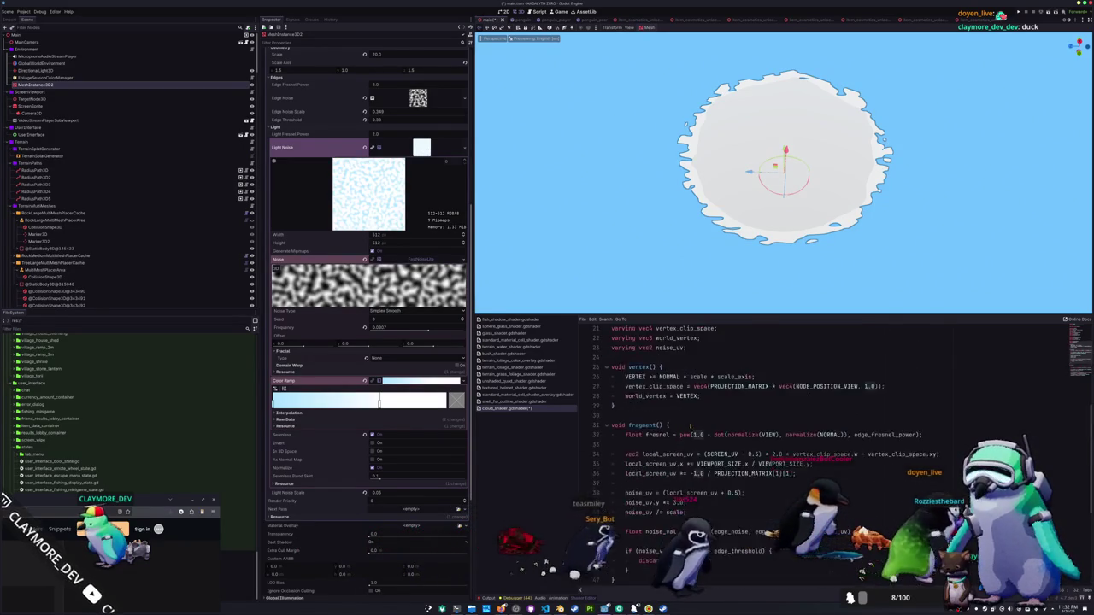
click(652, 472)
scroll(652, 472, down, 2)
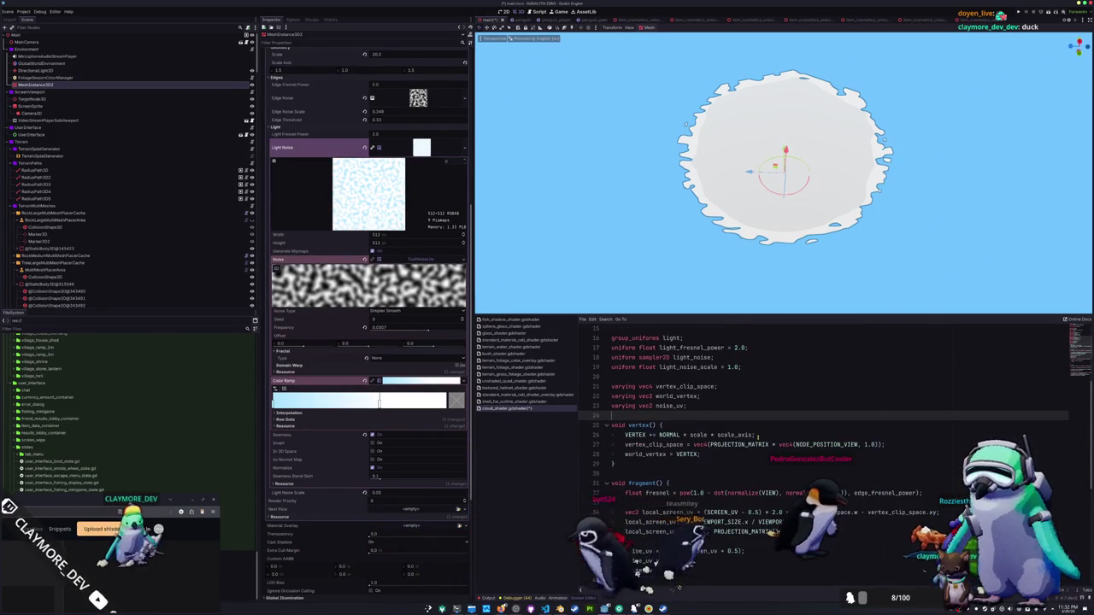
key(Return)
key(Return)
key(Up)
text(varying float edge_noise_val;)
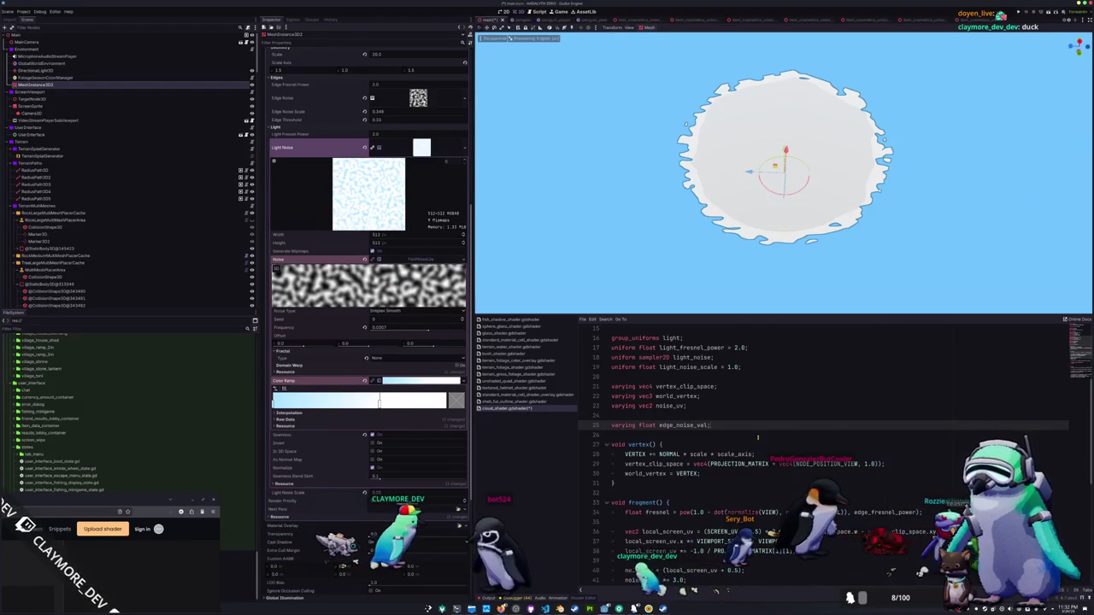
Make fragment()'s edge noise sampling line assign edge_noise_val instead of declaring a local float.
scroll(757, 438, down, 6)
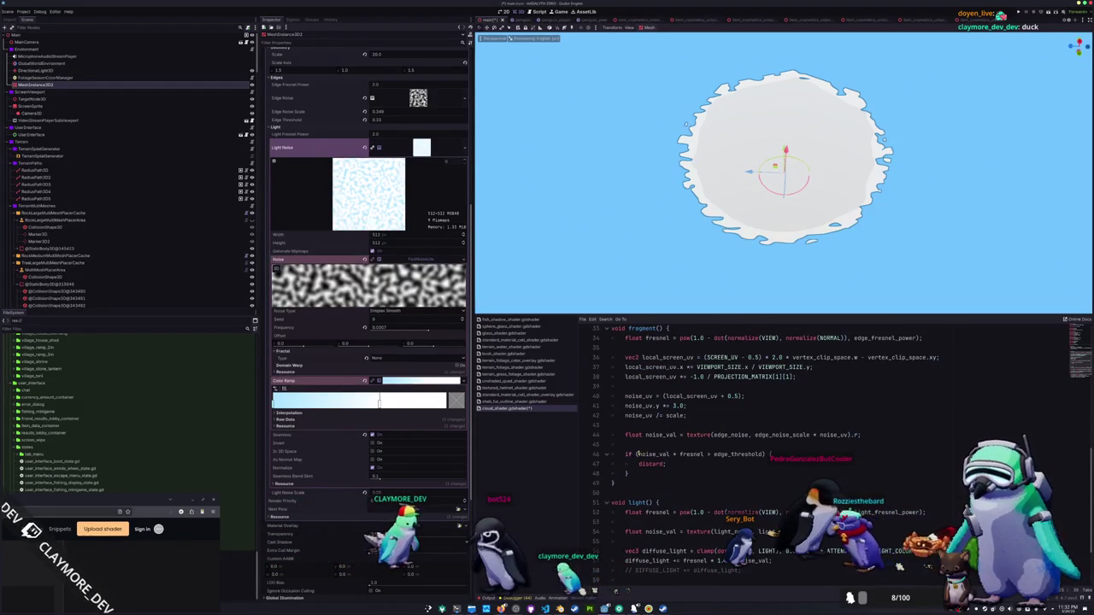
drag(637, 453, 704, 454)
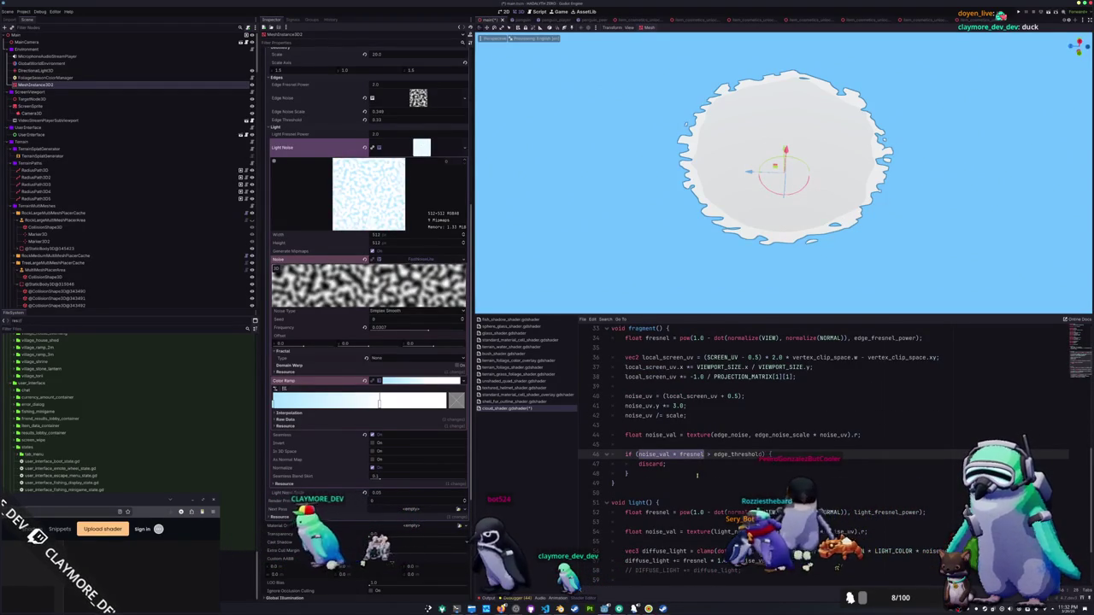
click(667, 444)
key(Return)
key(Return)
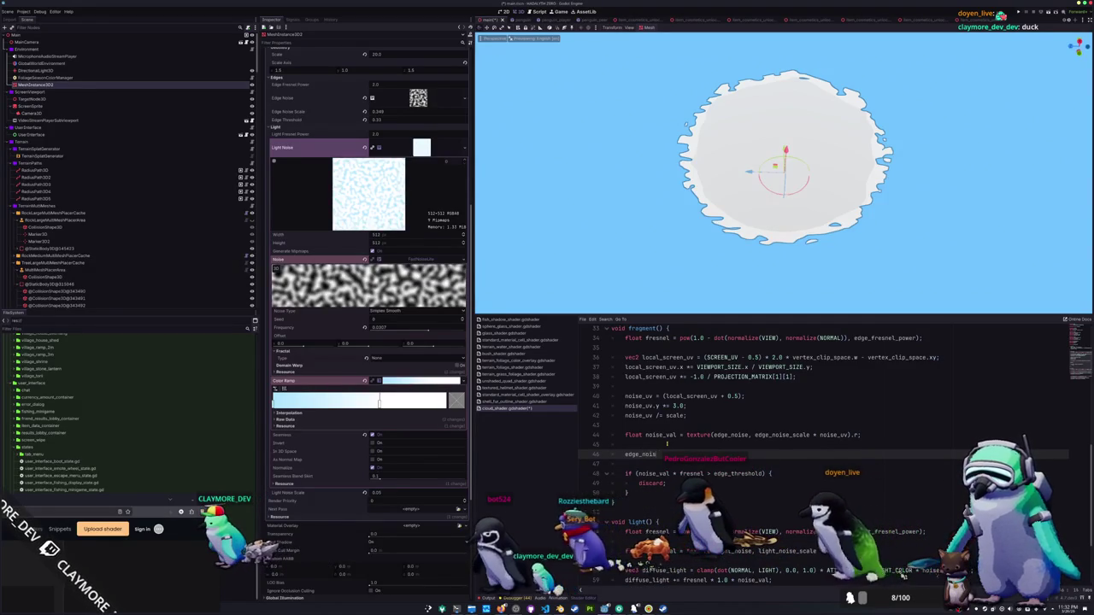
text(e_val)
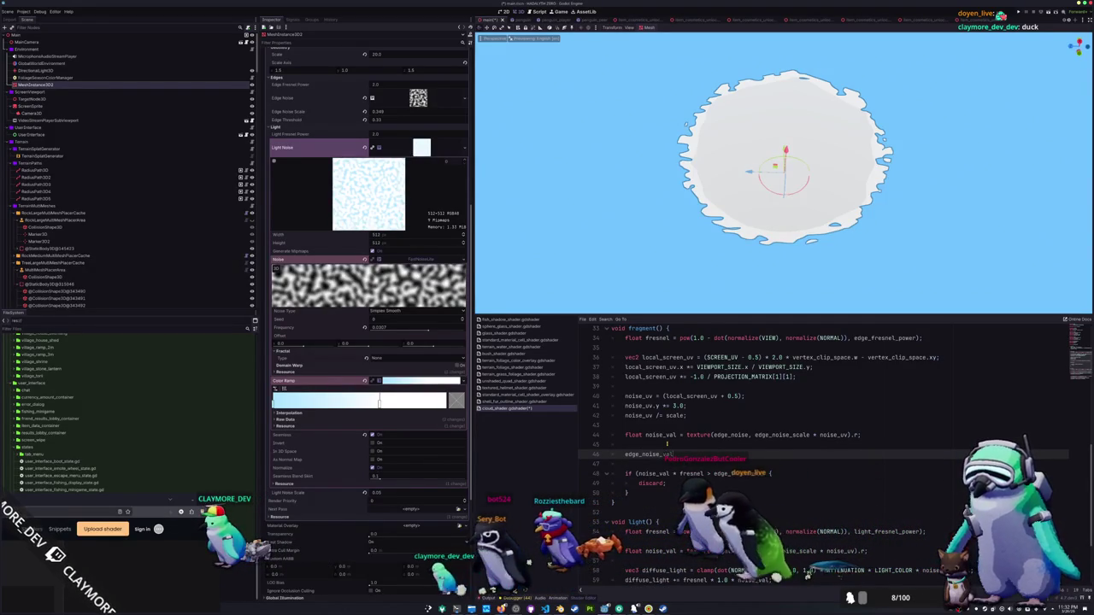
key(BackSpace)
key(Up)
key(Up)
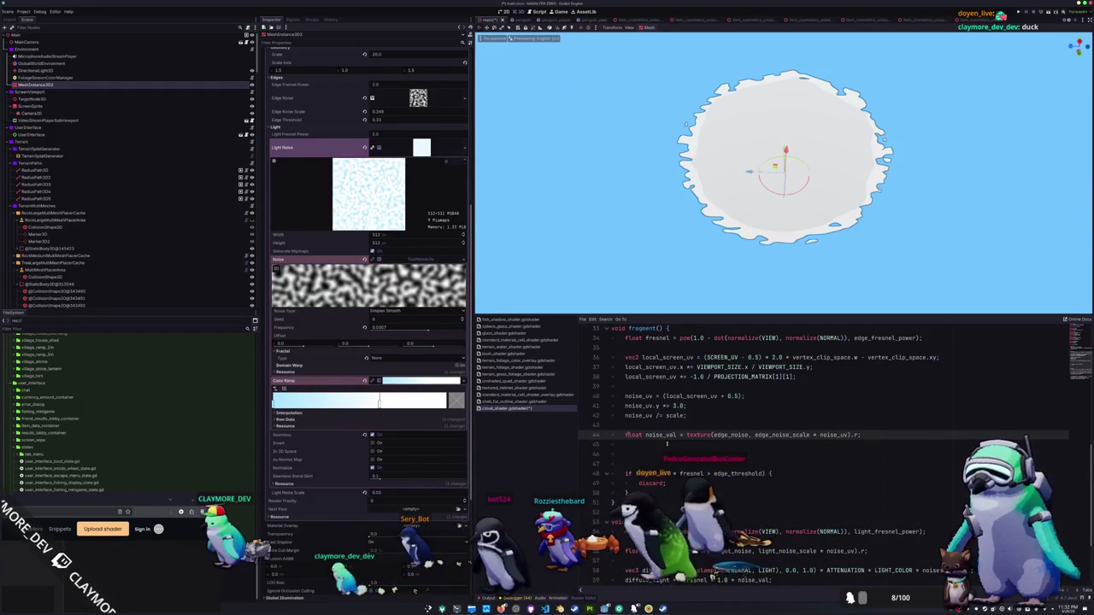
key(Delete)
text(edge_)
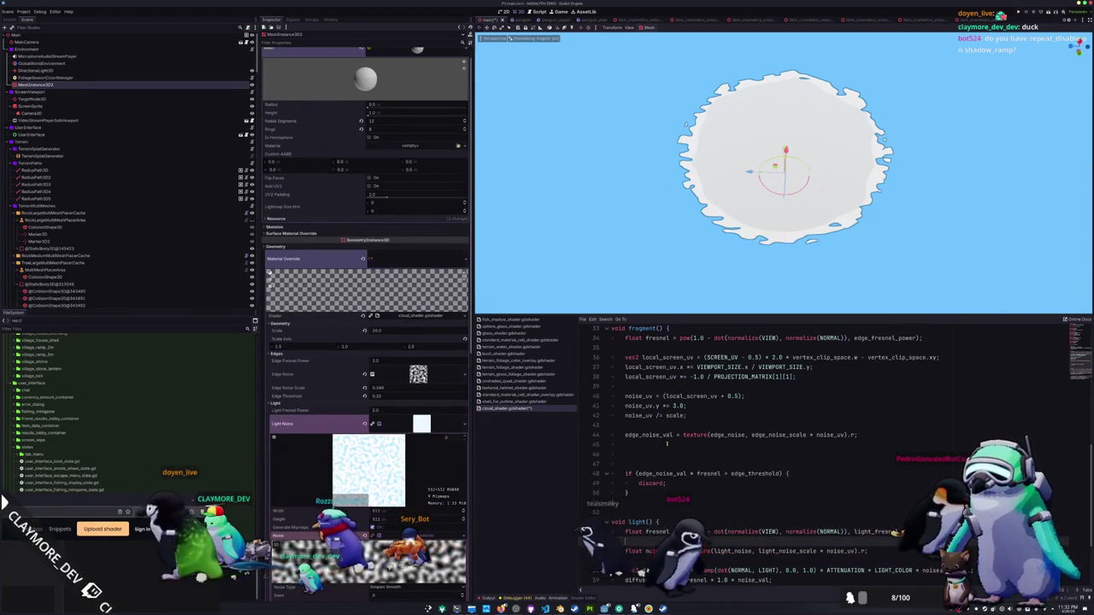
scroll(666, 444, down, 2)
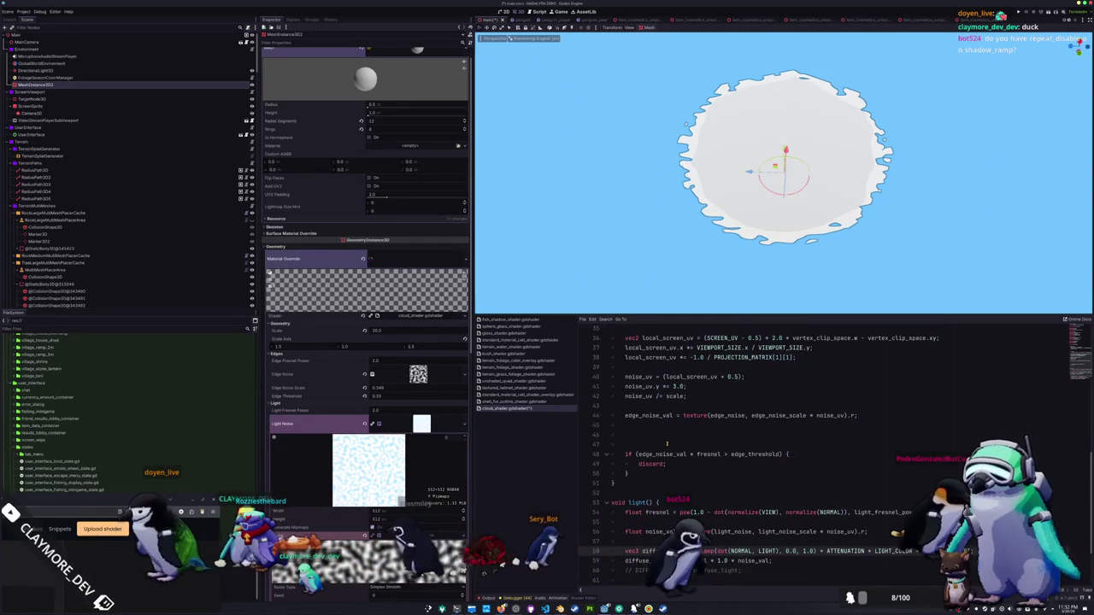
Add edge_noise_val to the diffuse_light += fresnel line and tune its weighting constant.
scroll(668, 443, down, 5)
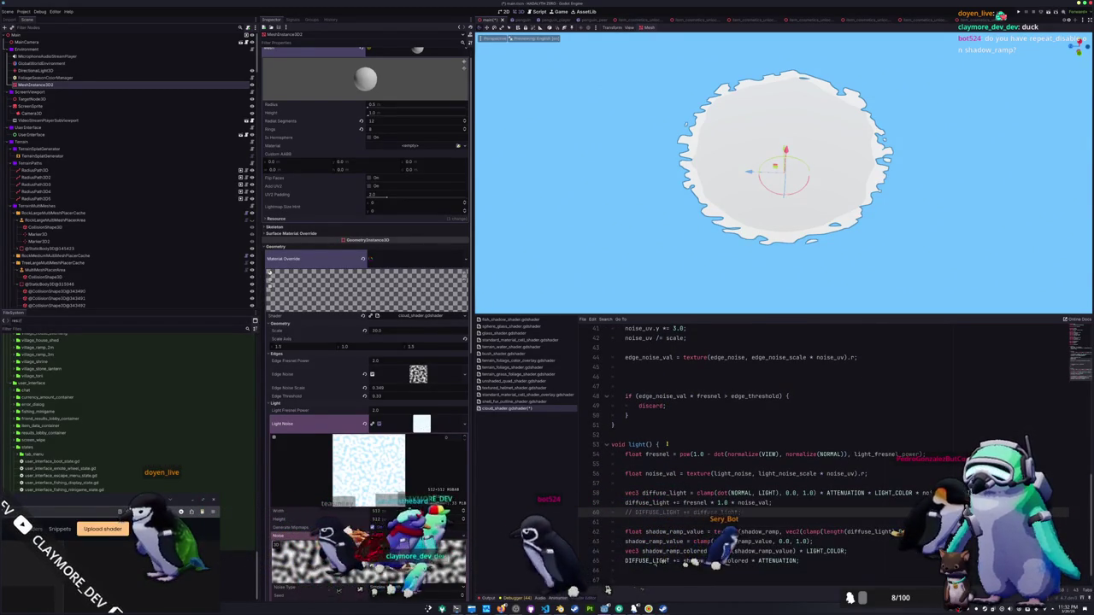
key(Up)
key(Up)
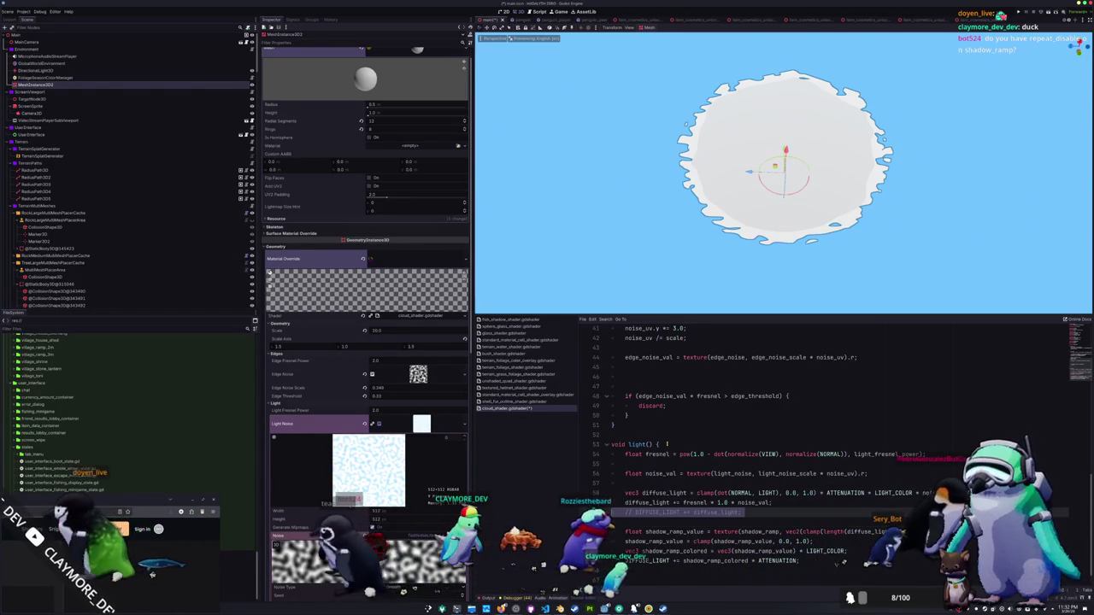
key(Down)
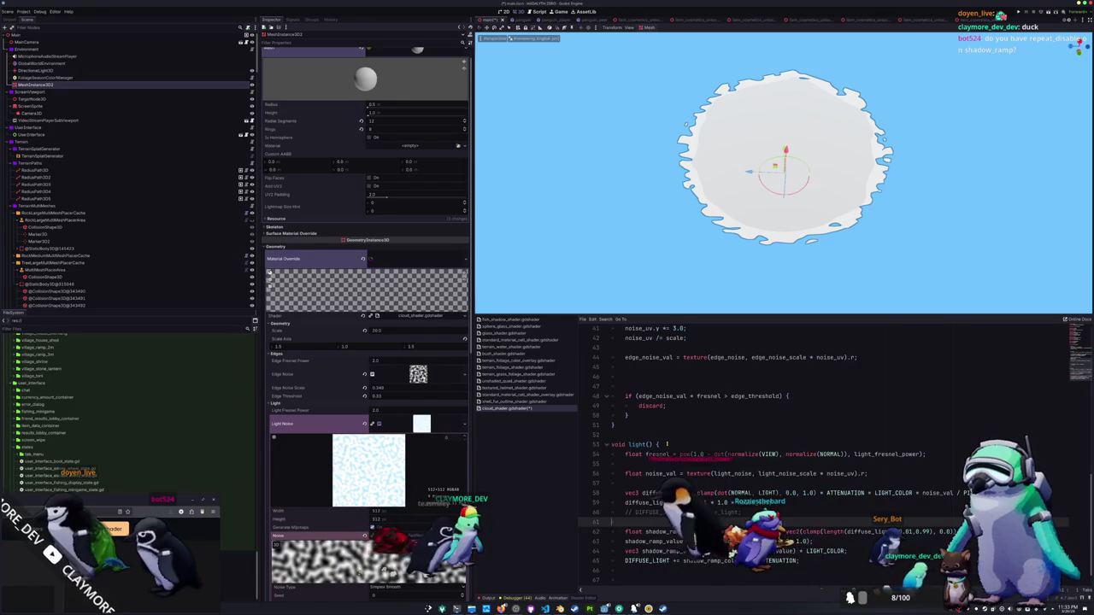
key(Up)
key(Up)
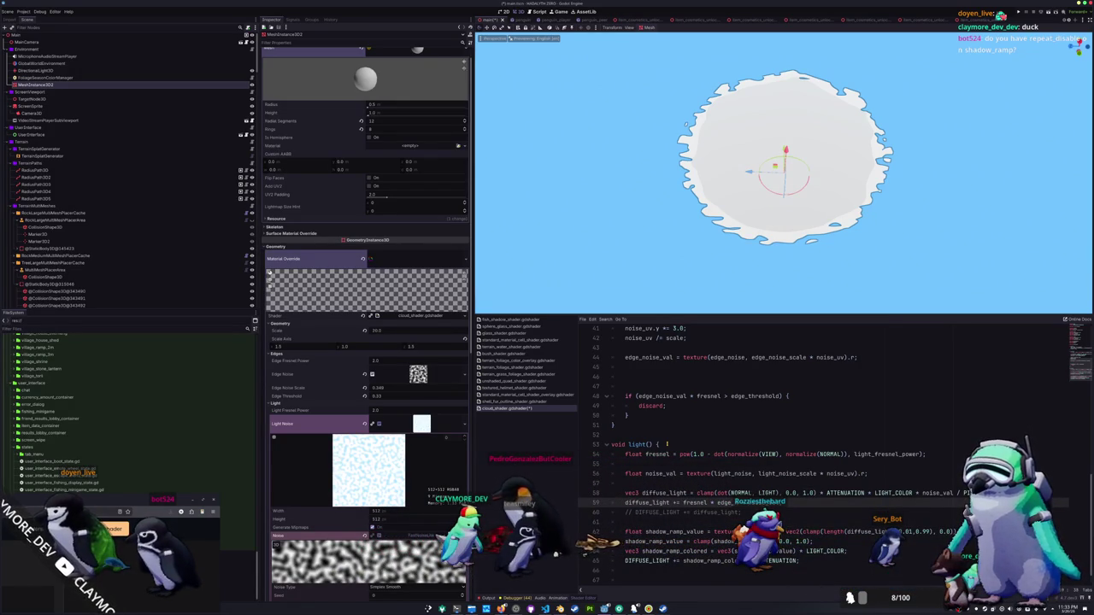
text(a)
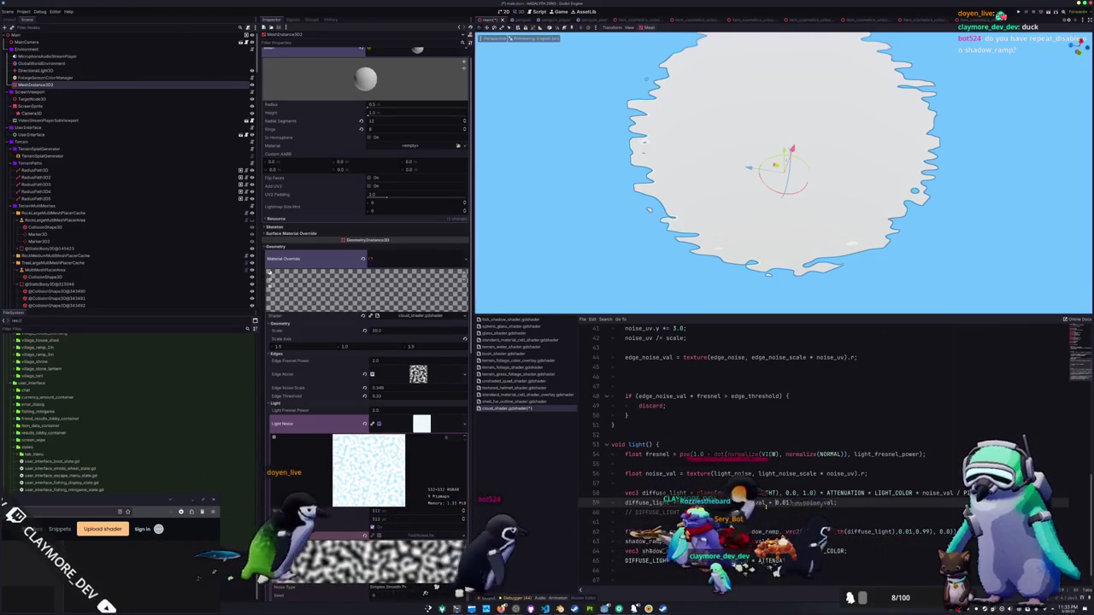
key(BackSpace)
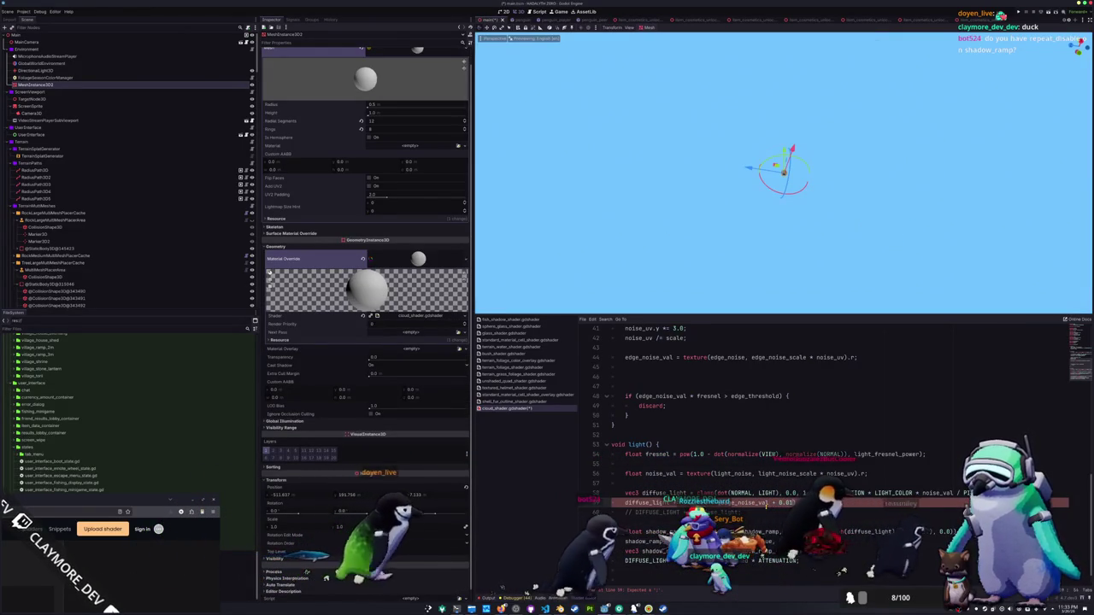
text(1;)
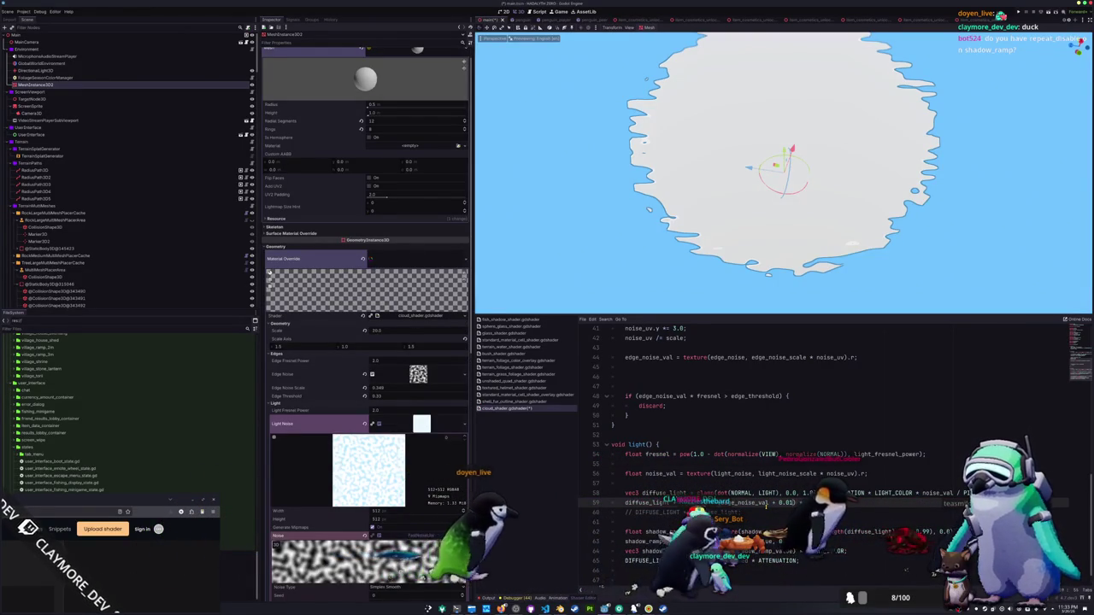
key(BackSpace)
text(5)
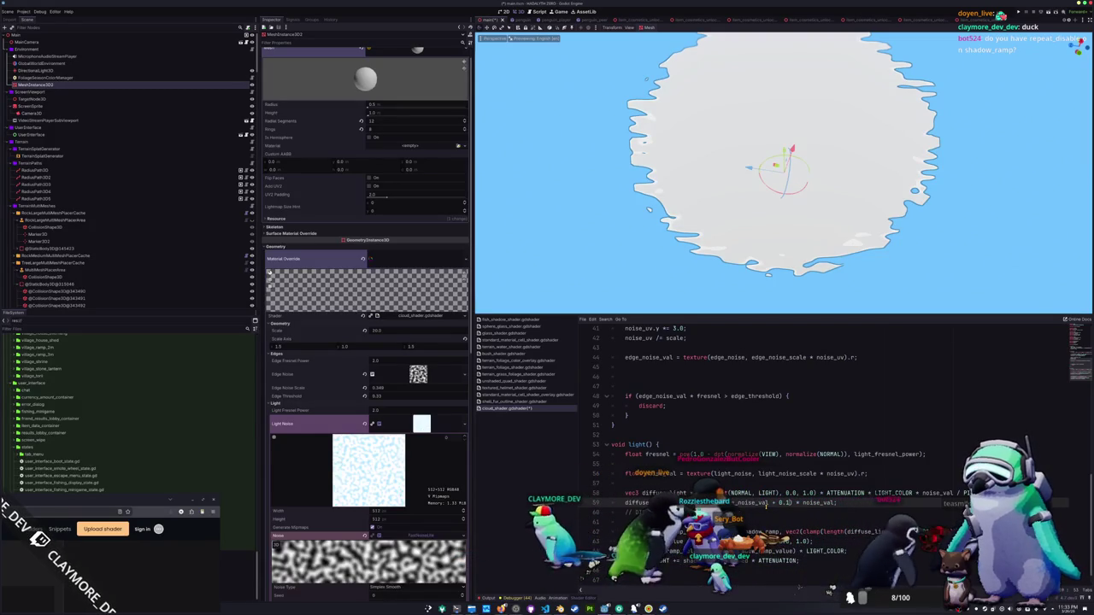
text(5;)
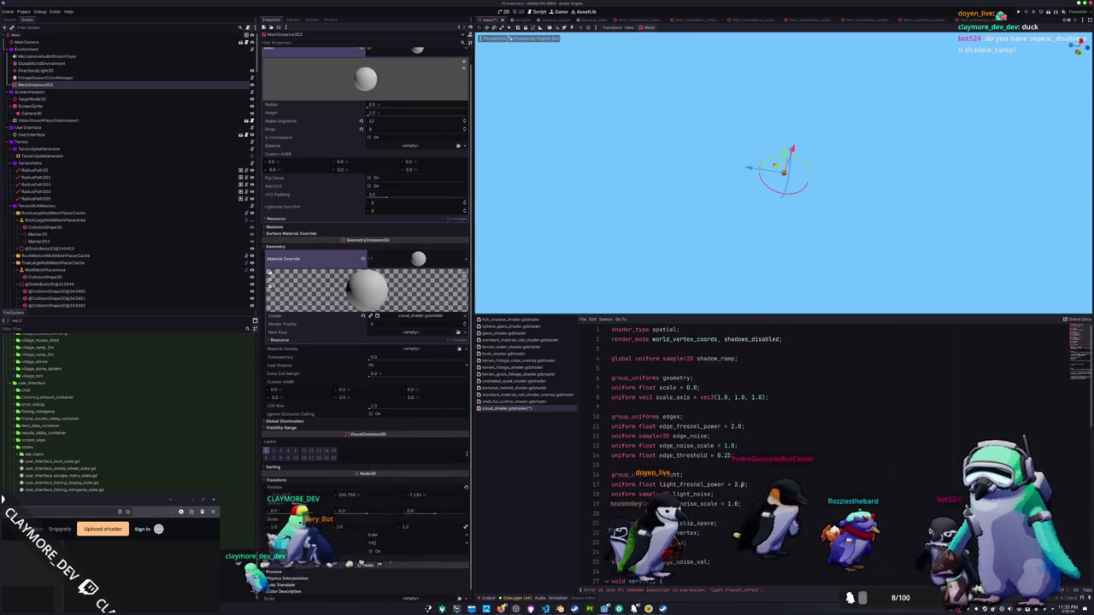
Make light_fresnel_offset a uniform by prefixing its declaration with 'uniform'.
click(753, 484)
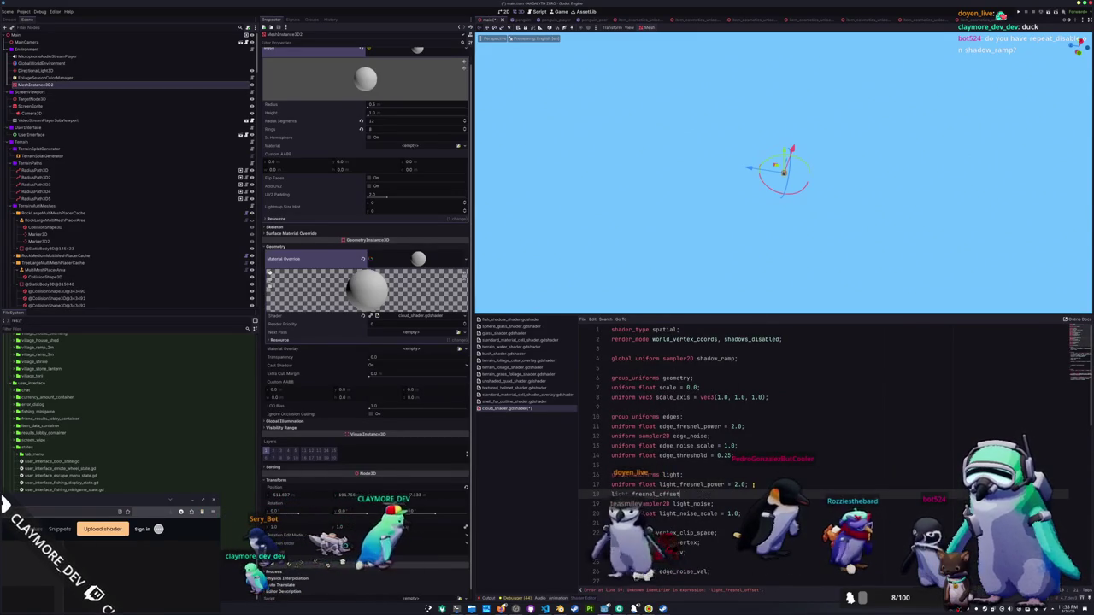
key(Down)
key(Home)
text(uniform)
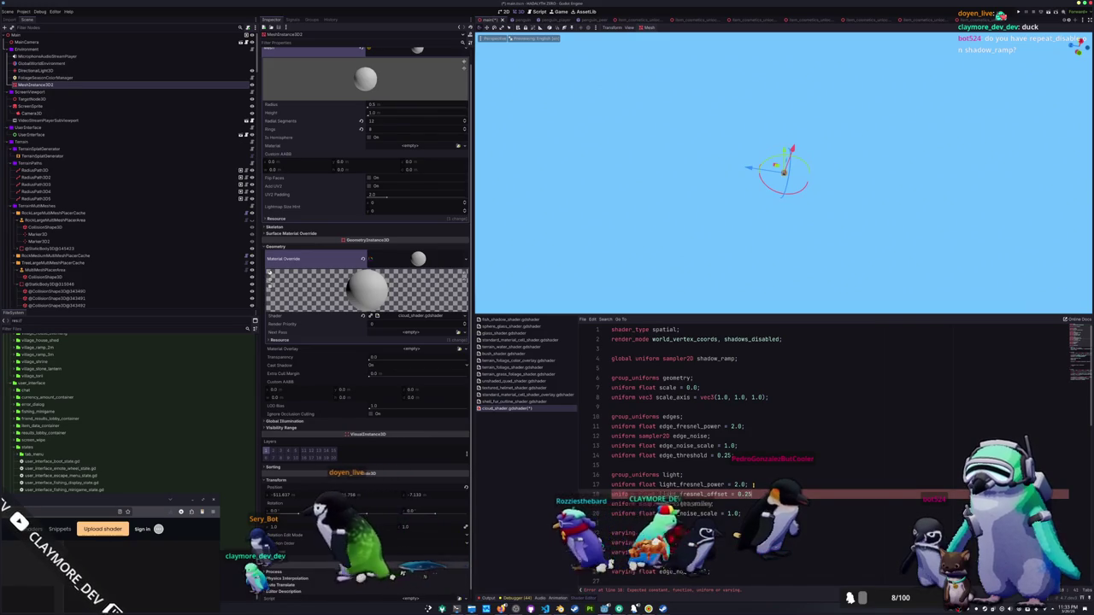
text(;)
key(shift+Up)
key(shift+Up)
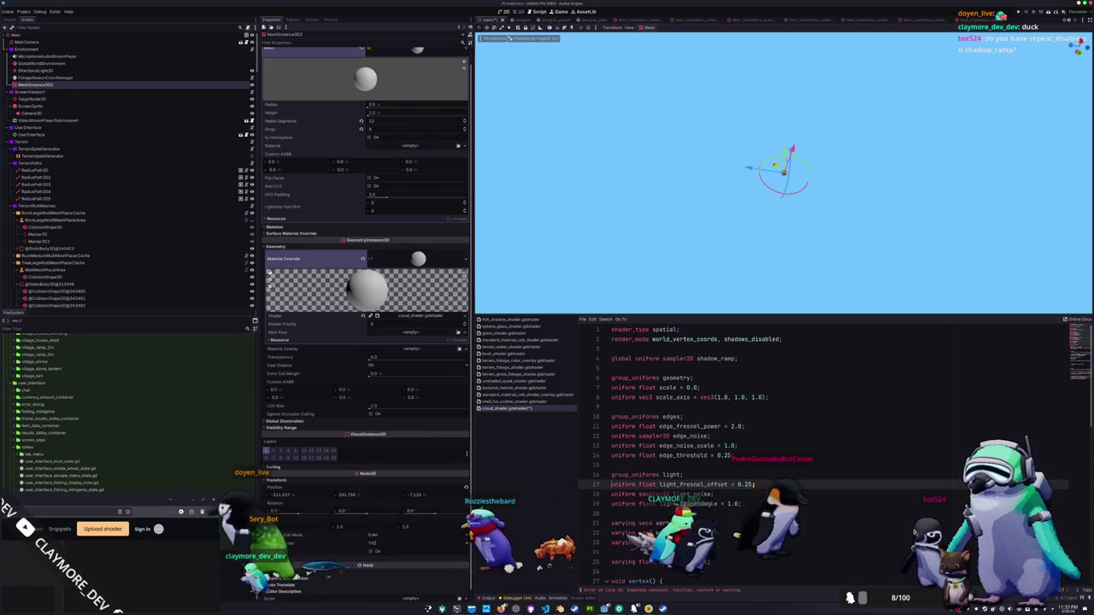
scroll(837, 453, down, 12)
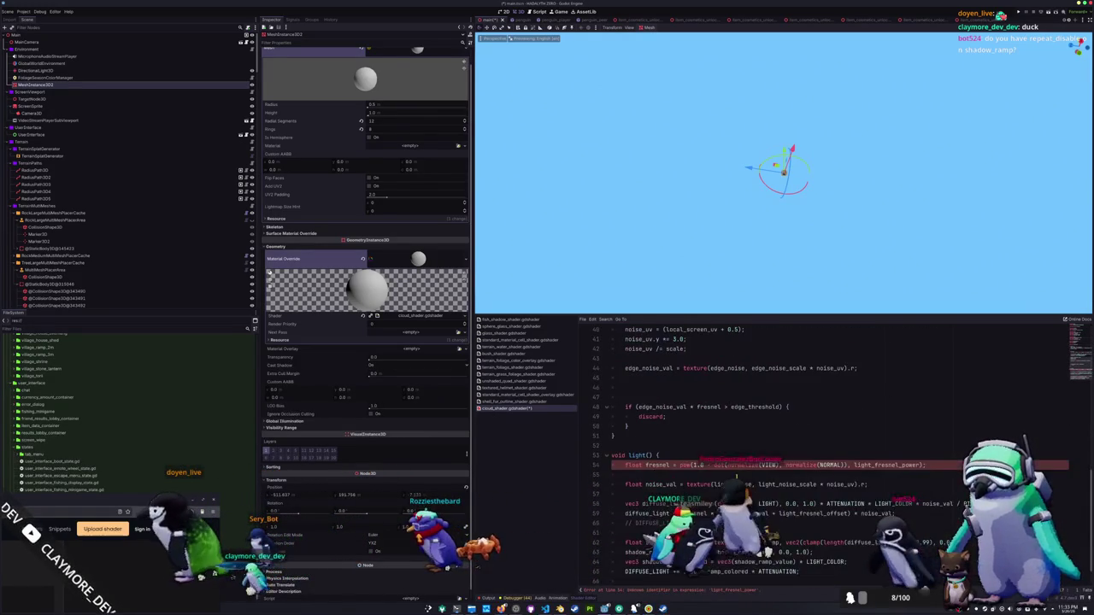
Delete the old fresnel statement in light() and rework the diffuse_light line with the offset.
mouse_move(909, 465)
mouse_down()
mouse_move(696, 466)
mouse_move(663, 455)
mouse_up()
key(BackSpace)
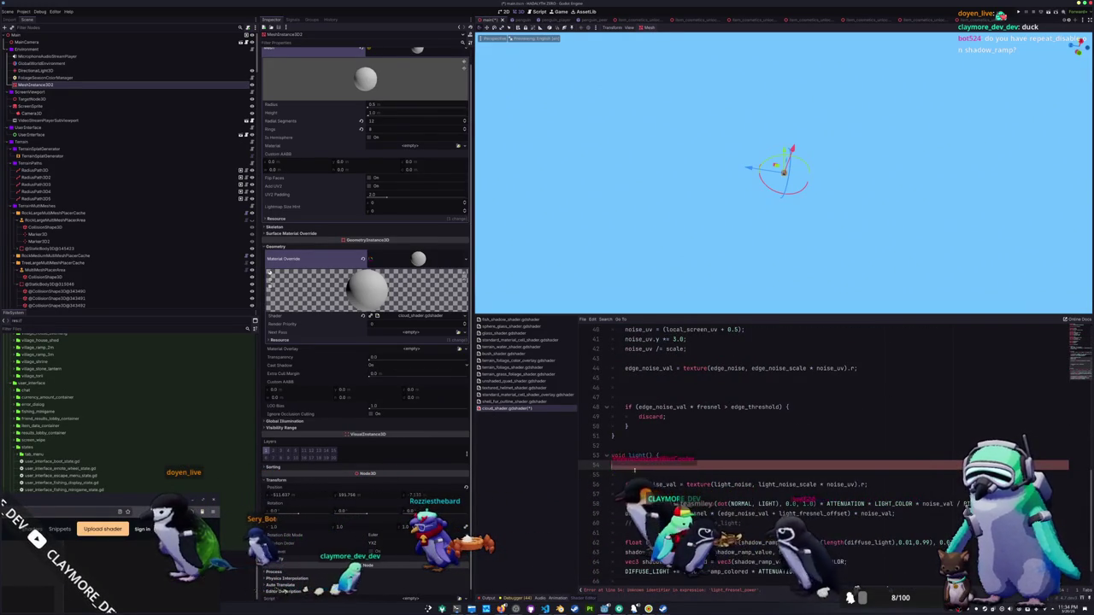
scroll(690, 469, down, 1)
double_click(658, 456)
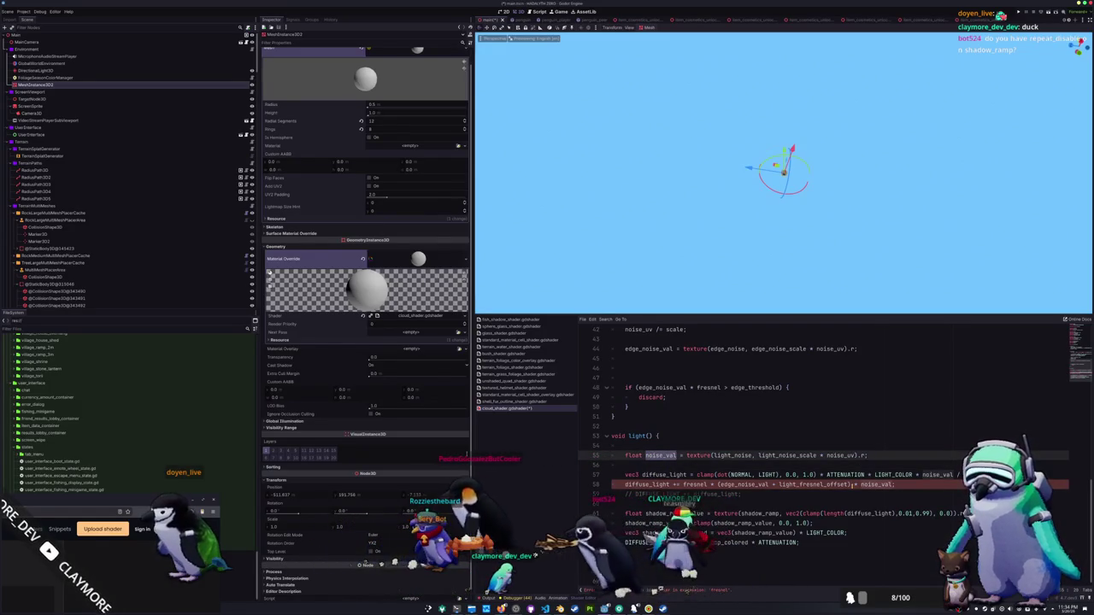
click(850, 485)
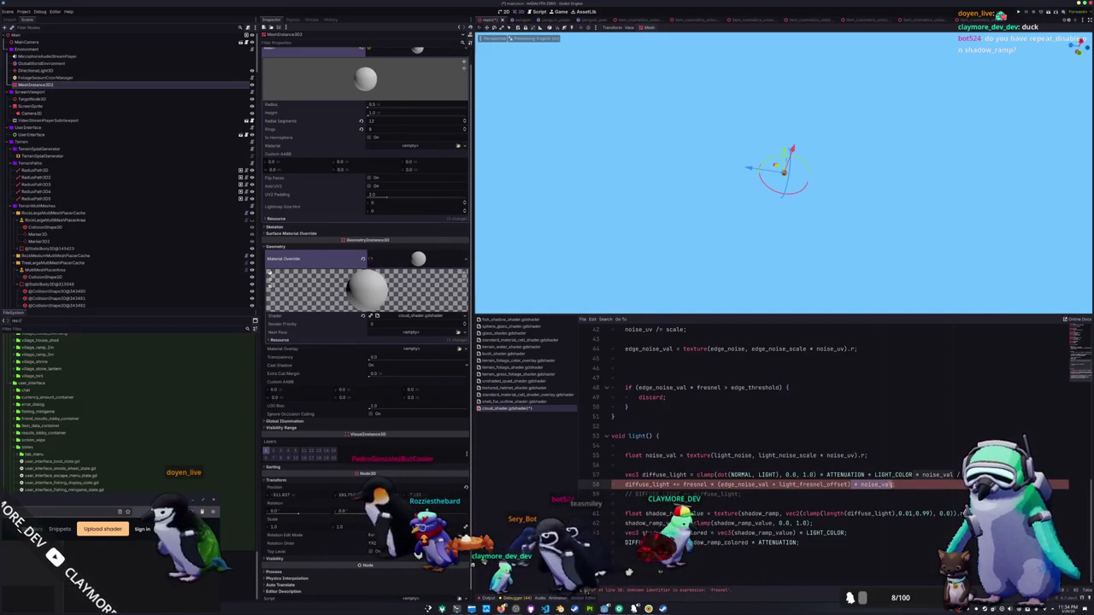
click(817, 493)
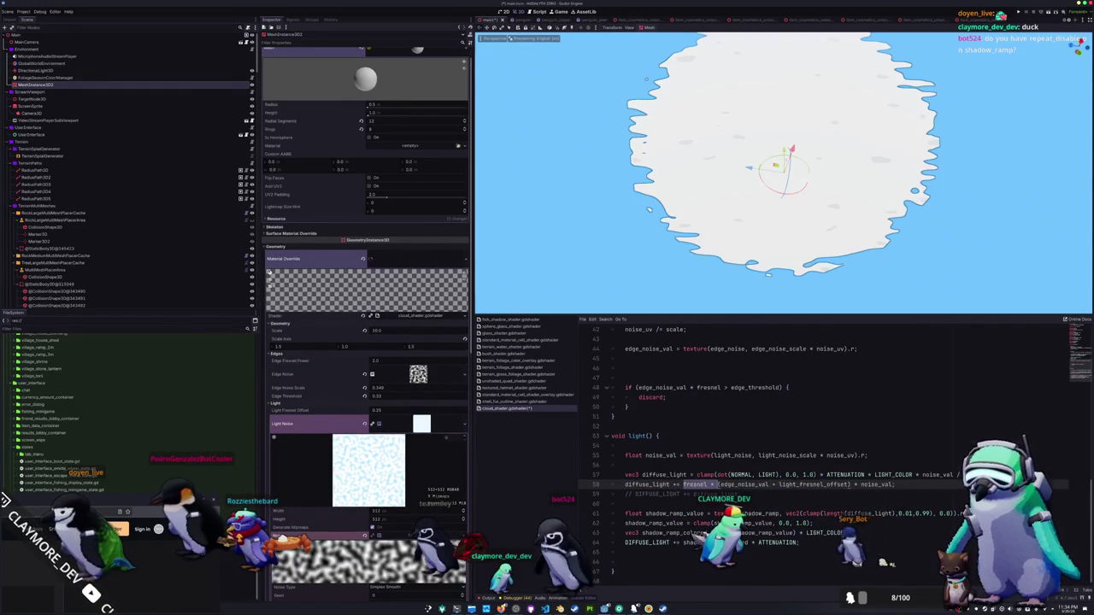
Paste the fresnel calculation back at the top of light().
text(float fresnel = pow(1.0 - dot(normalize(VIEW), normalize(NORMAL)), light_fresnel_power);)
click(680, 329)
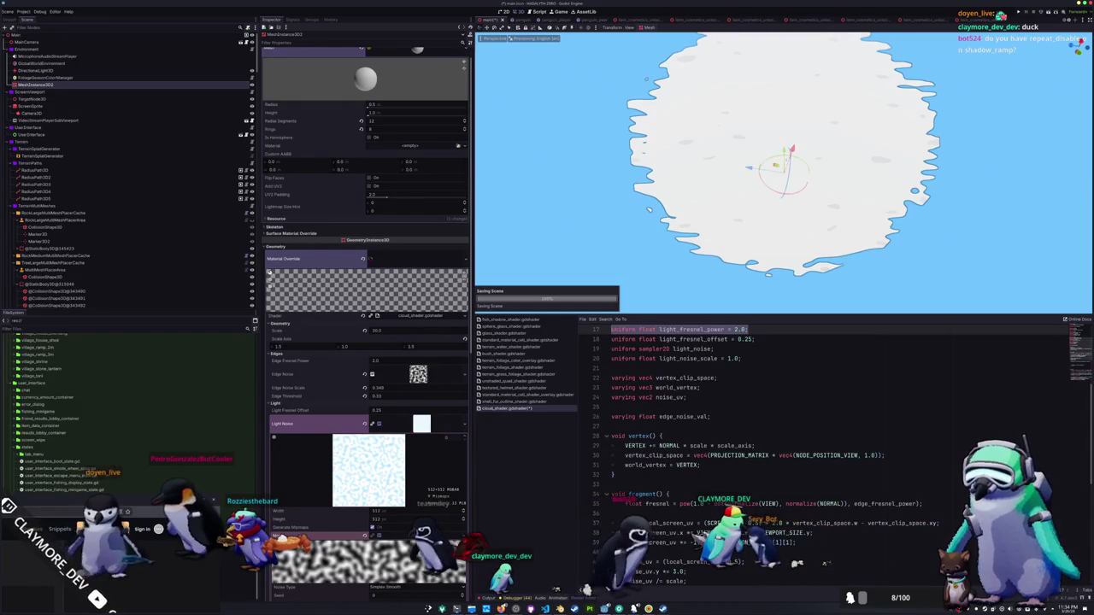
scroll(718, 419, down, 10)
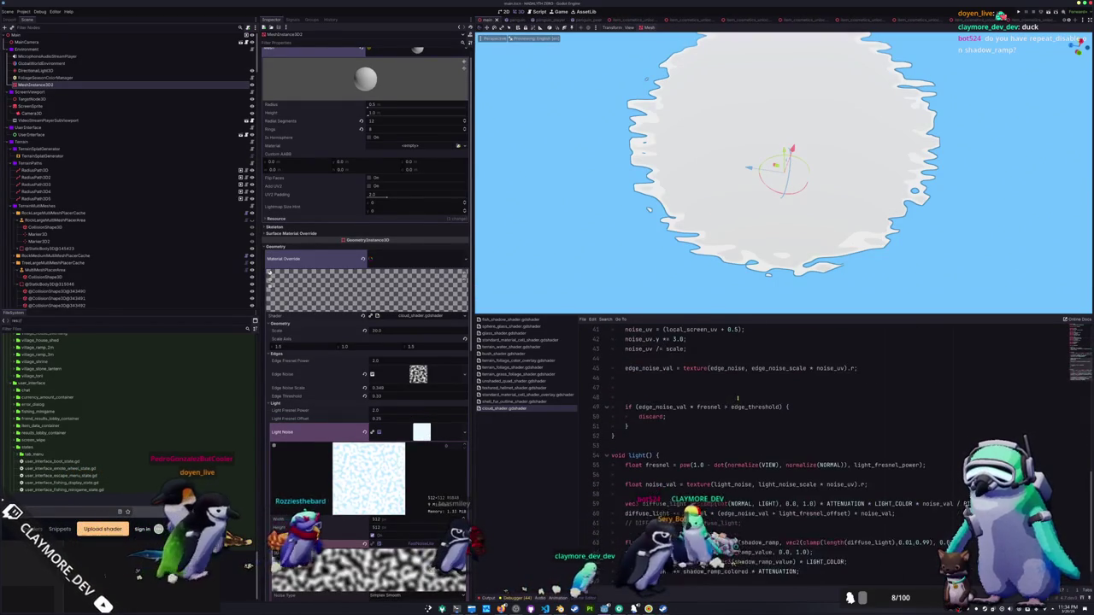
click(709, 469)
click(716, 447)
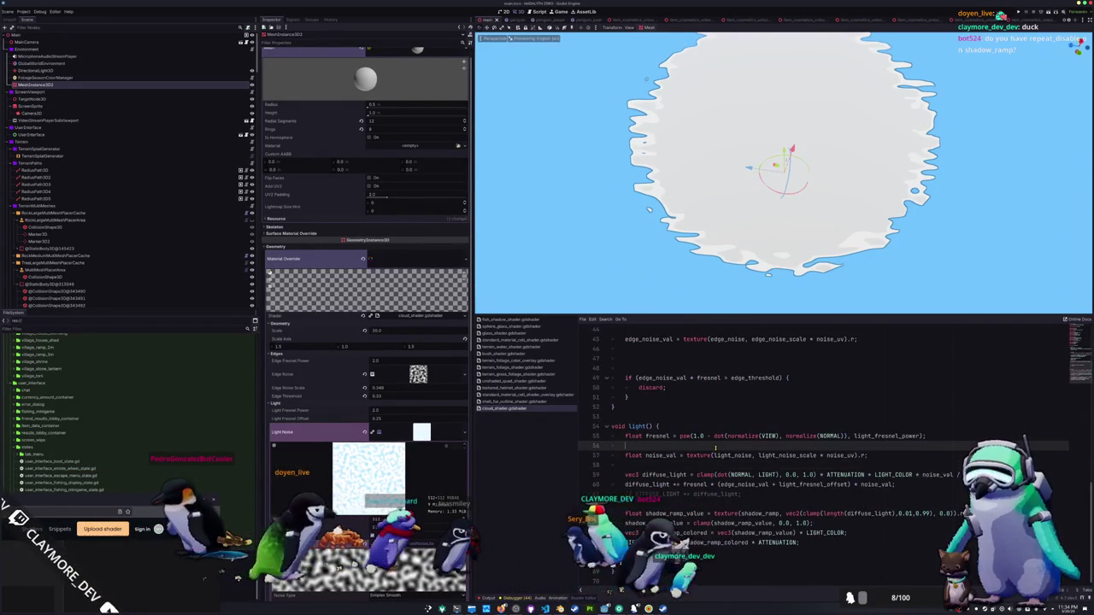
scroll(389, 359, down, 5)
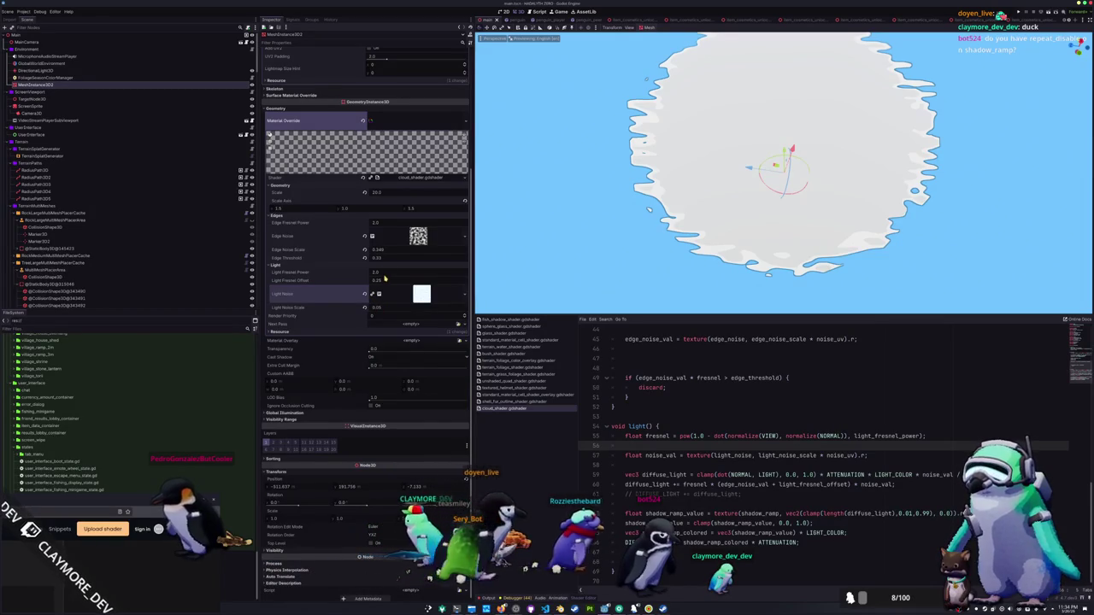
Set Light Fresnel Power to about 2.5 and Light Fresnel Offset to 0.5.
mouse_move(376, 272)
mouse_down()
mouse_move(411, 271)
mouse_move(382, 272)
mouse_up()
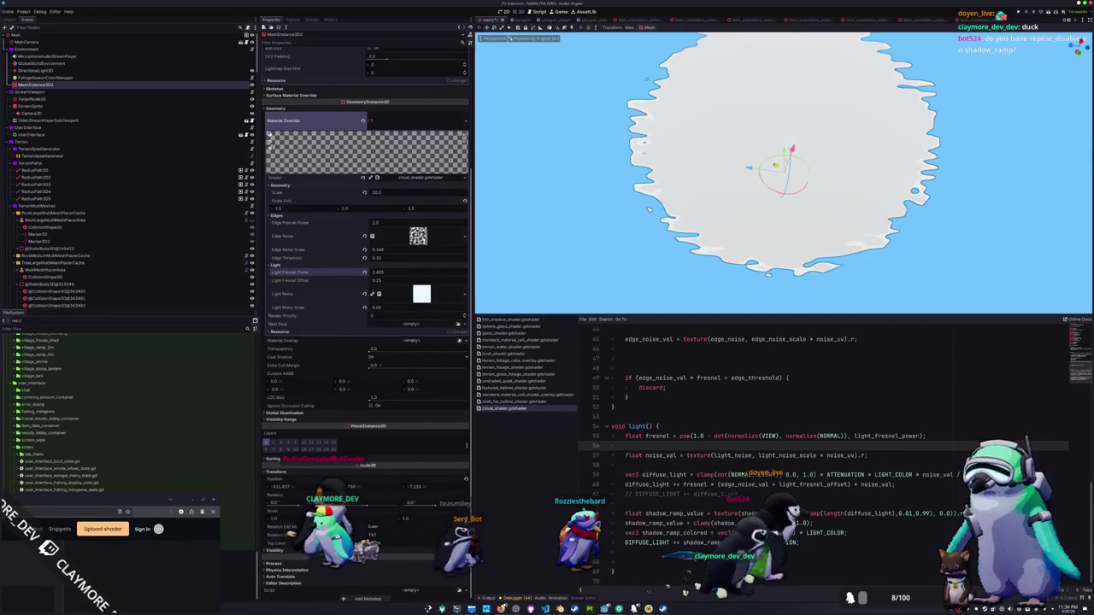
click(376, 281)
drag(380, 282, 402, 274)
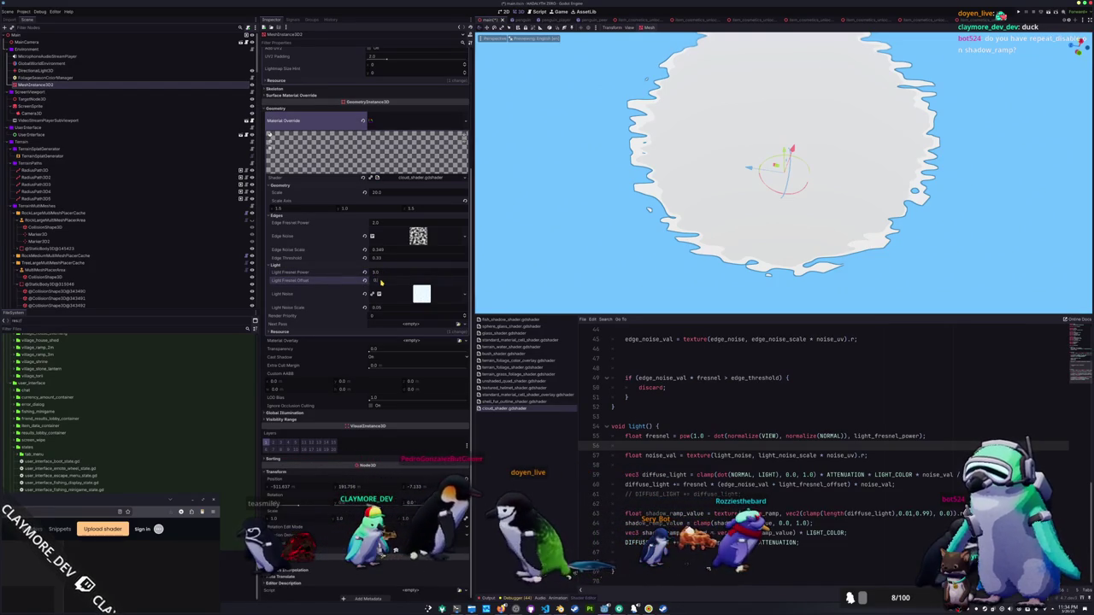
scroll(650, 224, down, 5)
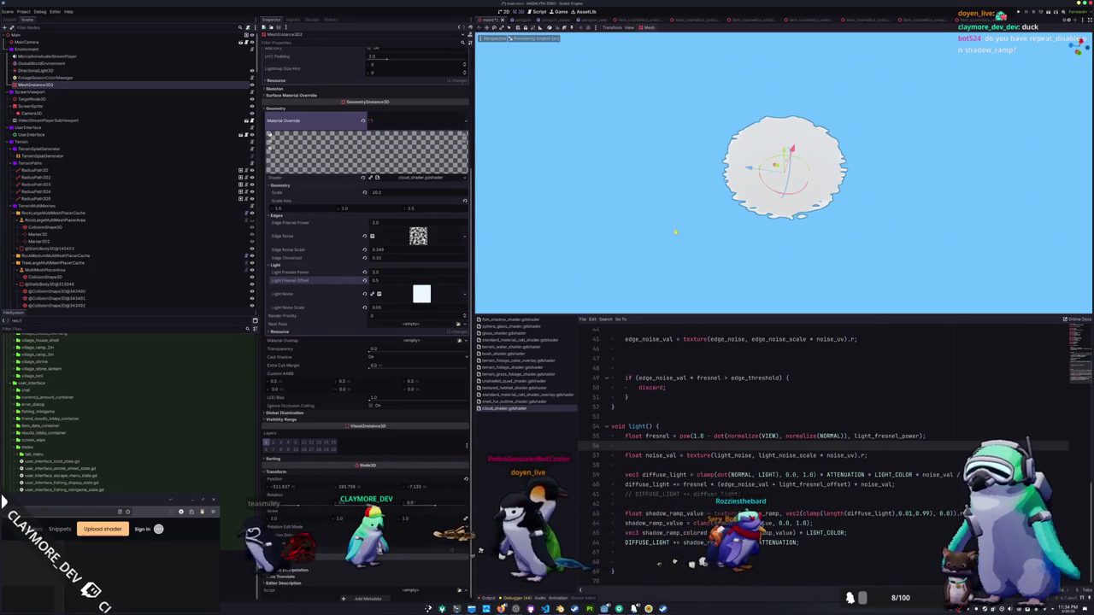
scroll(675, 230, up, 3)
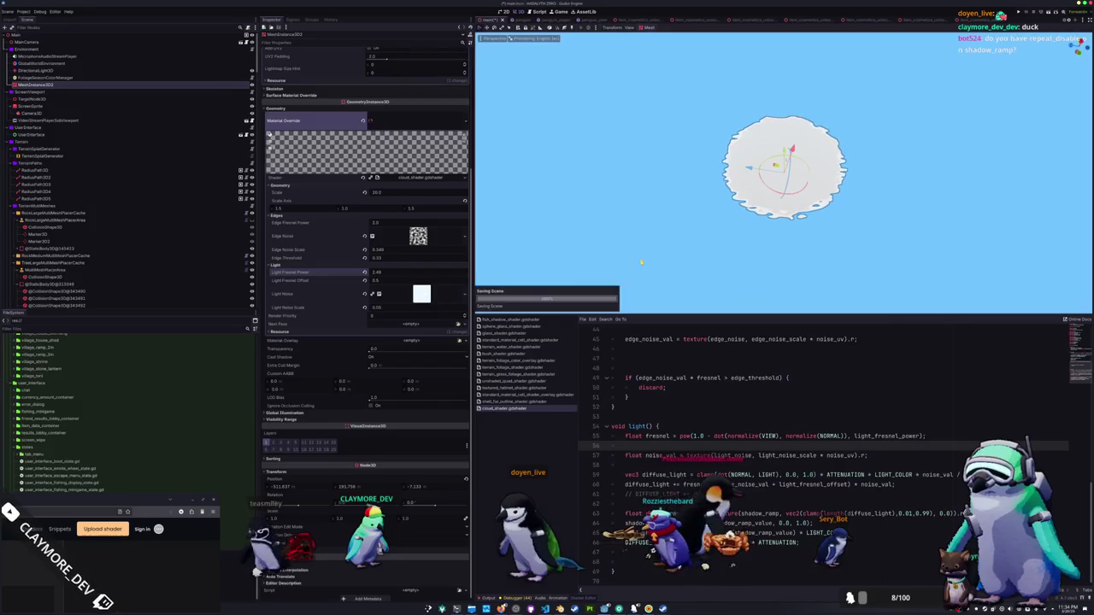
scroll(415, 273, up, 2)
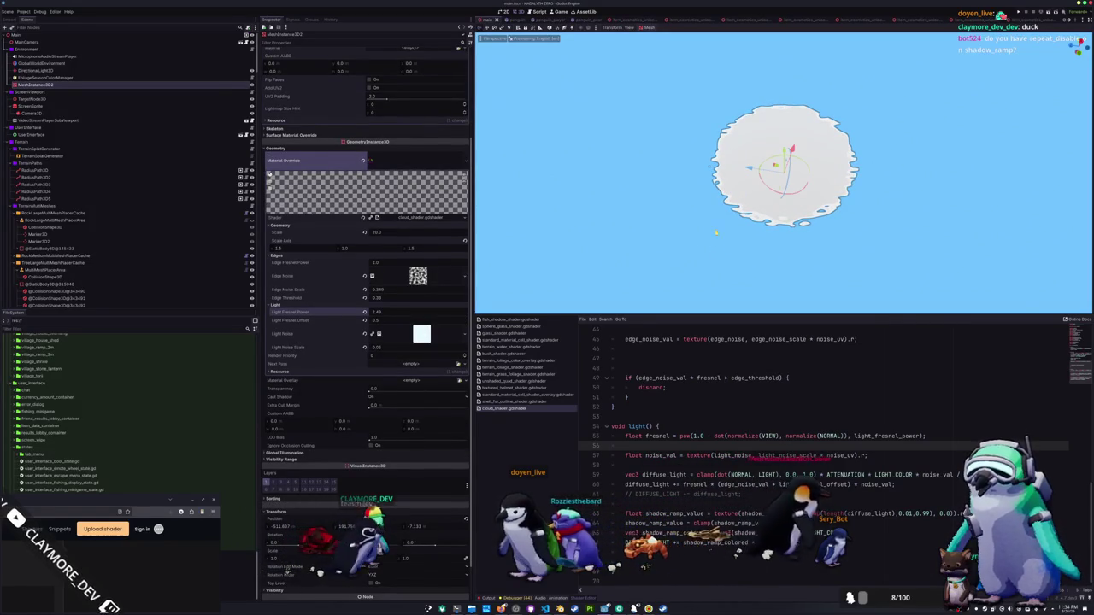
mouse_move(742, 215)
mouse_down()
mouse_move(854, 313)
mouse_move(834, 258)
mouse_move(722, 272)
mouse_up()
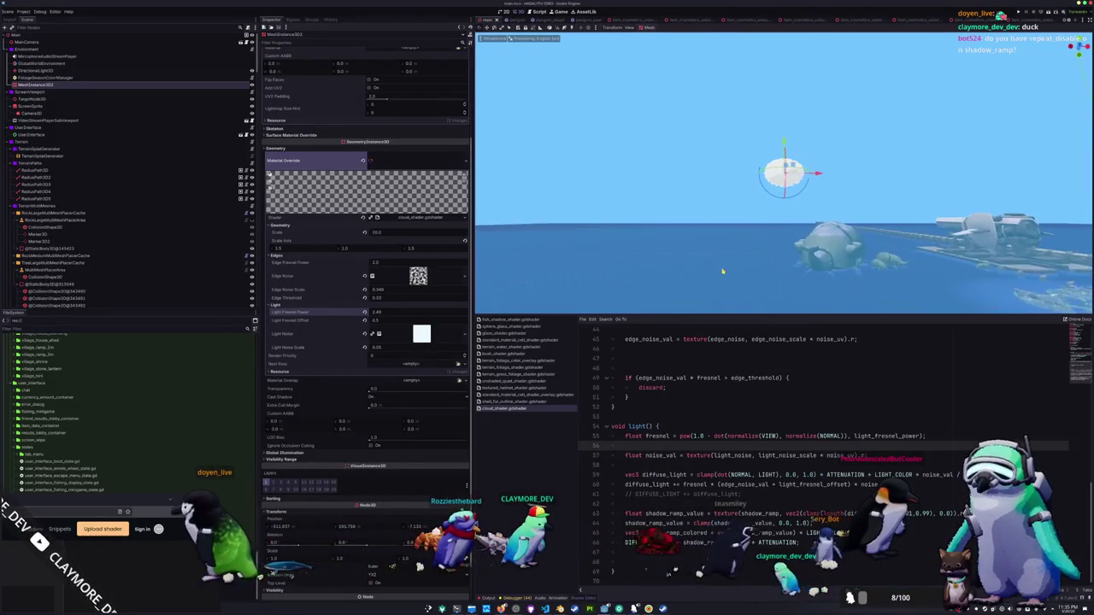
Comment out the shadow_ramp and DIFFUSE_LIGHT lines in light() with Ctrl+K.
scroll(725, 271, up, 3)
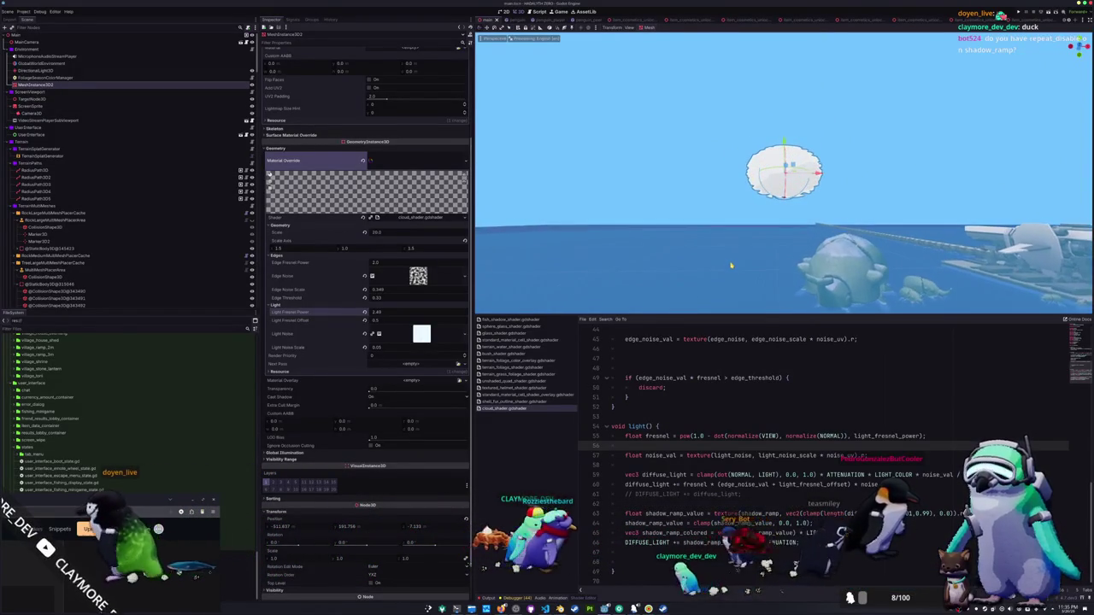
drag(734, 261, 796, 270)
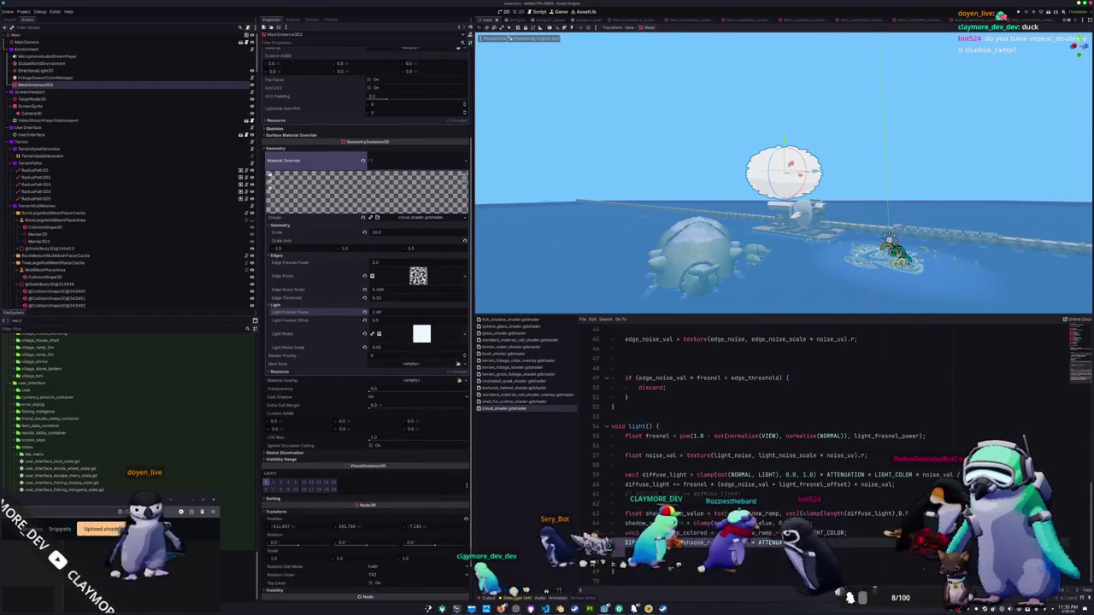
drag(629, 552, 589, 448)
key(shift+Down)
key(shift+Down)
key(shift+Down)
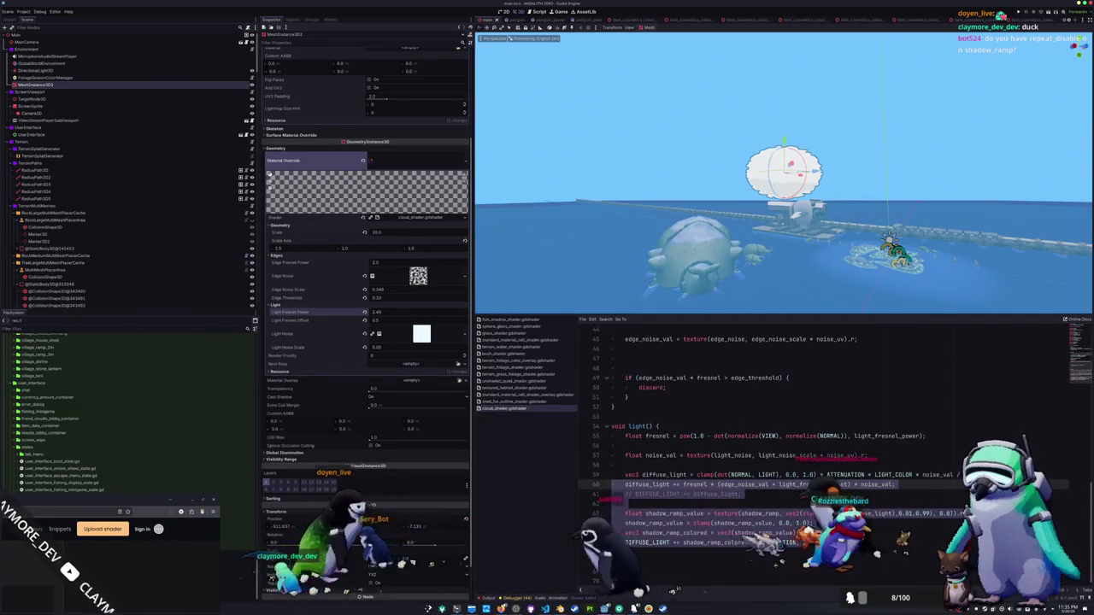
key(shift+Down)
key(shift+Down)
key(shift+Down)
key(shift+Up)
key(shift+Up)
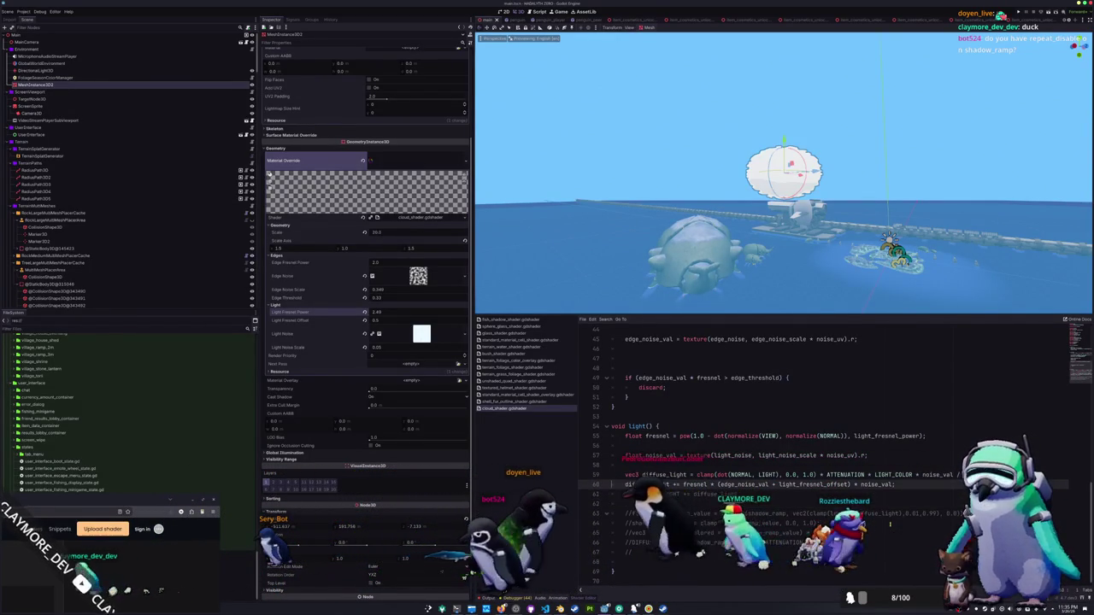
key(ctrl+k)
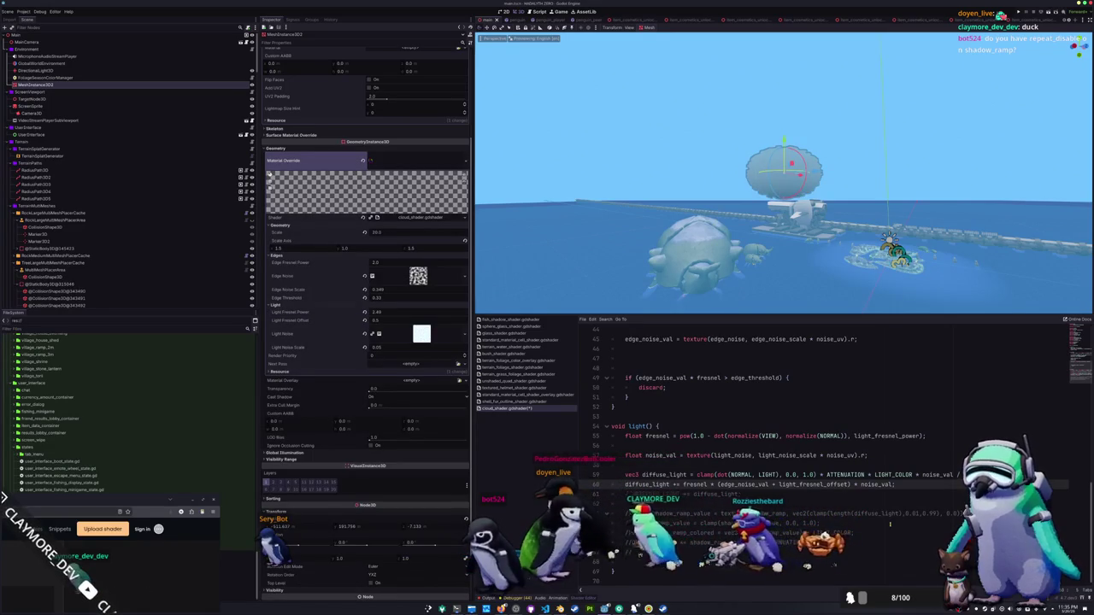
key(ctrl+k)
key(Up)
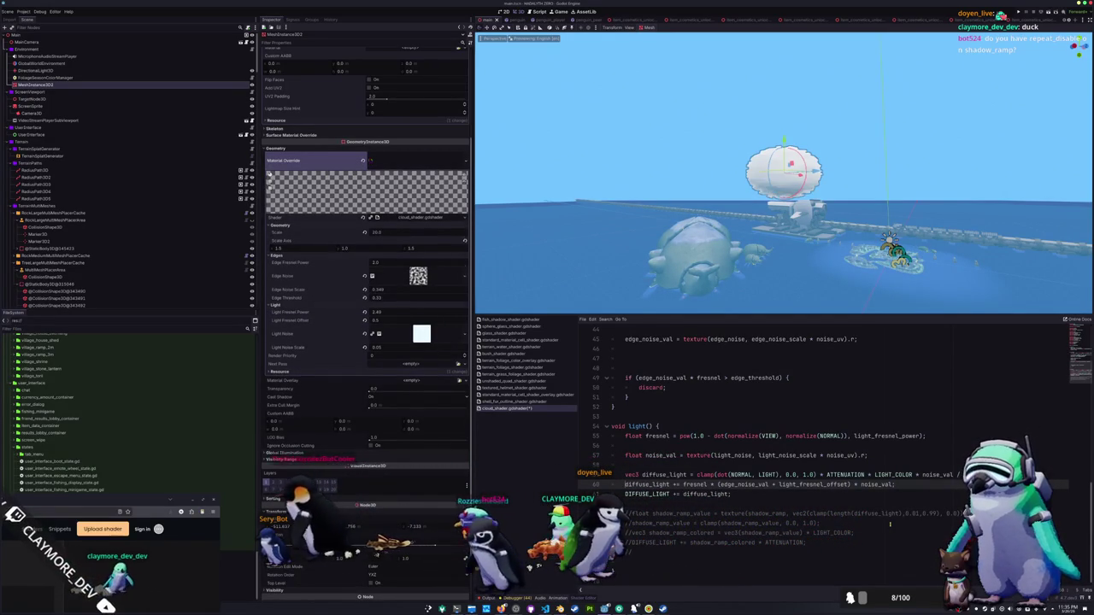
key(f)
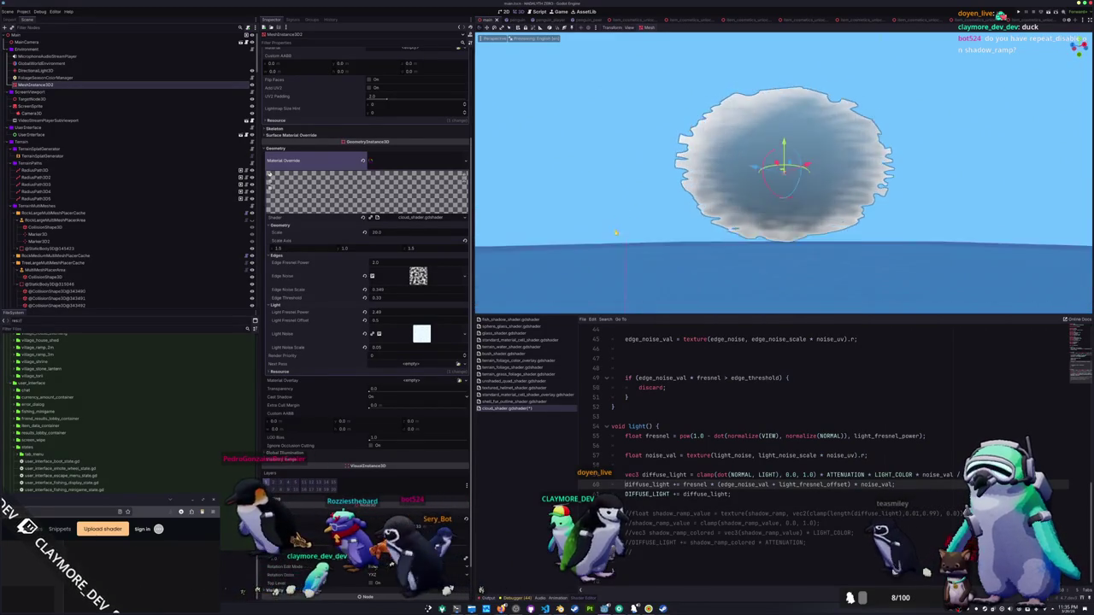
In the Light Noise colour ramp, change one stop to a darker teal.
click(421, 333)
scroll(422, 333, down, 3)
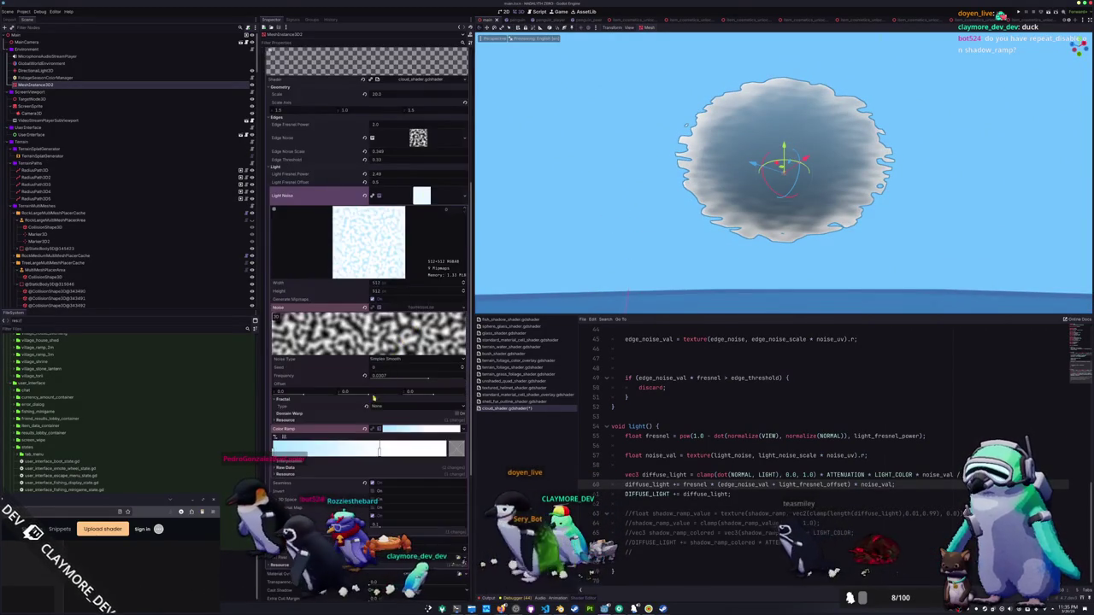
double_click(274, 449)
mouse_move(351, 295)
mouse_down()
mouse_move(350, 344)
mouse_move(351, 288)
mouse_move(351, 316)
mouse_up()
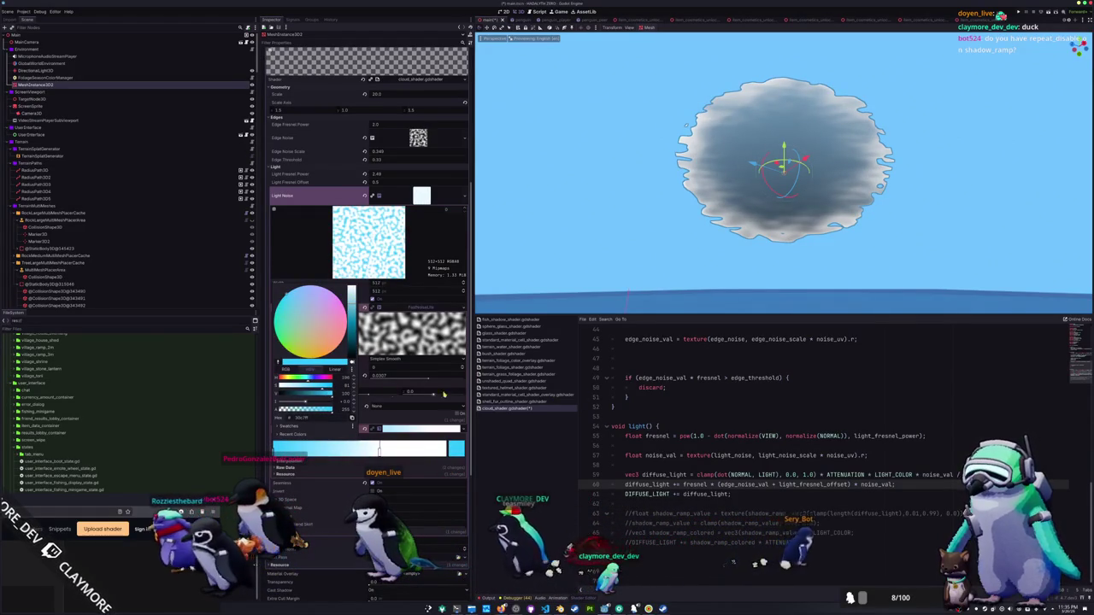
click(312, 268)
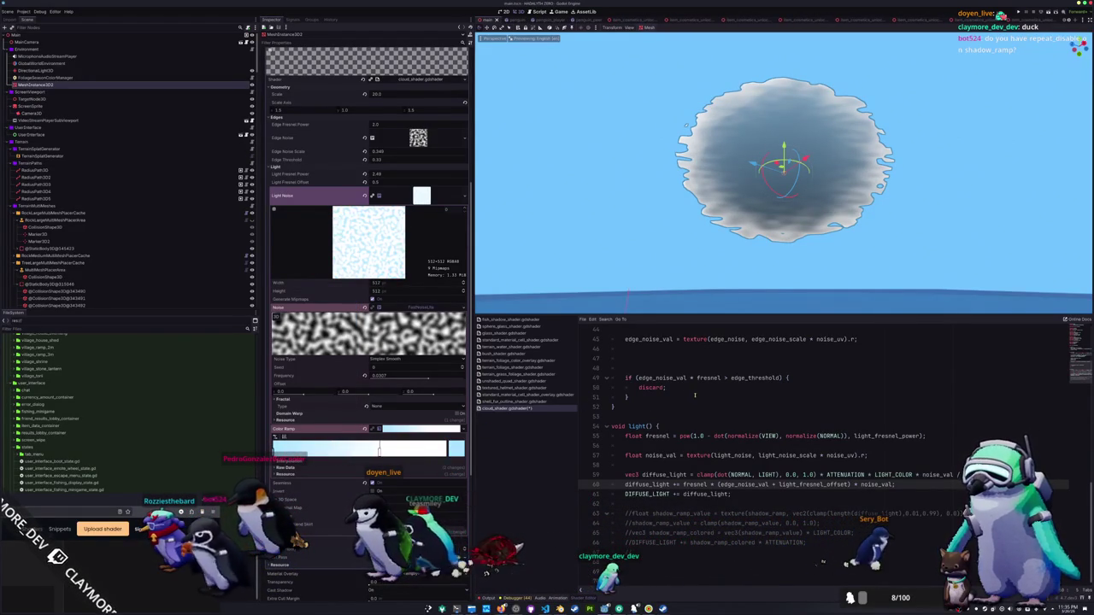
scroll(847, 229, up, 5)
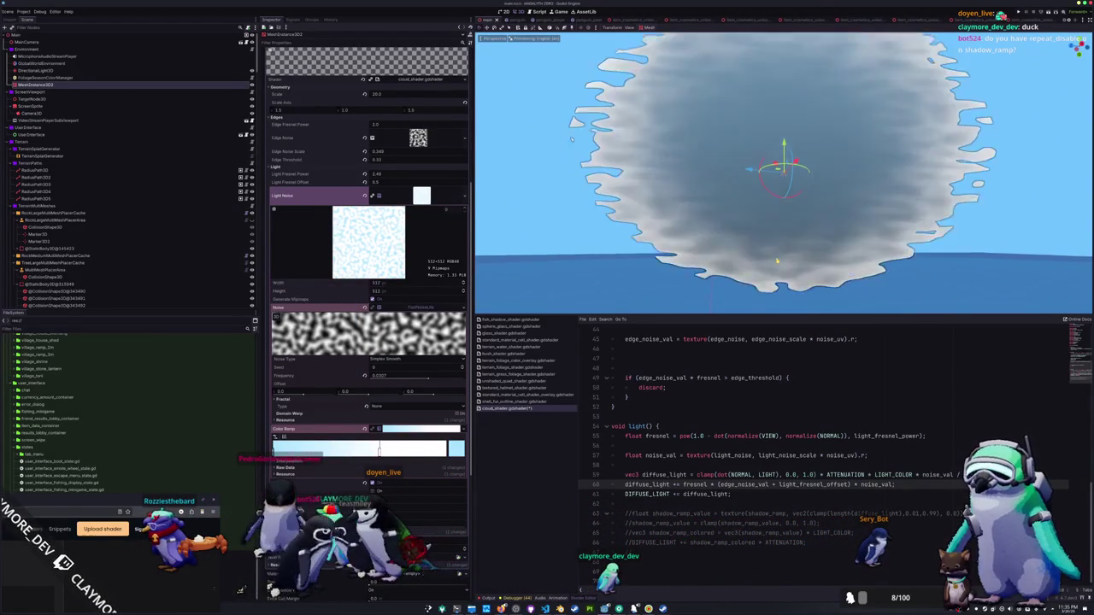
scroll(847, 229, down, 5)
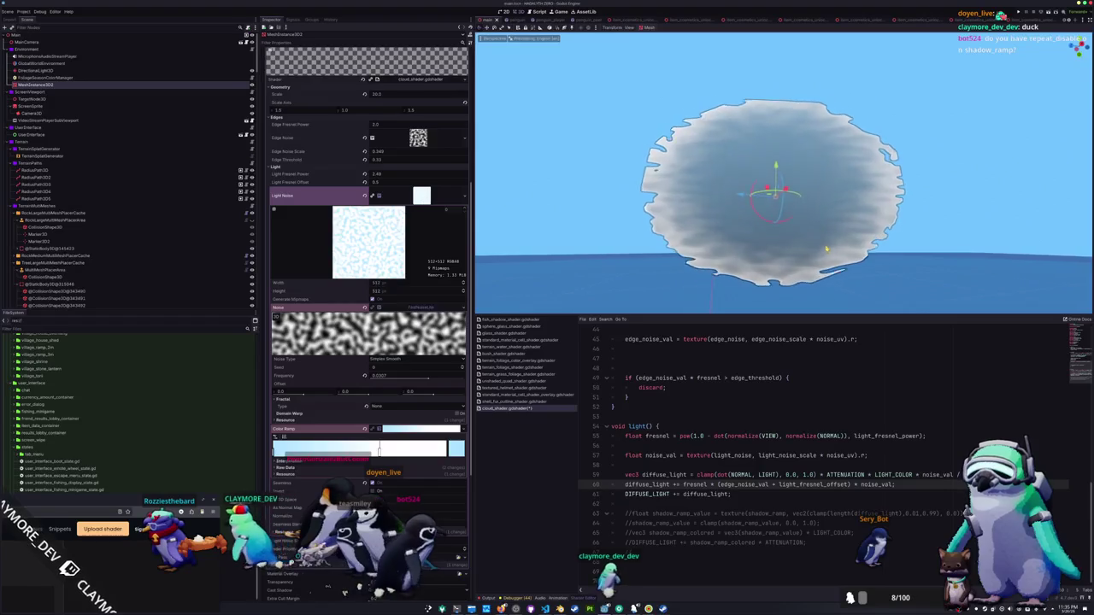
scroll(823, 274, up, 3)
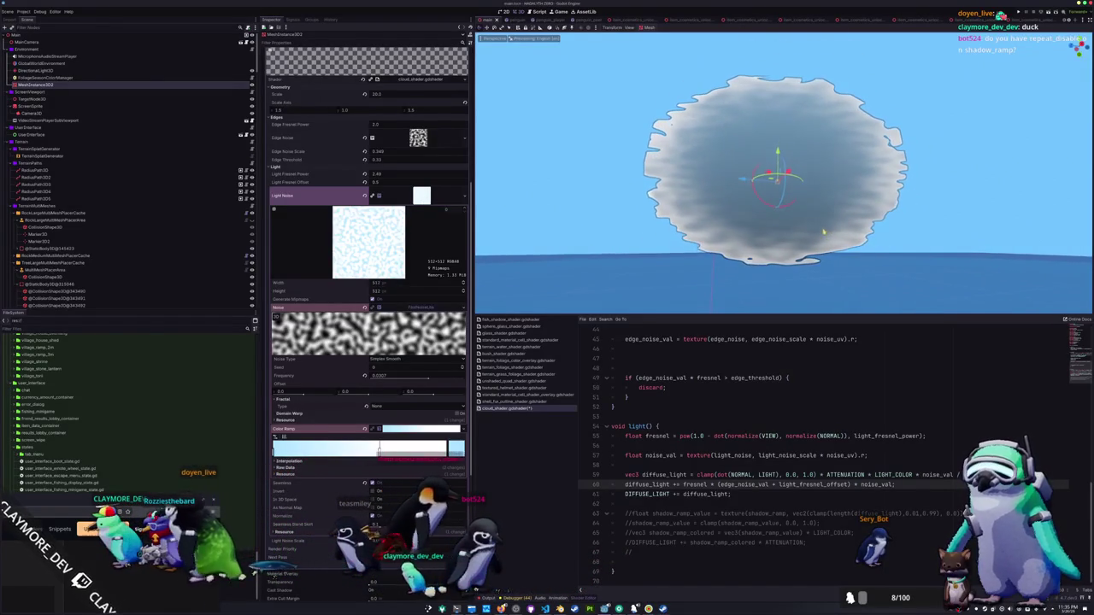
Inspect the edge_noise_val term on shader line 60, then collapse the Light Noise texture editor.
double_click(739, 485)
click(738, 485)
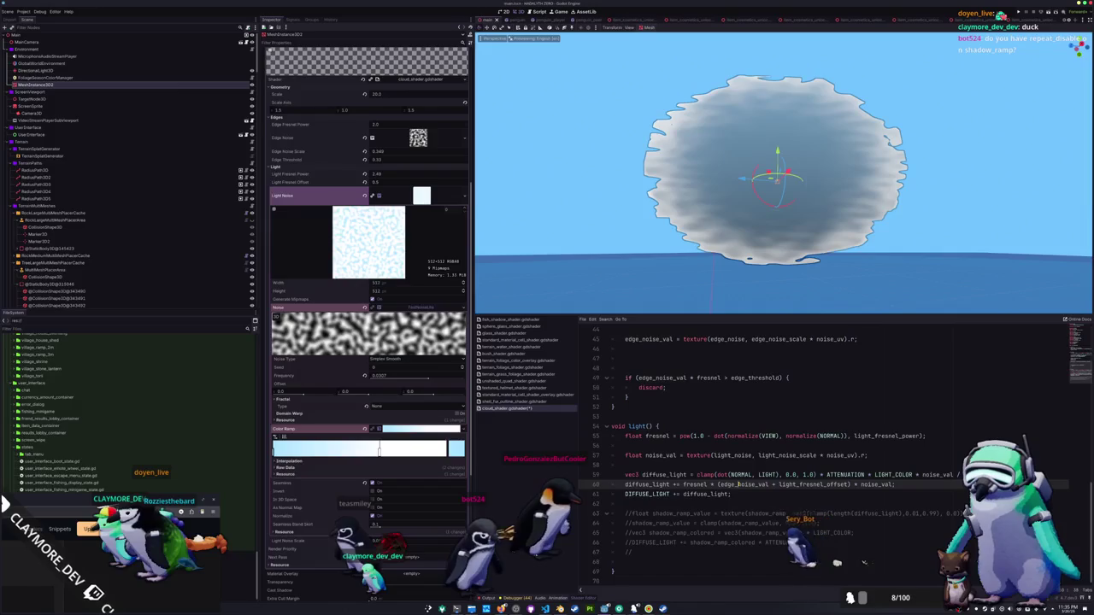
drag(718, 484, 778, 484)
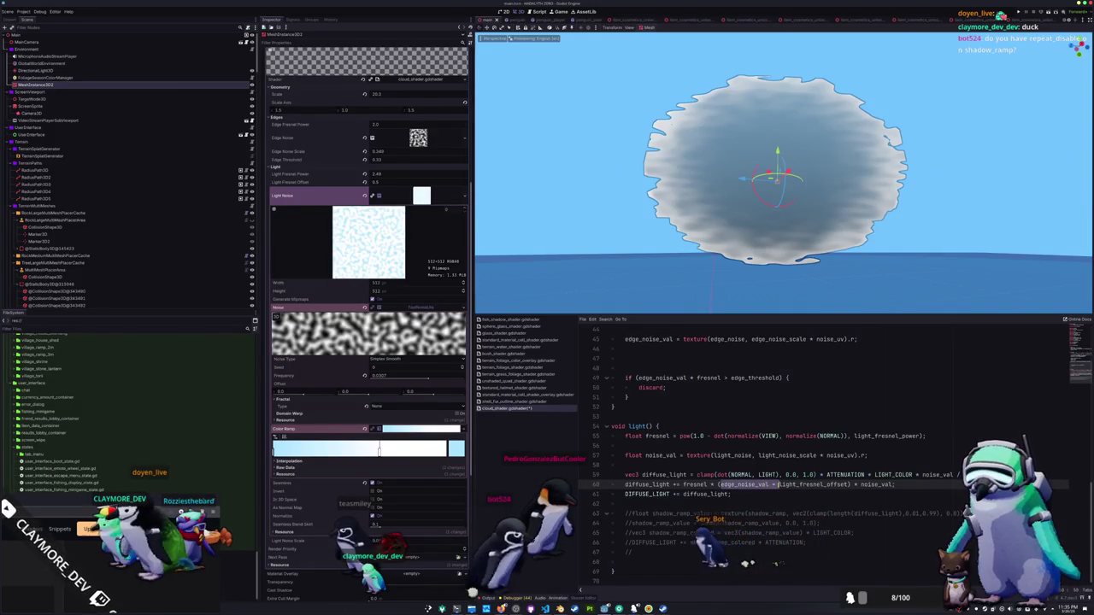
click(720, 485)
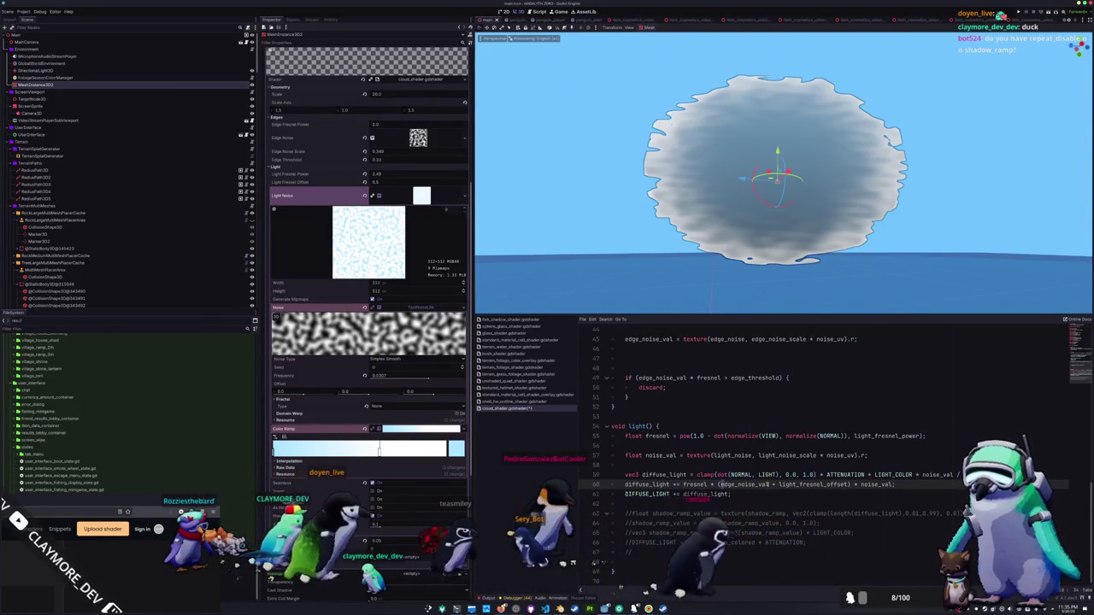
click(773, 485)
scroll(337, 459, down, 5)
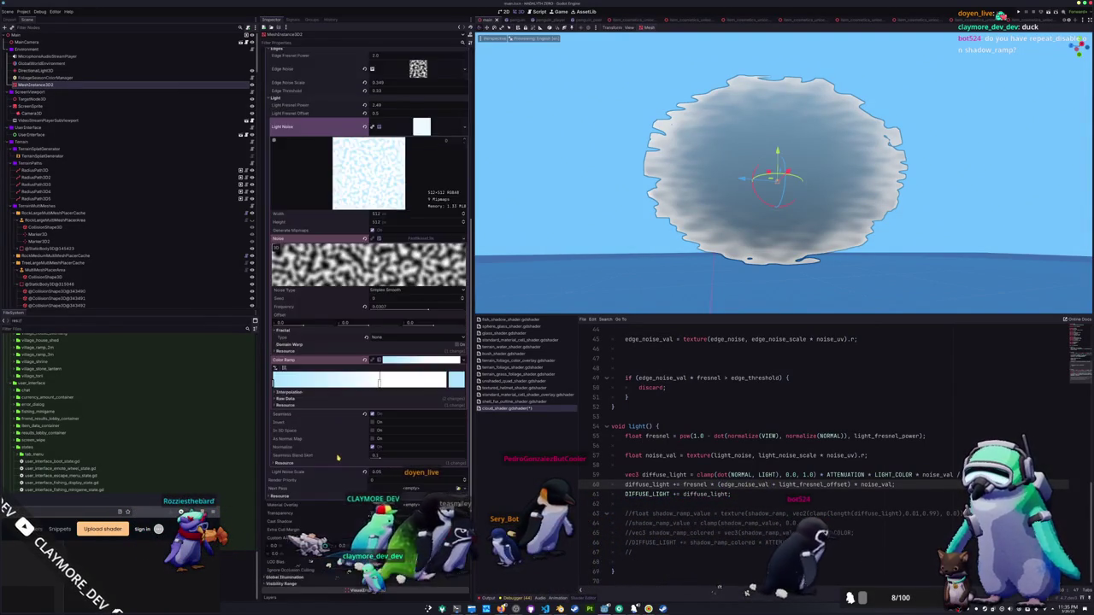
scroll(337, 459, up, 3)
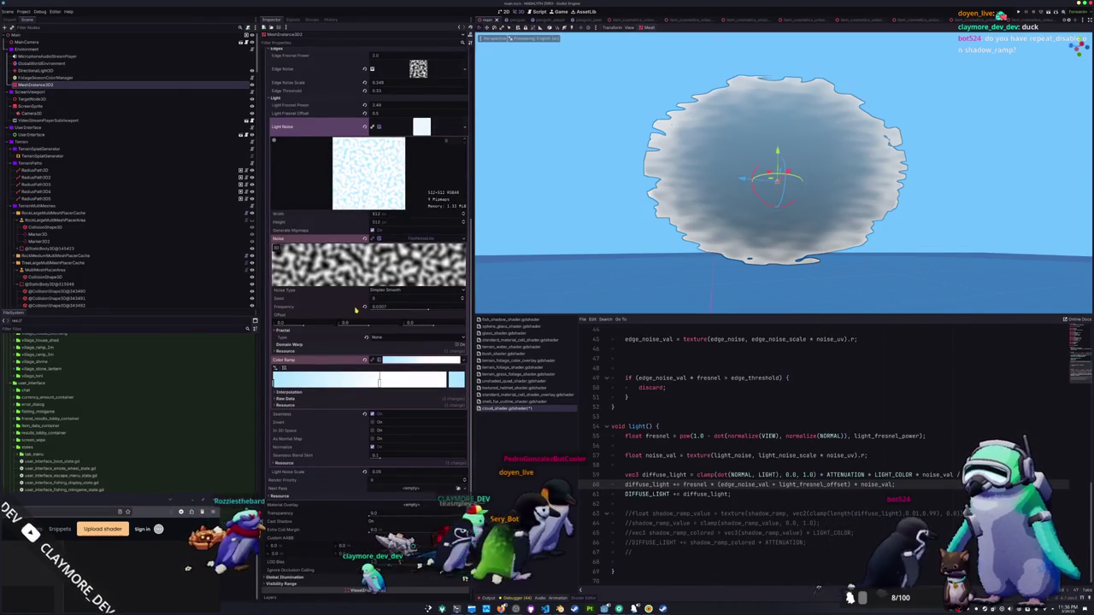
click(421, 126)
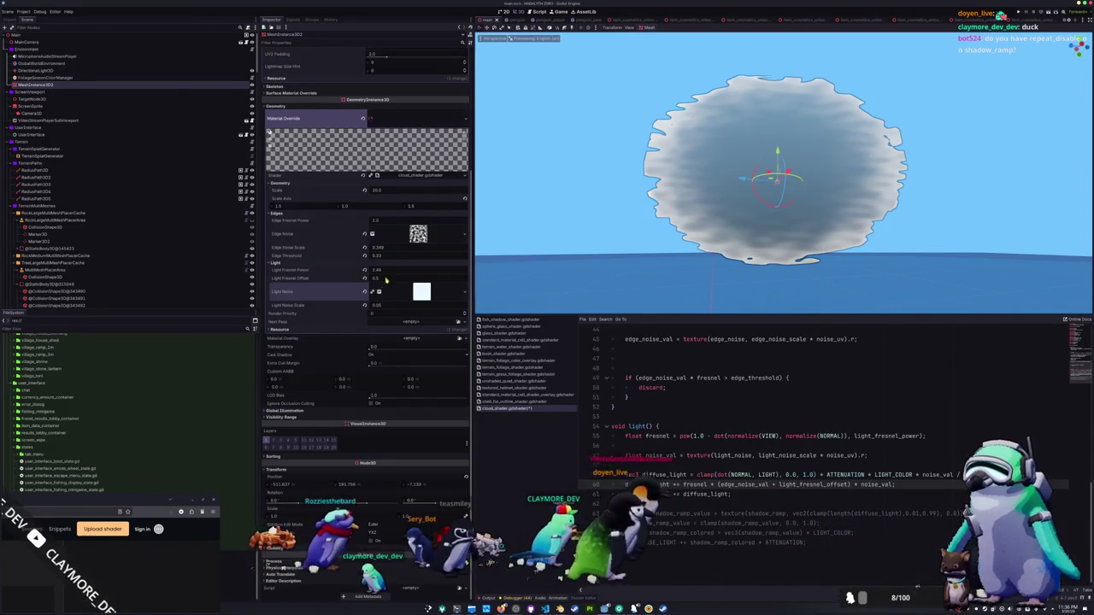
Set Light Fresnel Power to about 5.4 and Light Fresnel Offset to about 1.2.
click(364, 271)
mouse_move(382, 272)
mouse_down()
mouse_move(444, 272)
mouse_move(364, 279)
mouse_move(428, 270)
mouse_move(376, 279)
mouse_move(403, 278)
mouse_move(388, 279)
mouse_up()
click(363, 278)
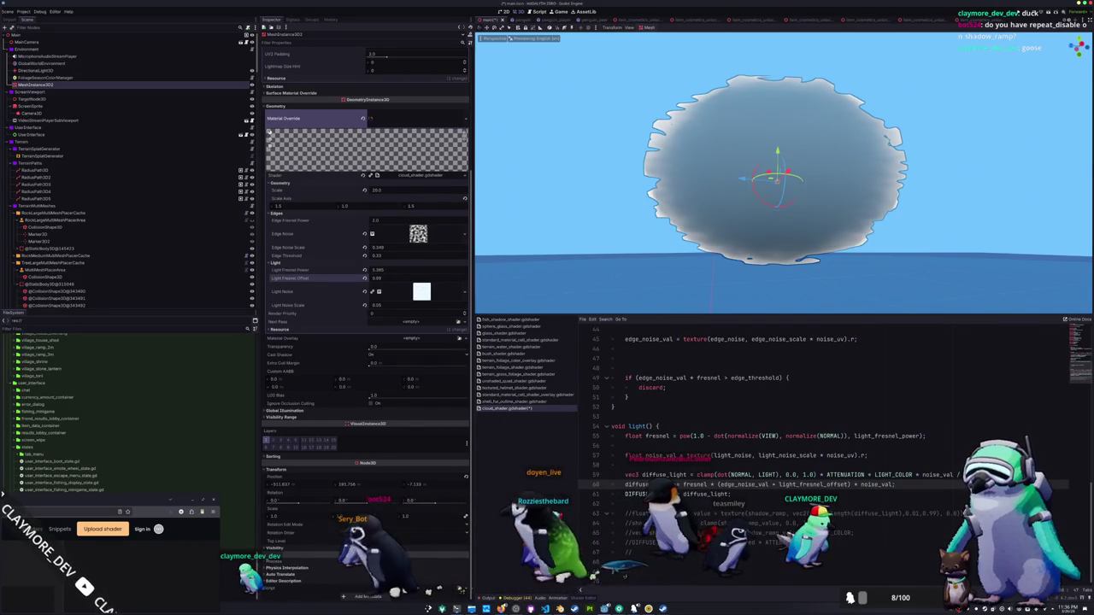
scroll(673, 229, down, 10)
Save the scene and expand the Light Noise texture settings.
key(ctrl+s)
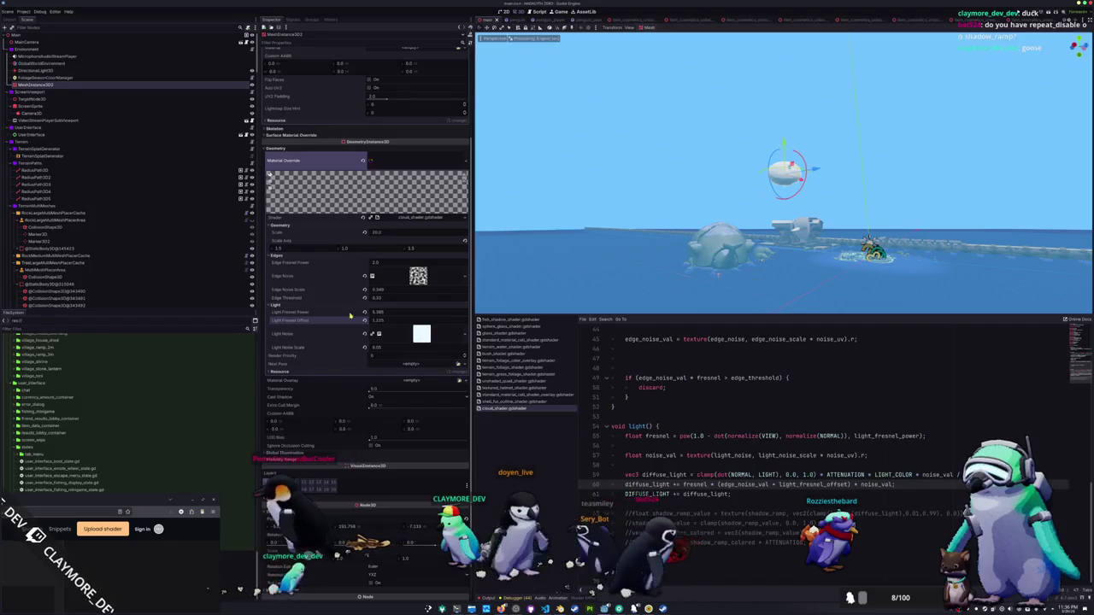
scroll(675, 389, up, 6)
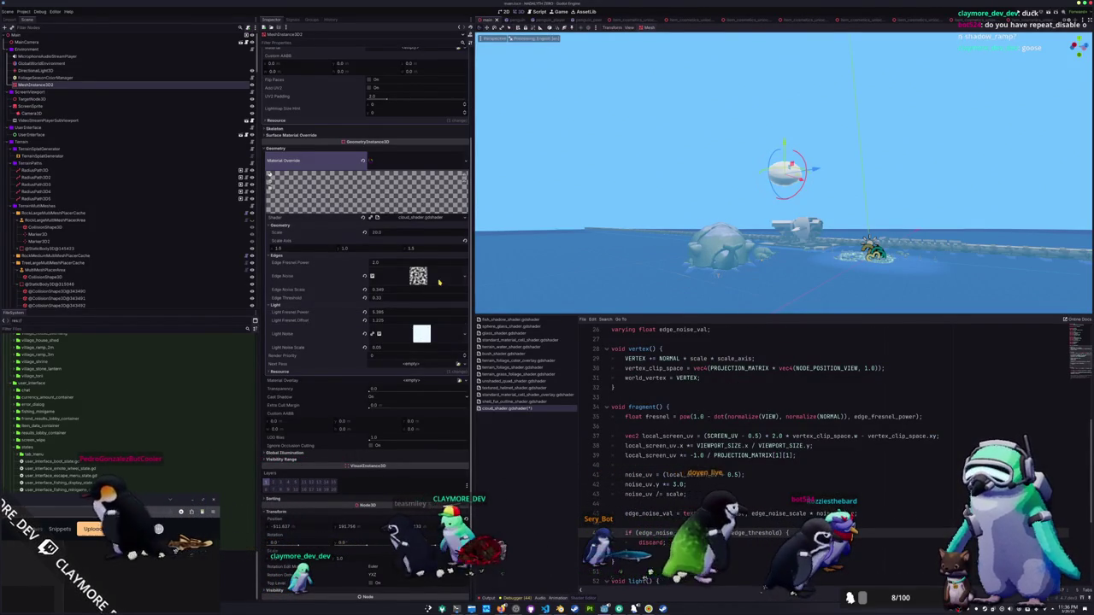
click(423, 334)
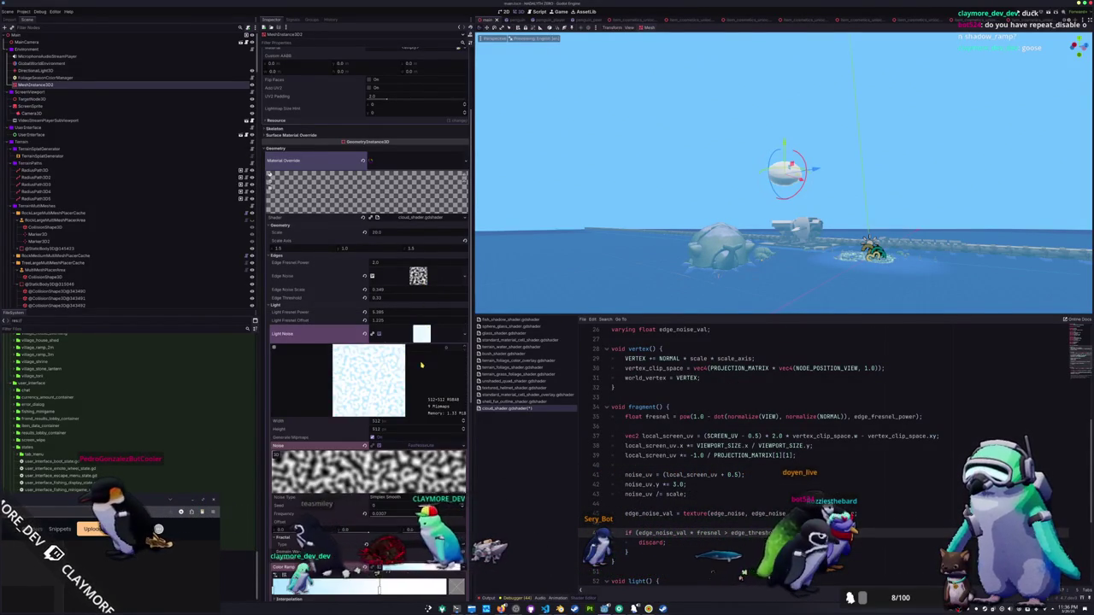
scroll(362, 402, down, 3)
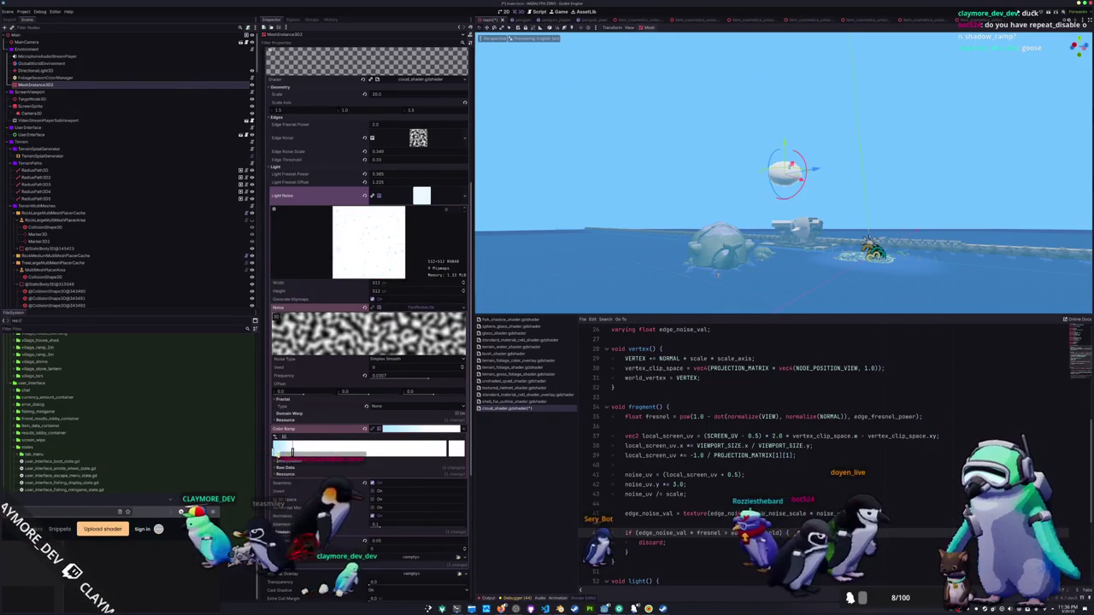
Set a Light Noise colour ramp stop to black and reselect the cloud mesh.
double_click(292, 450)
drag(352, 291, 351, 359)
click(684, 417)
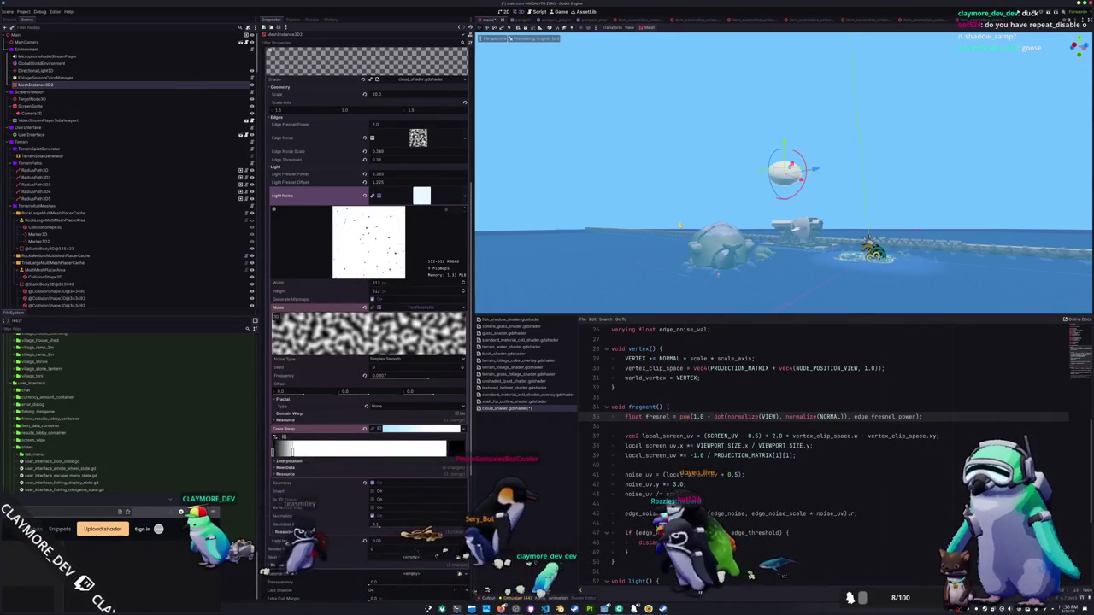
click(770, 103)
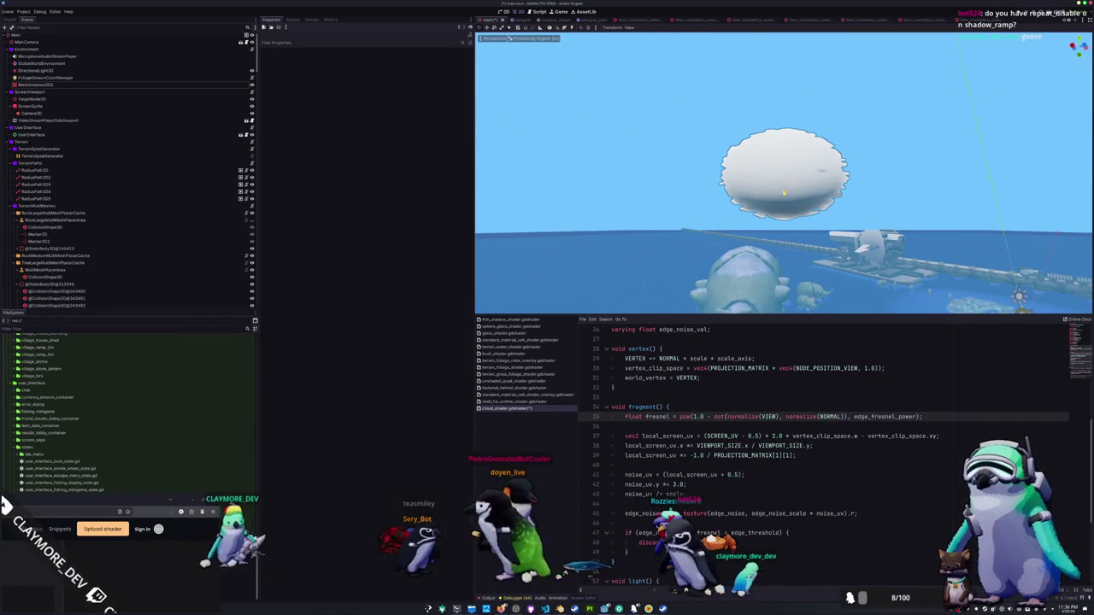
click(821, 182)
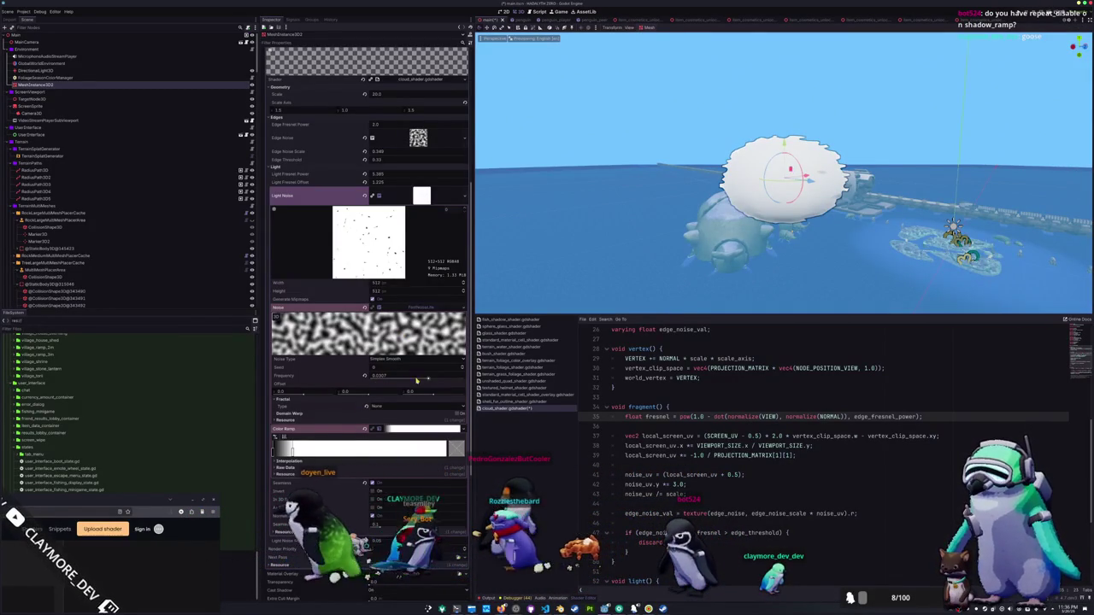
Lower the noise frequency to 0.01, test Cellular, then use Simplex with Ridged fractal type.
drag(429, 379, 403, 380)
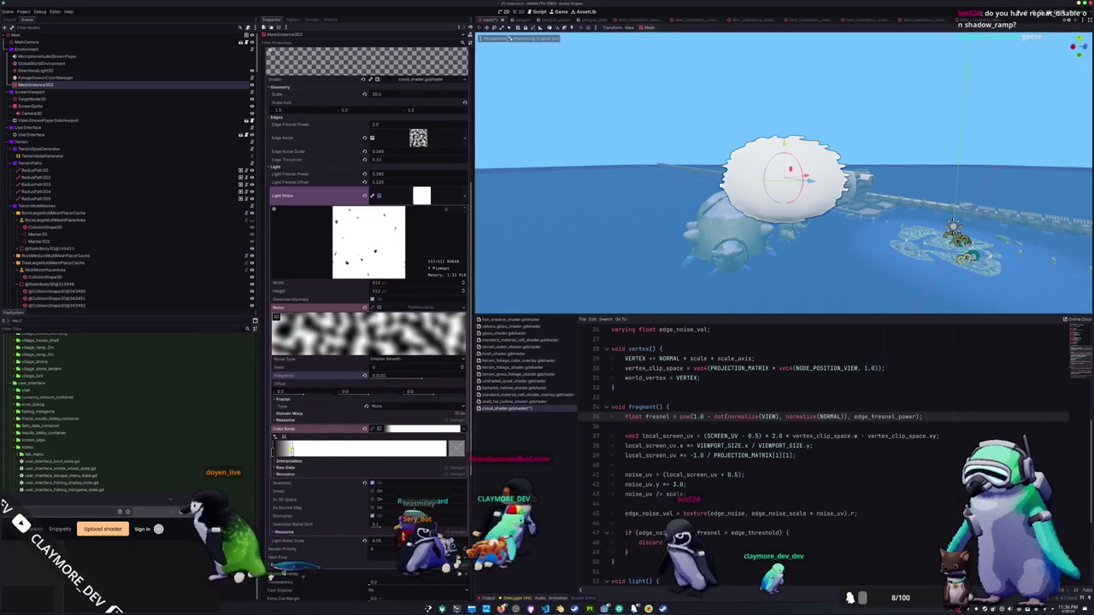
drag(292, 450, 350, 451)
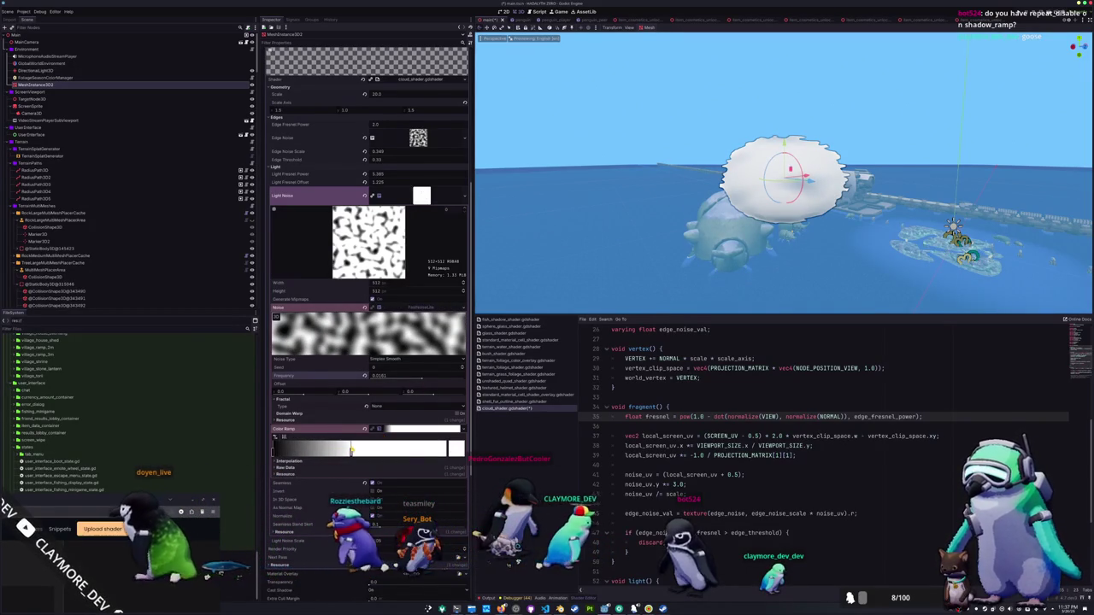
click(439, 360)
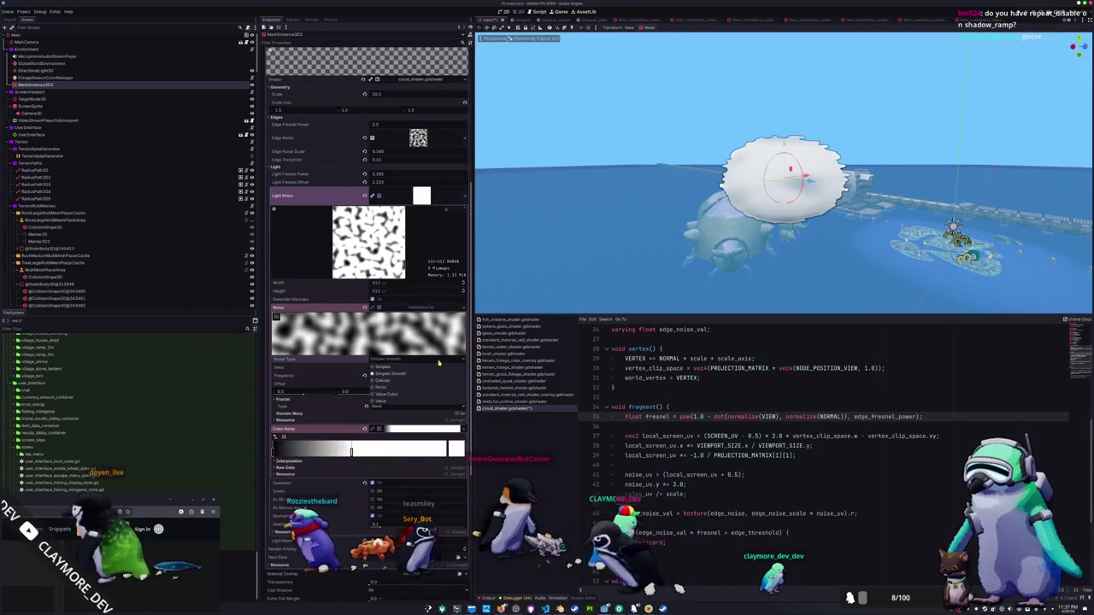
click(393, 381)
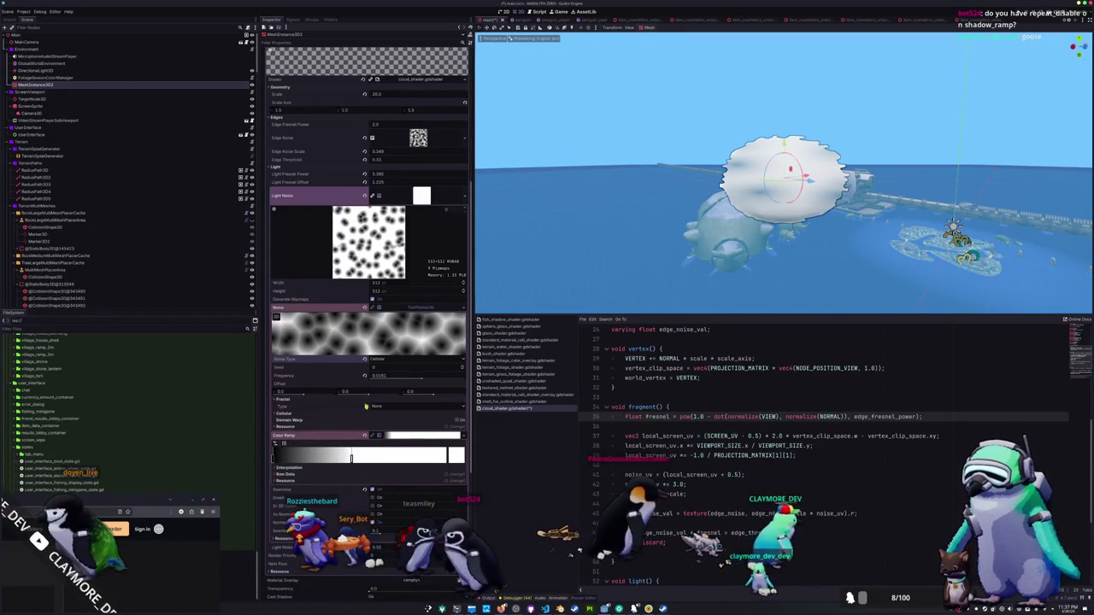
drag(420, 381, 366, 380)
click(379, 359)
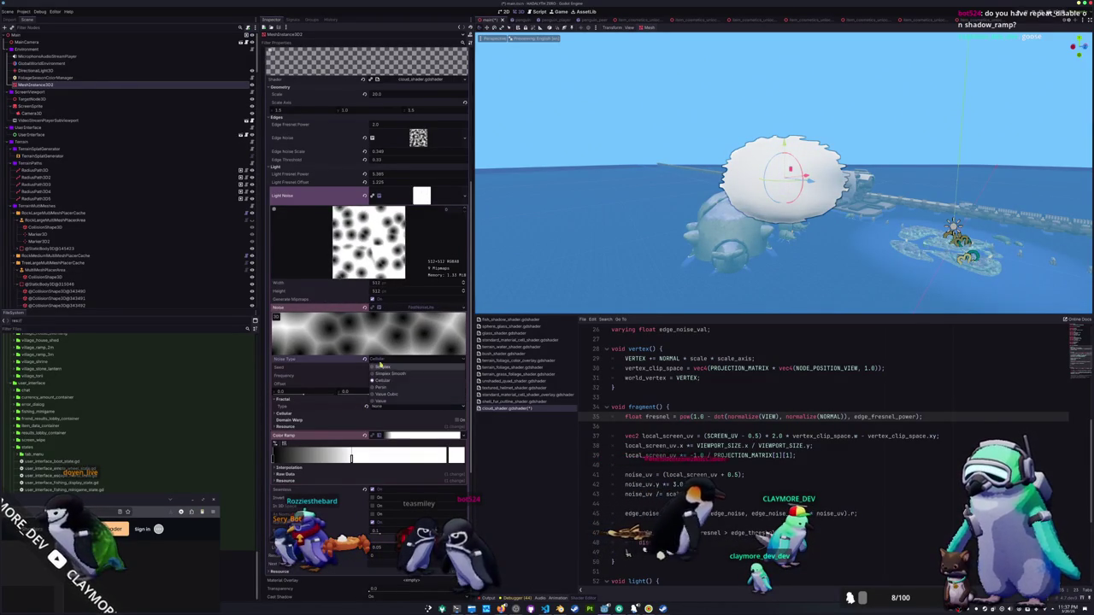
click(384, 370)
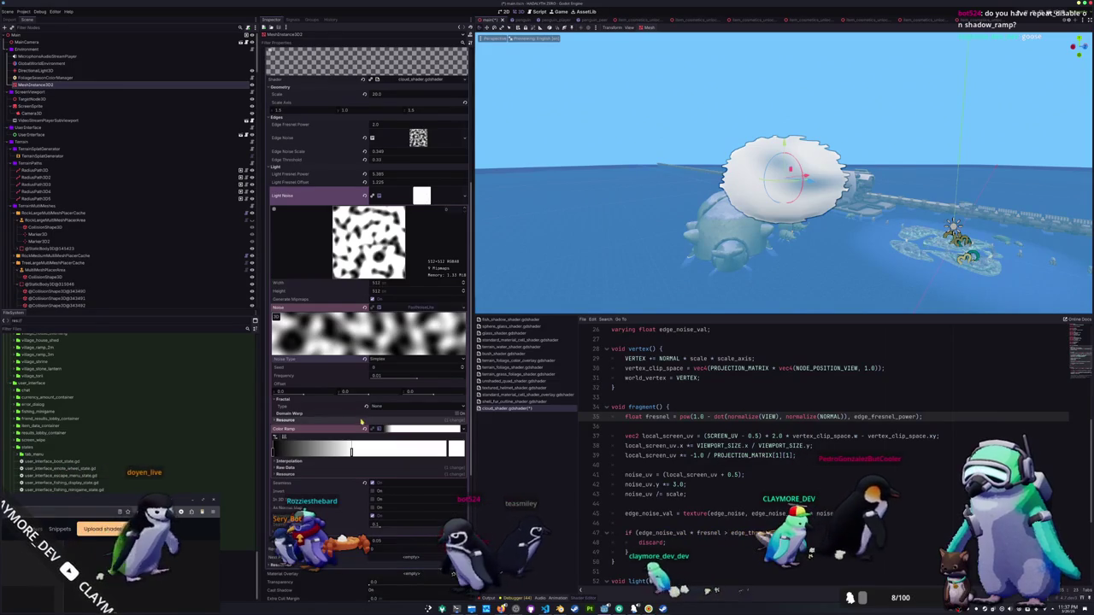
click(374, 406)
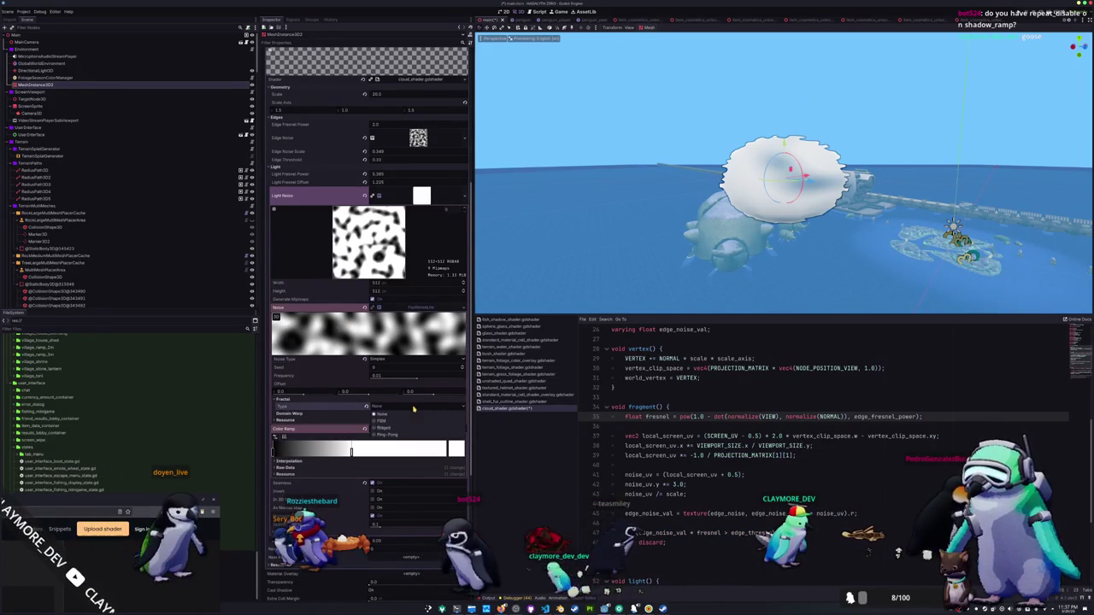
click(386, 430)
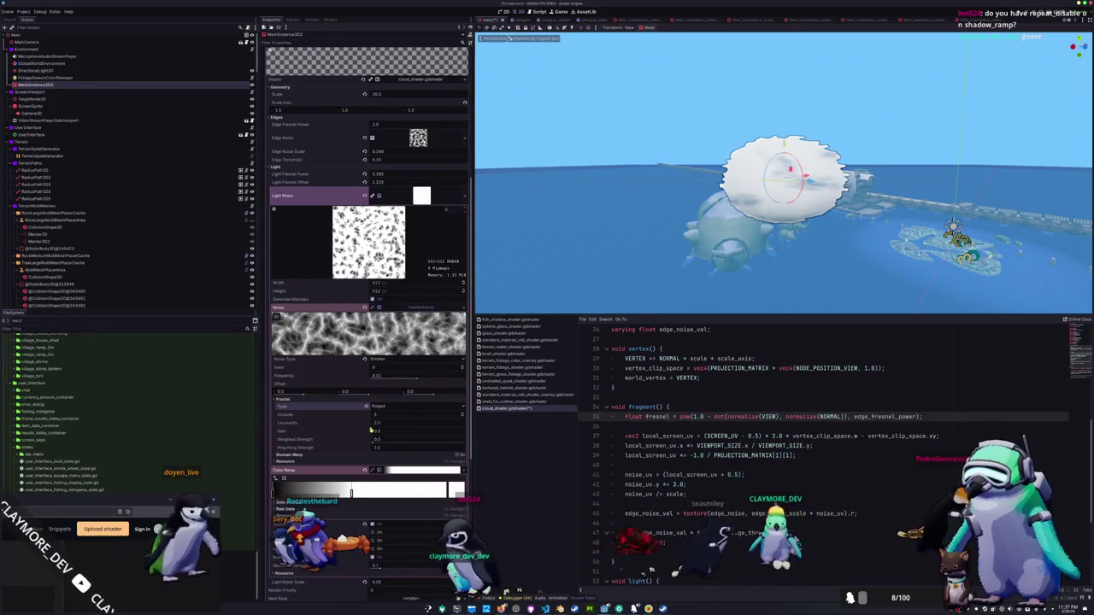
Shift the colour ramp stops to tune the cloud's brightness.
mouse_move(352, 494)
mouse_down()
mouse_move(273, 496)
mouse_move(398, 493)
mouse_move(335, 493)
mouse_move(370, 493)
mouse_up()
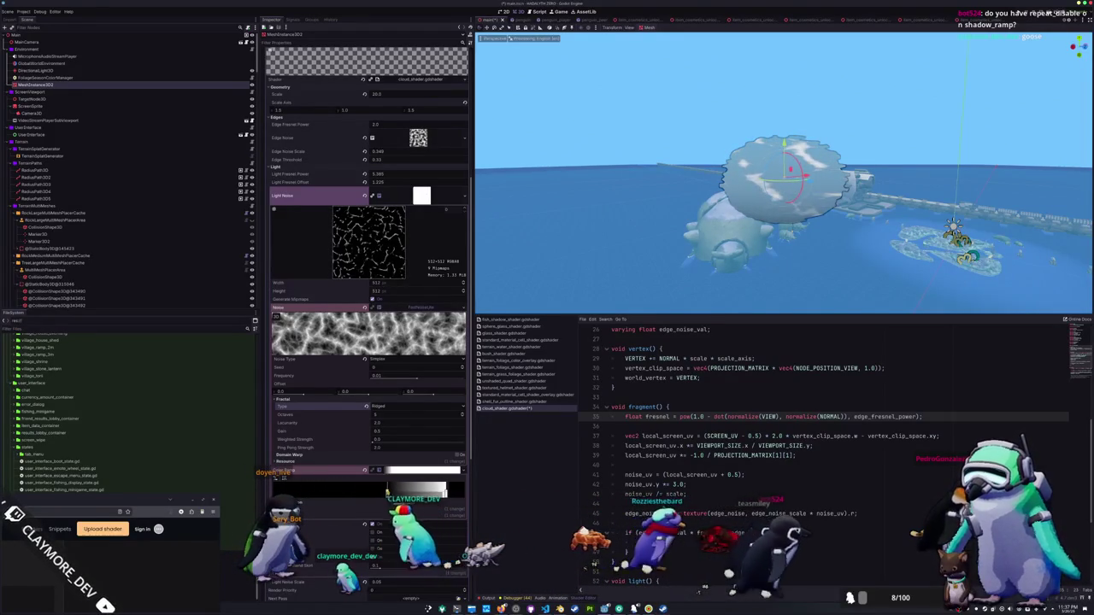
mouse_move(662, 256)
mouse_down()
mouse_move(505, 237)
mouse_move(673, 231)
mouse_up()
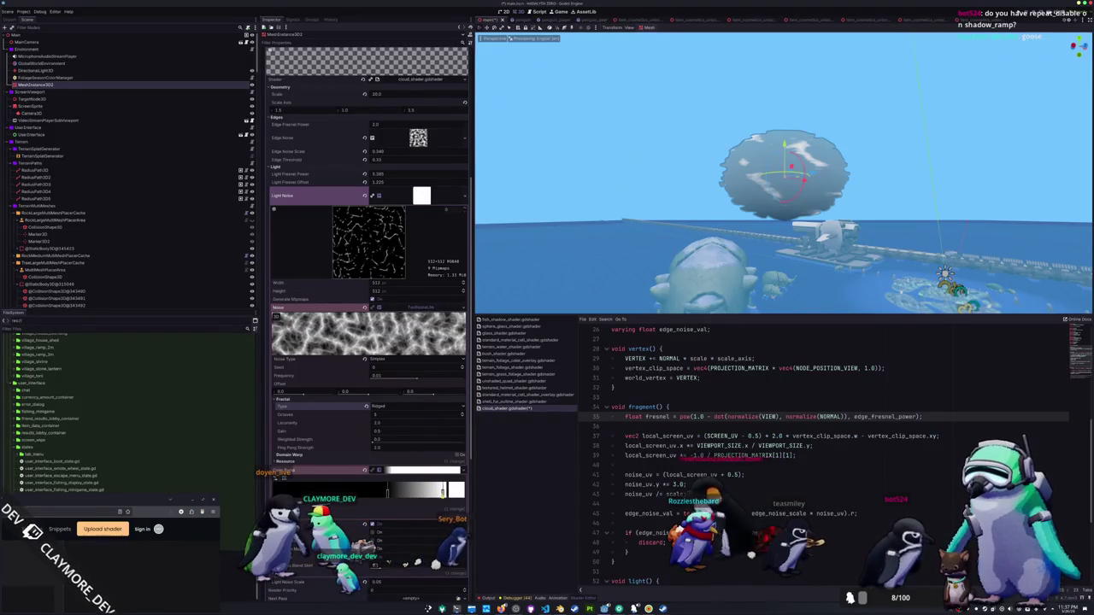
drag(443, 494, 456, 491)
mouse_move(387, 495)
mouse_down()
mouse_move(376, 495)
mouse_move(445, 494)
mouse_move(419, 494)
mouse_move(432, 493)
mouse_up()
click(376, 359)
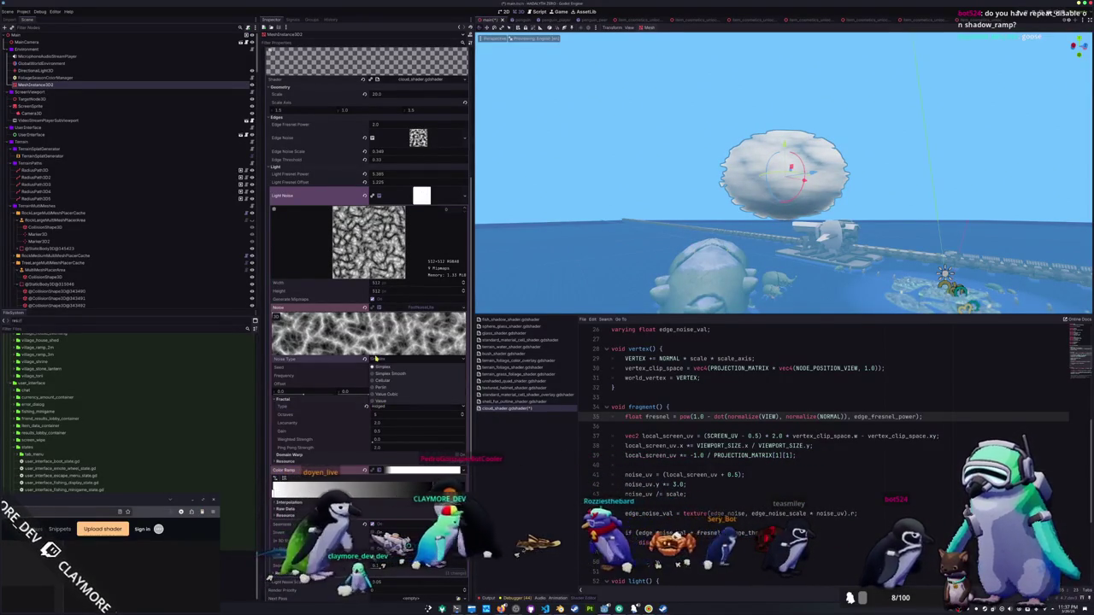
Switch Light Noise to Cellular with fractal type None, fine-tune the ramp stops, and save.
click(379, 380)
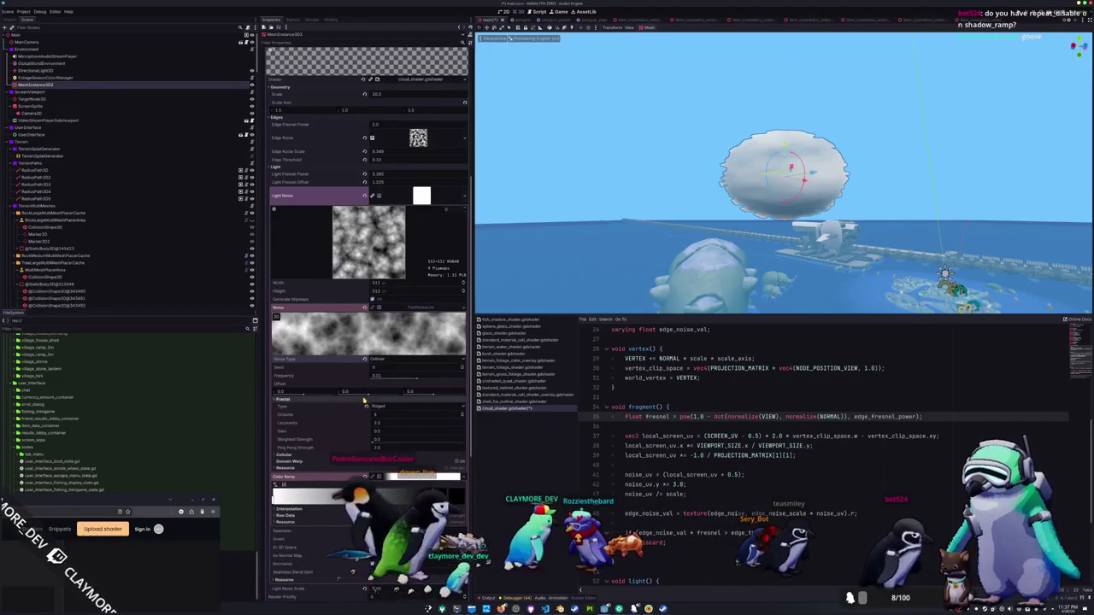
click(383, 408)
click(373, 419)
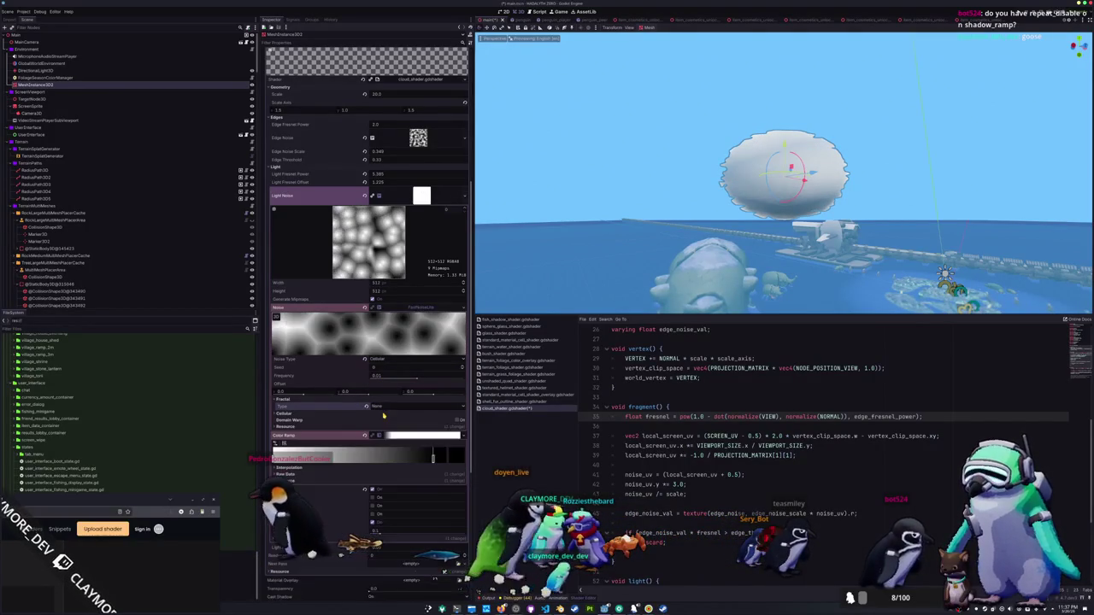
mouse_move(434, 458)
mouse_down()
mouse_move(455, 458)
mouse_move(353, 458)
mouse_up()
mouse_move(444, 458)
mouse_down()
mouse_move(457, 458)
mouse_move(428, 459)
mouse_move(456, 459)
mouse_up()
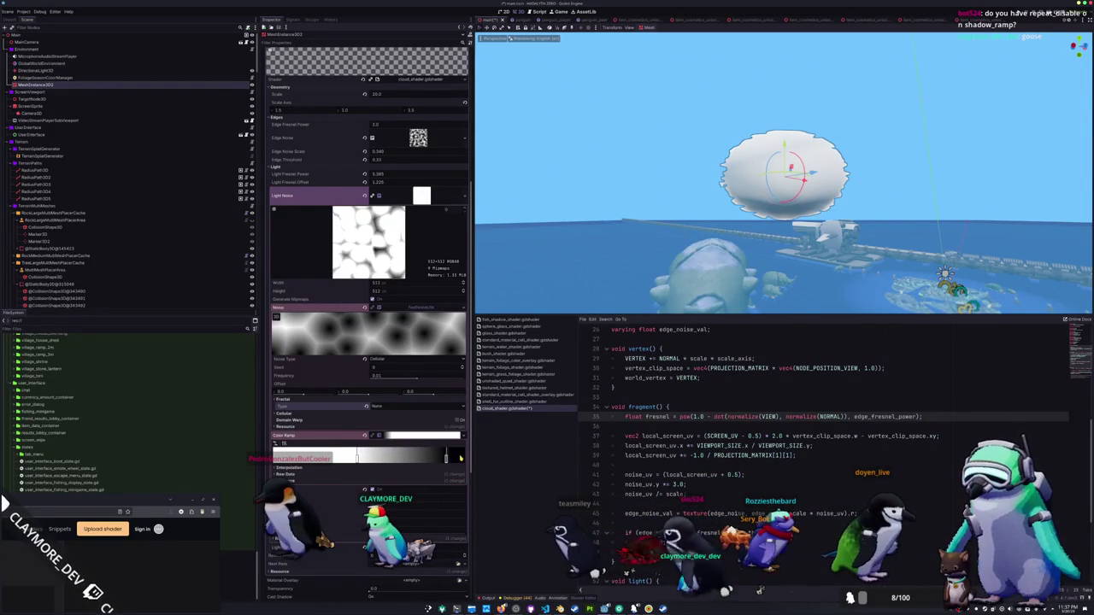
mouse_move(359, 459)
mouse_down()
mouse_move(432, 459)
mouse_move(363, 459)
mouse_up()
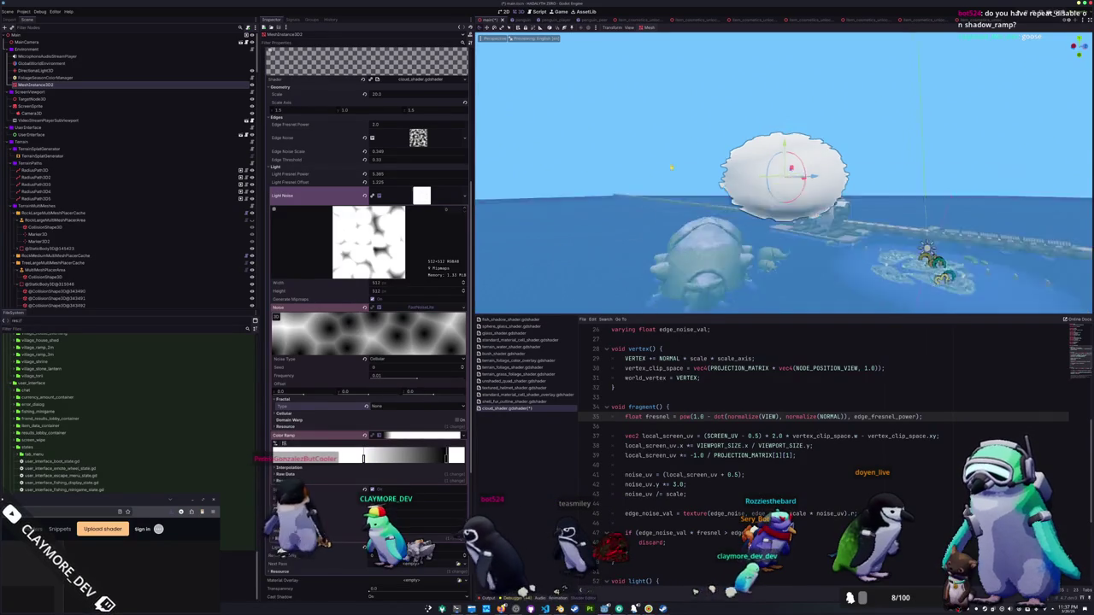
key(ctrl+s)
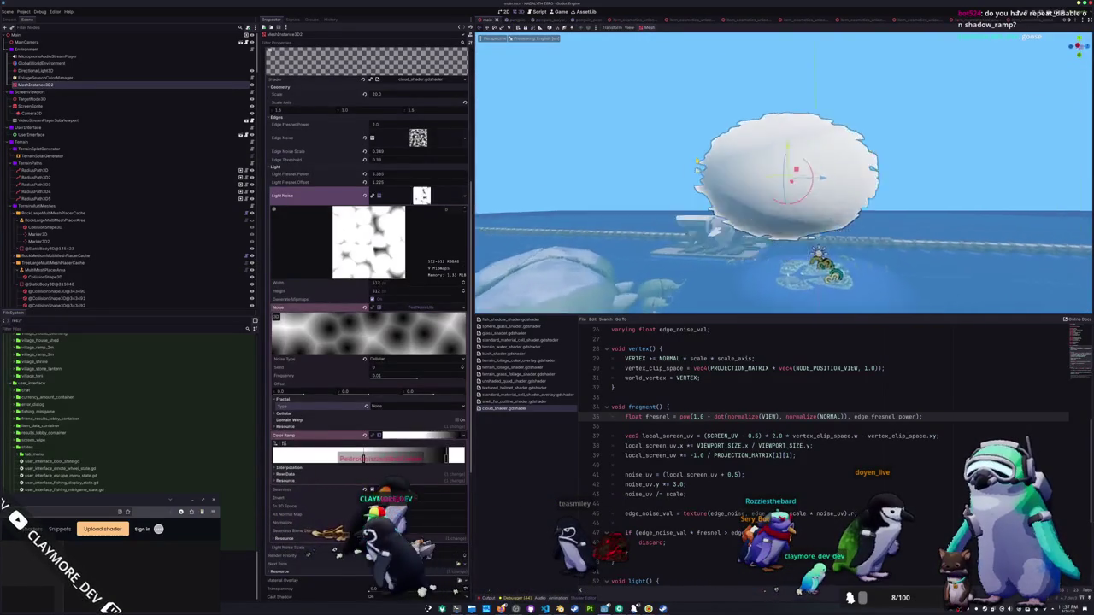
Raise the noise frequency to about 0.044 and lighten the ramp's dark stop to grey 474747.
drag(417, 381, 432, 379)
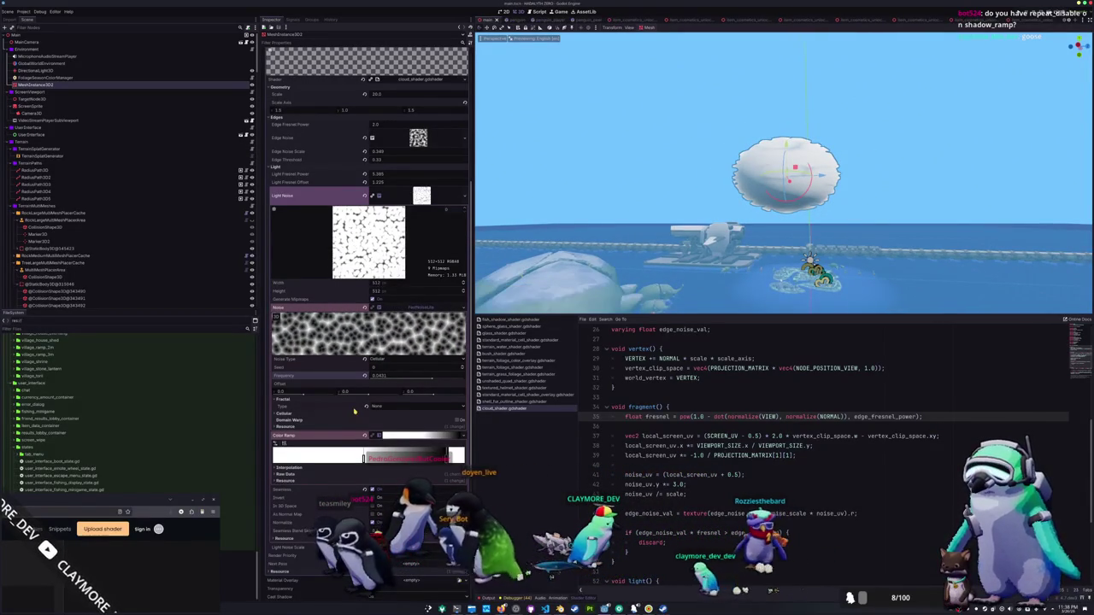
click(453, 453)
mouse_move(351, 351)
mouse_down()
mouse_move(351, 301)
mouse_move(351, 363)
mouse_move(351, 354)
mouse_up()
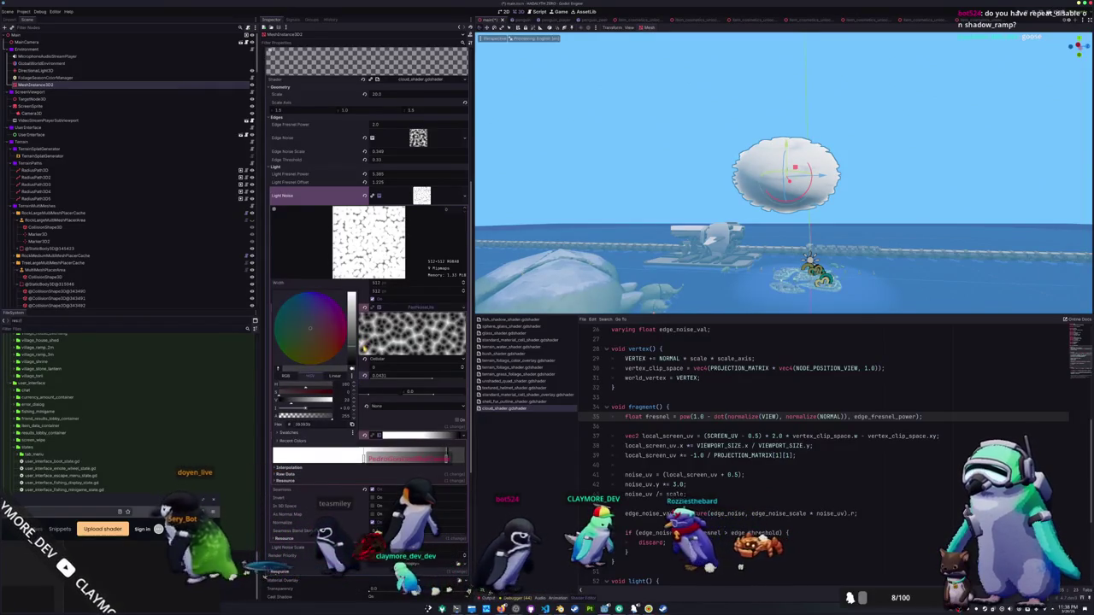
click(612, 428)
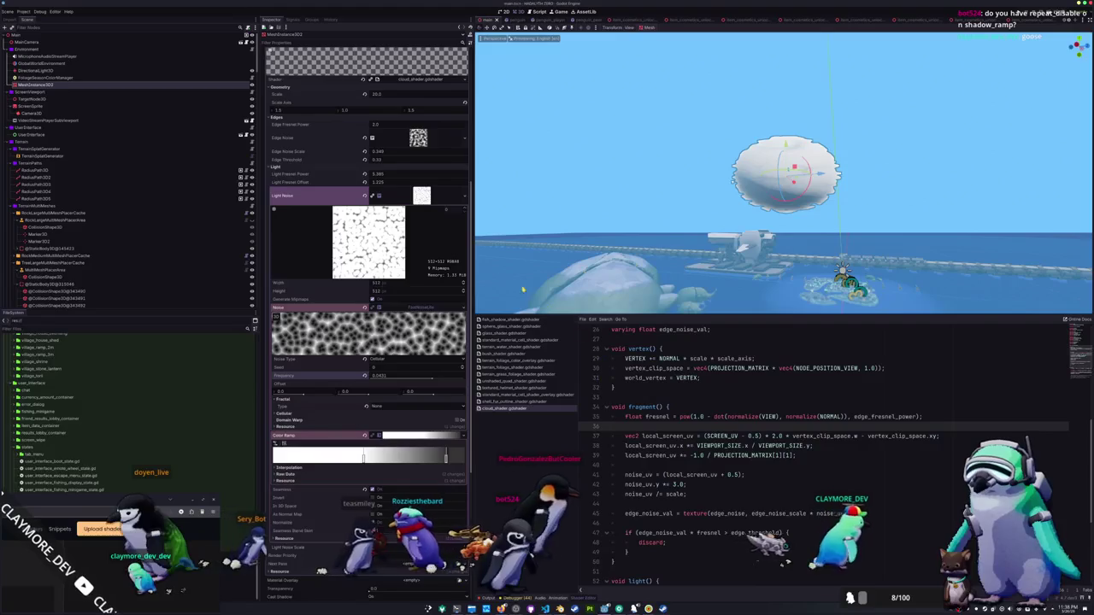
click(421, 198)
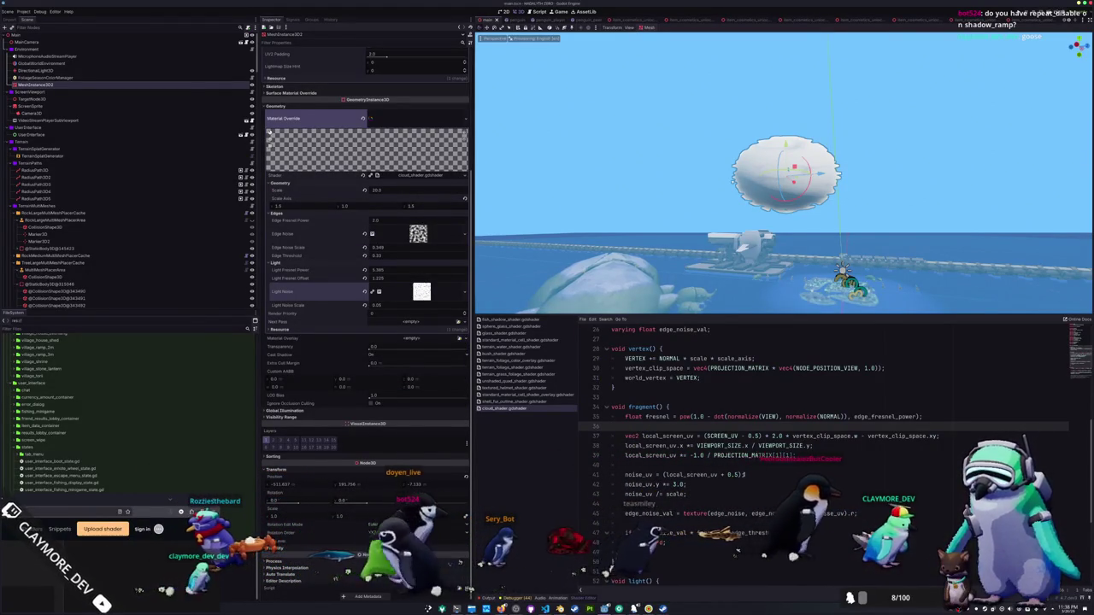
Remove noise_val from line 57 and comment out the + noise_val term on line 58.
scroll(735, 480, down, 5)
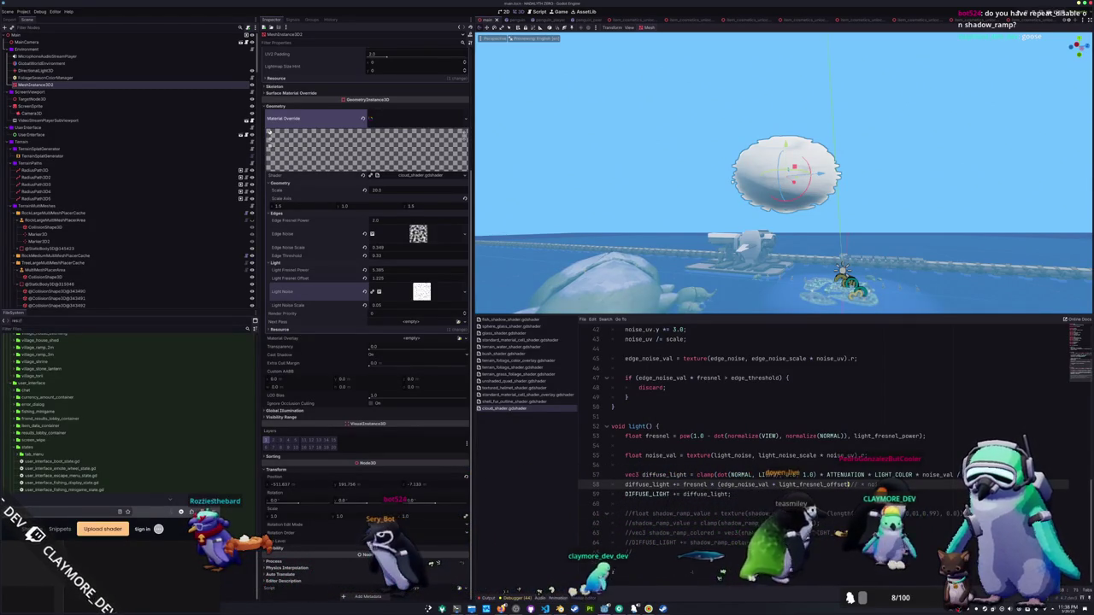
text(;)
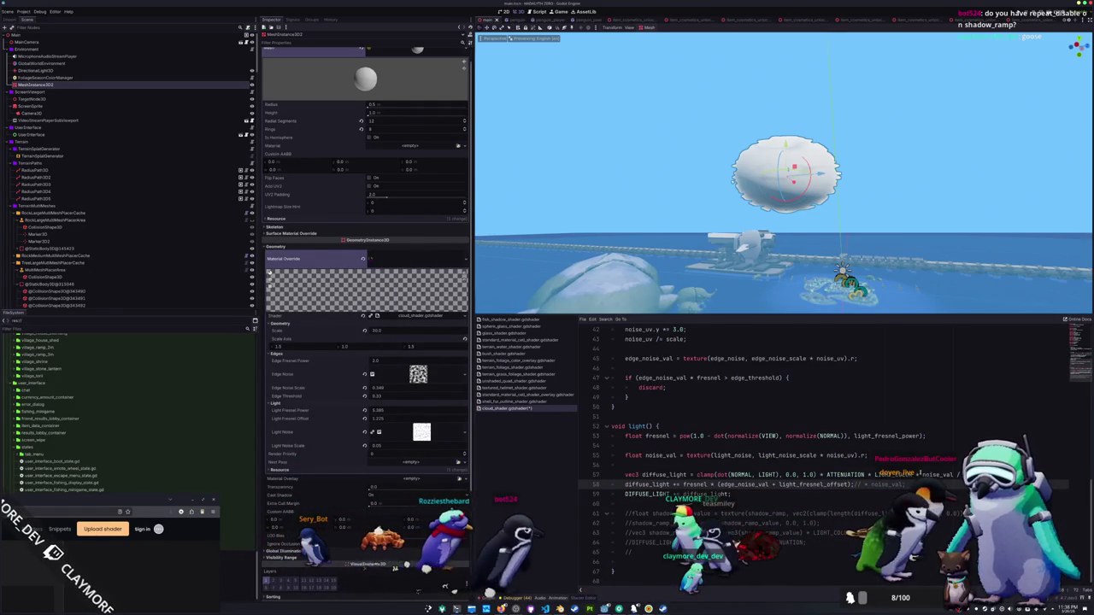
click(936, 475)
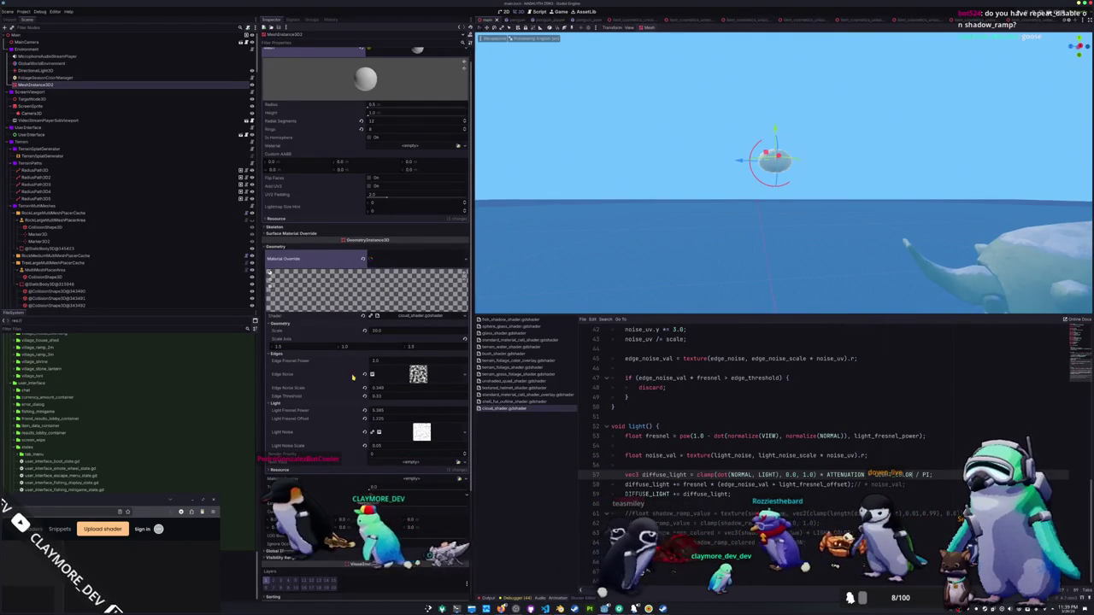
scroll(362, 211, down, 3)
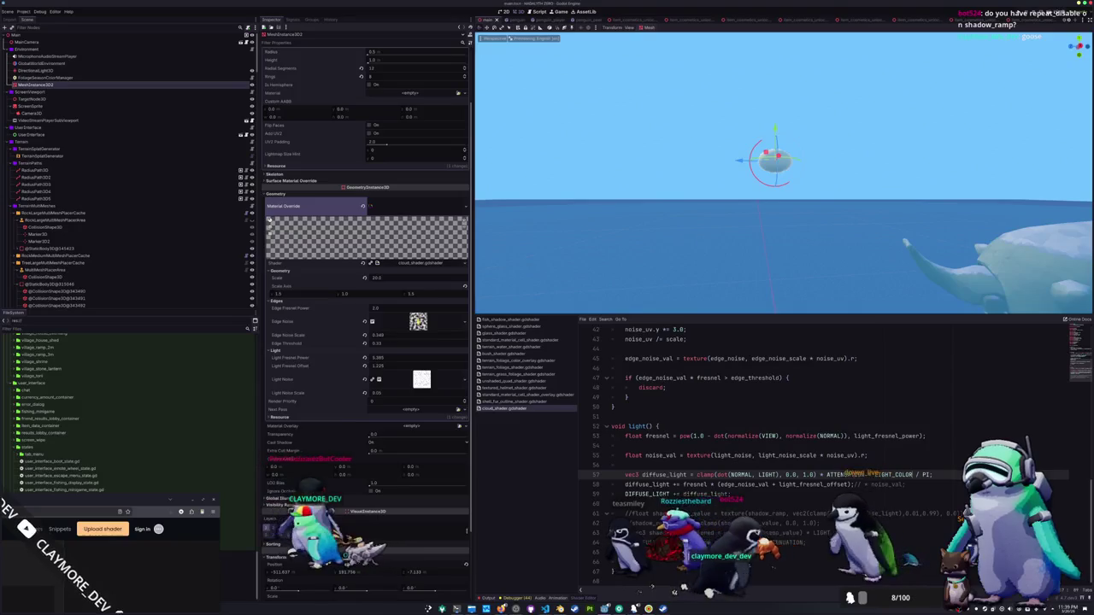
Set the cloud's Geometry Scale to 50.
click(418, 322)
scroll(365, 434, down, 3)
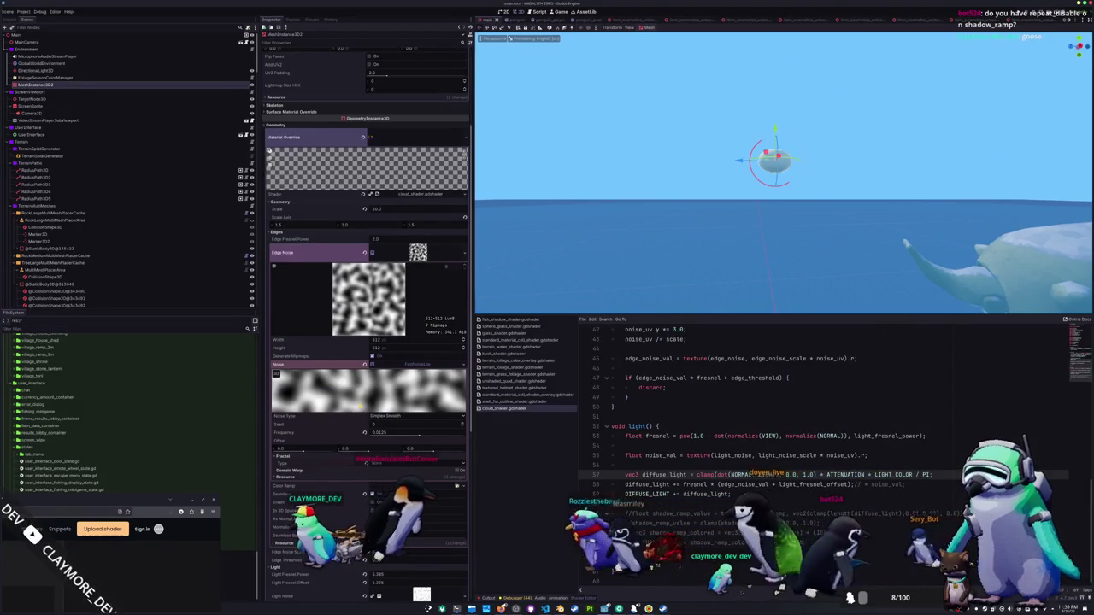
click(417, 253)
drag(389, 210, 406, 211)
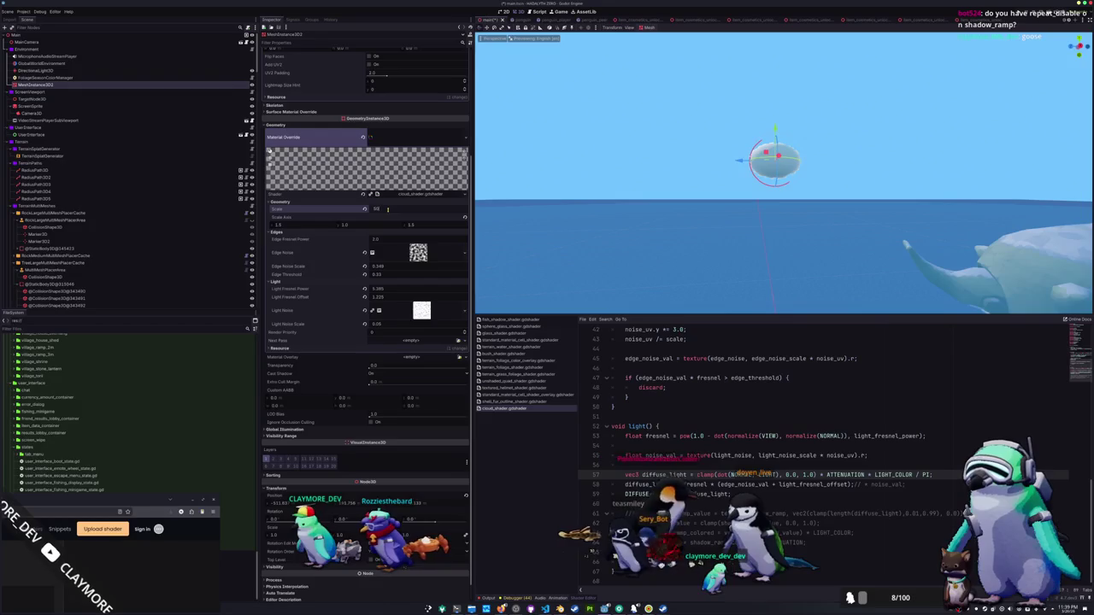
text(0)
key(Return)
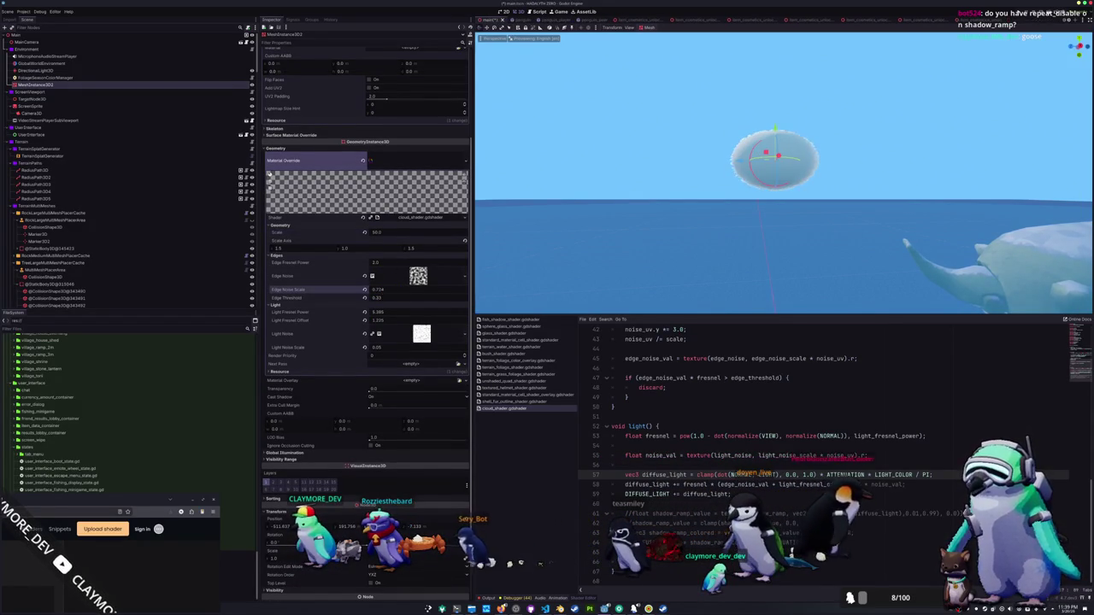
Set the Edge Noise Scale to 0.3.
click(376, 289)
text(0.0)
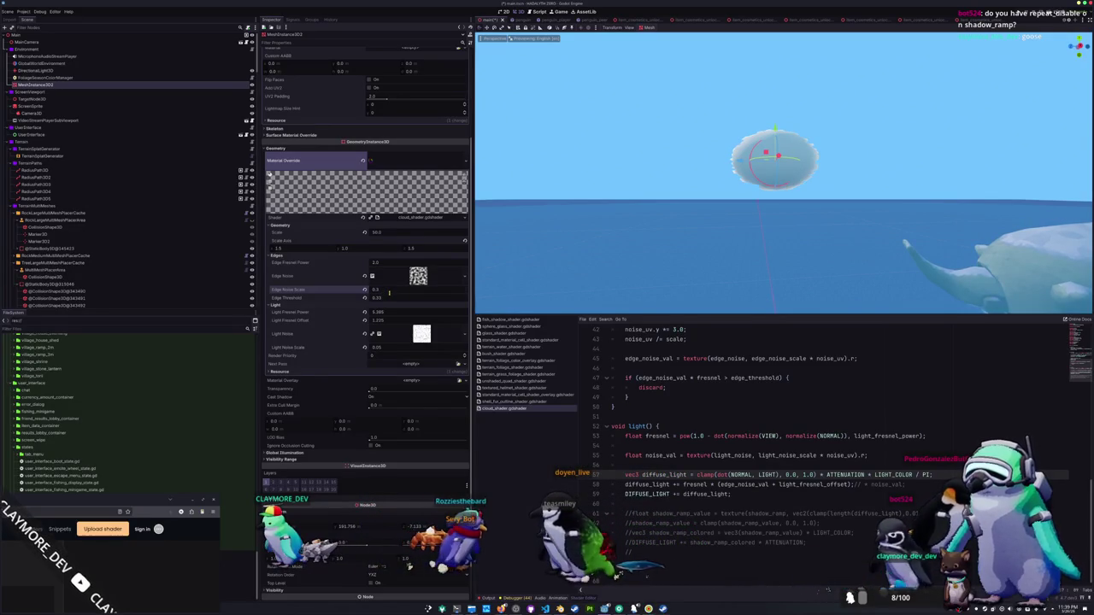
key(Return)
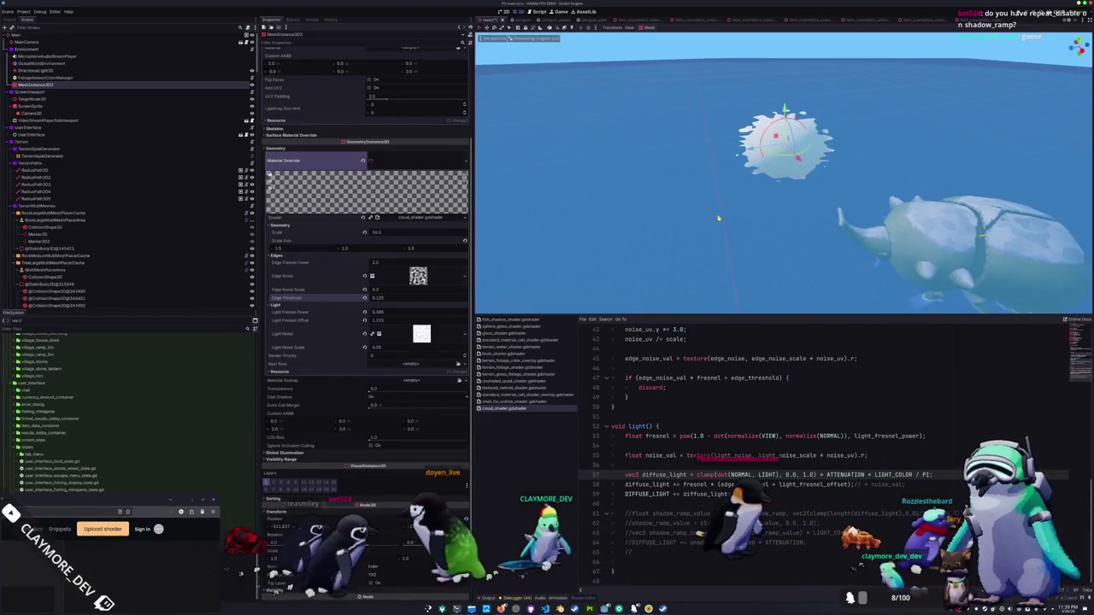
scroll(678, 416, up, 2)
scroll(677, 415, up, 4)
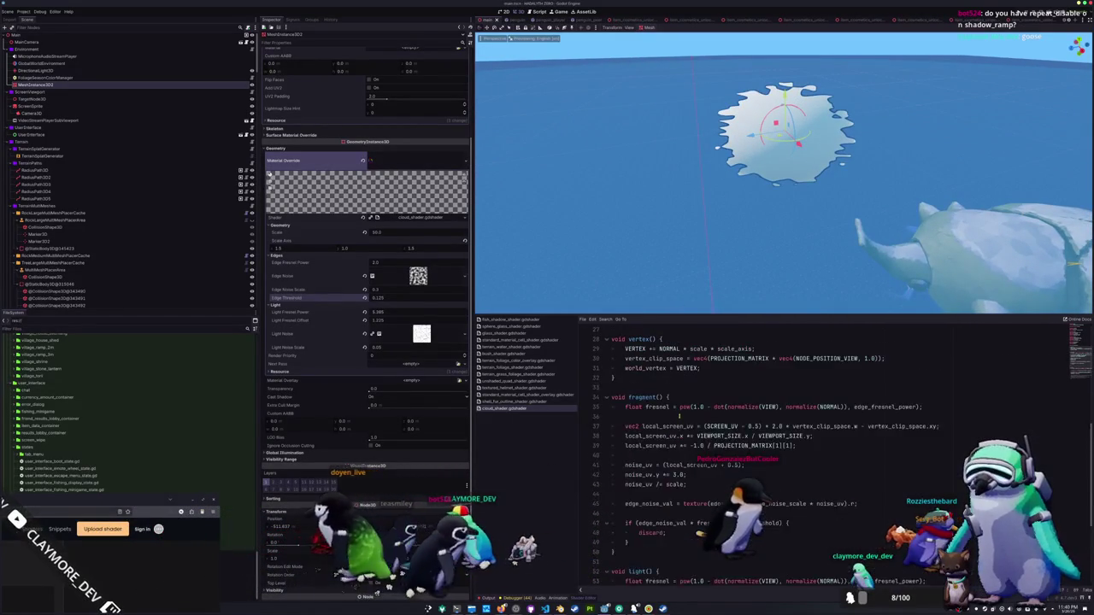
key(Return)
key(Up)
key(Up)
key(Up)
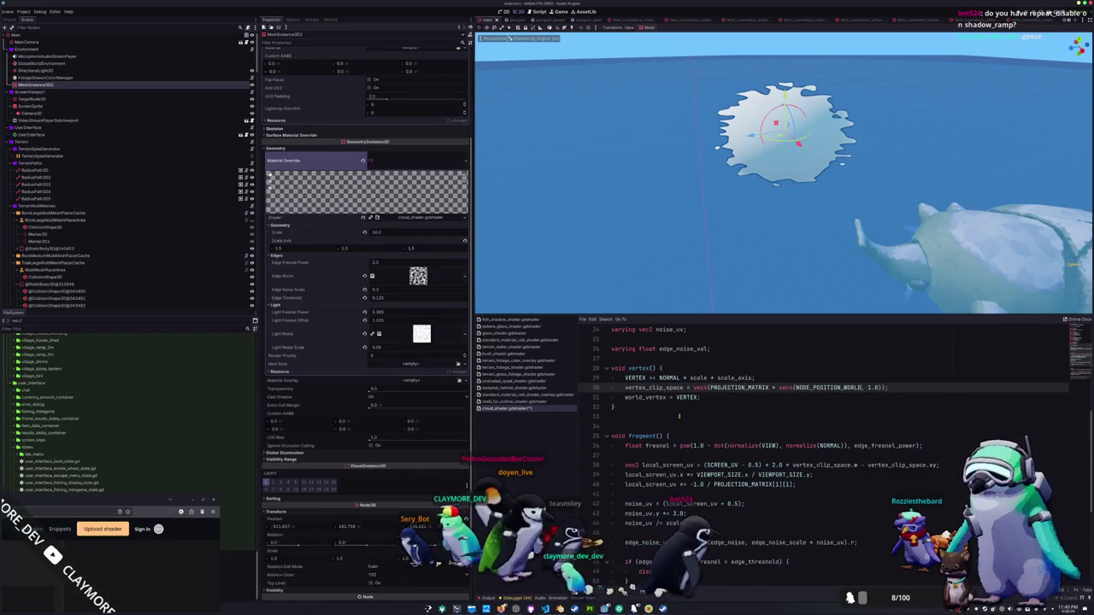
scroll(806, 193, down, 2)
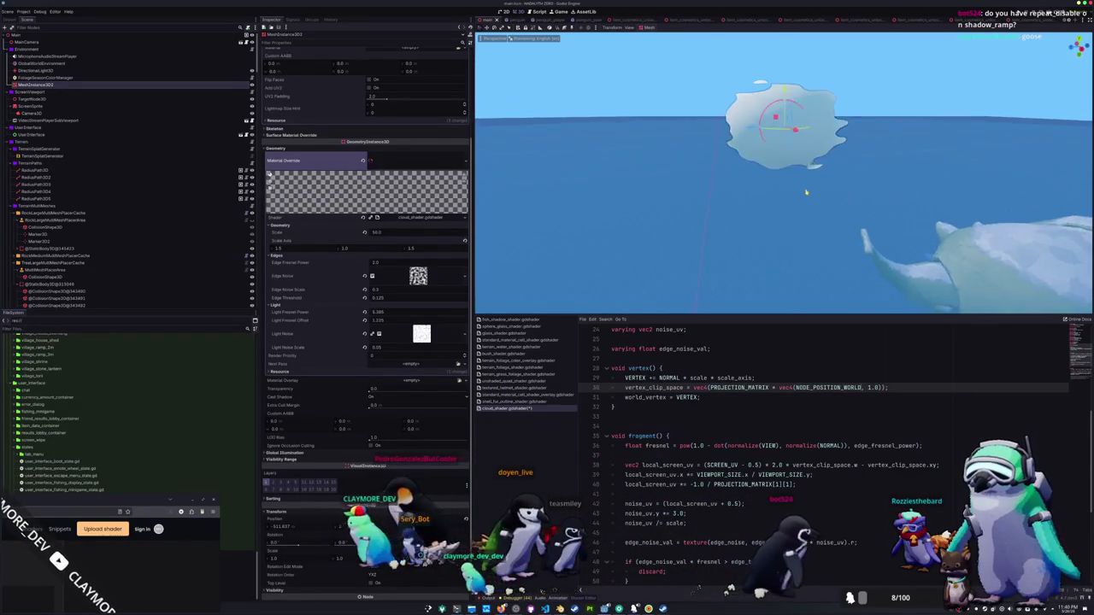
scroll(806, 192, down, 3)
click(793, 397)
double_click(793, 387)
text(NODE_POSITION_VIEW)
key(ctrl+s)
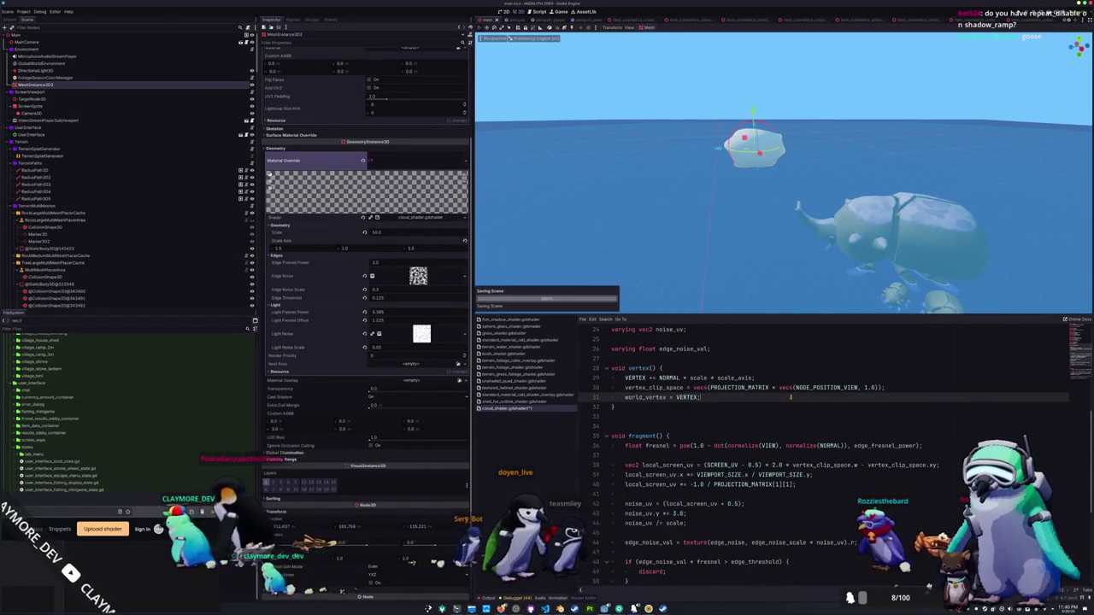
key(Down)
key(Down)
key(Down)
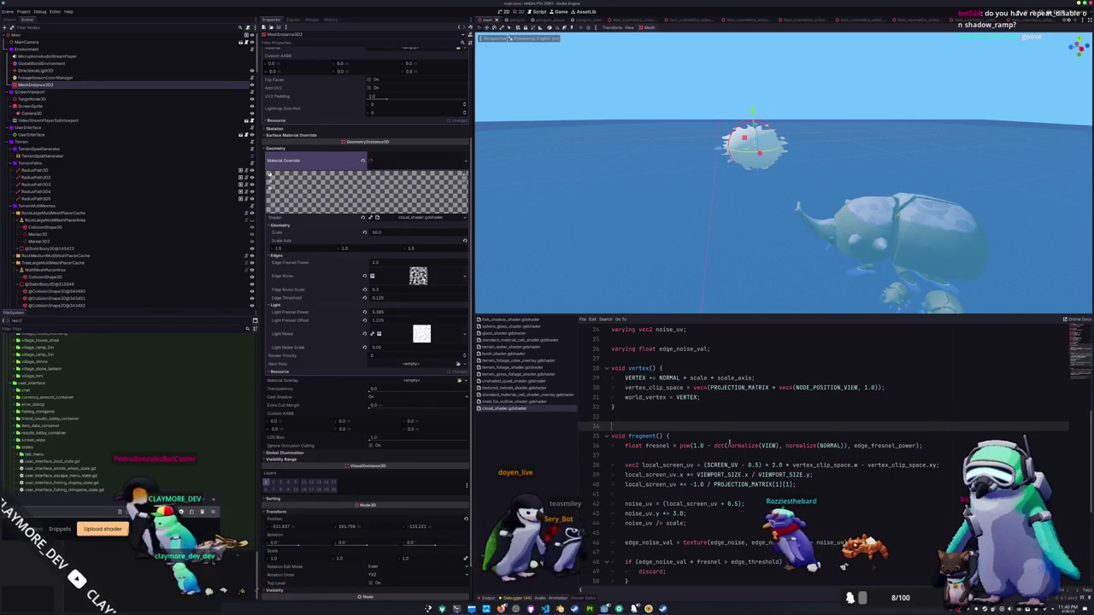
scroll(726, 440, down, 2)
click(692, 434)
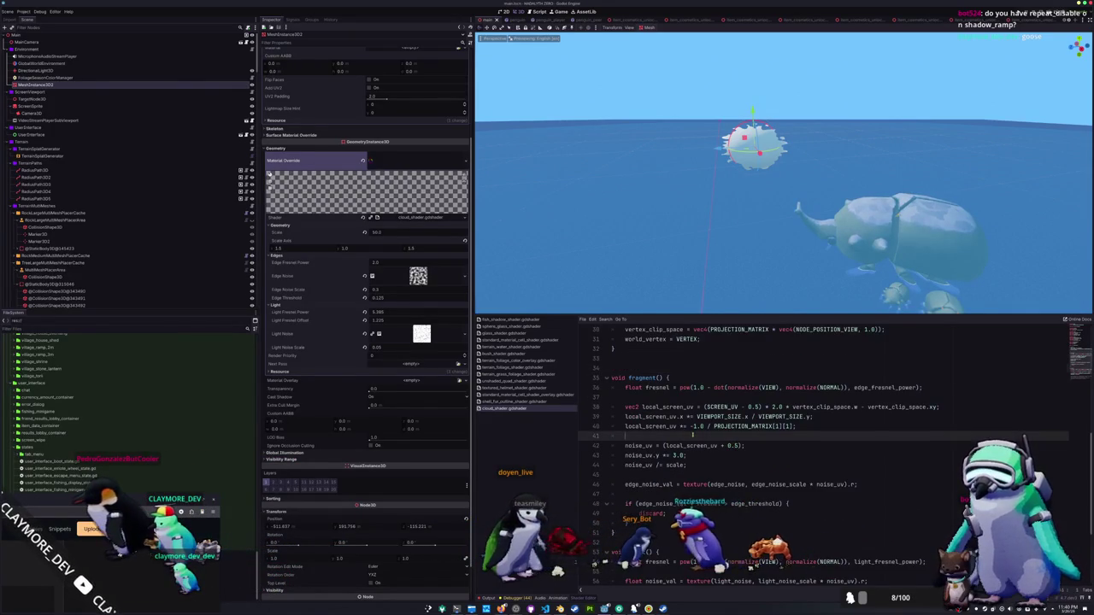
click(718, 396)
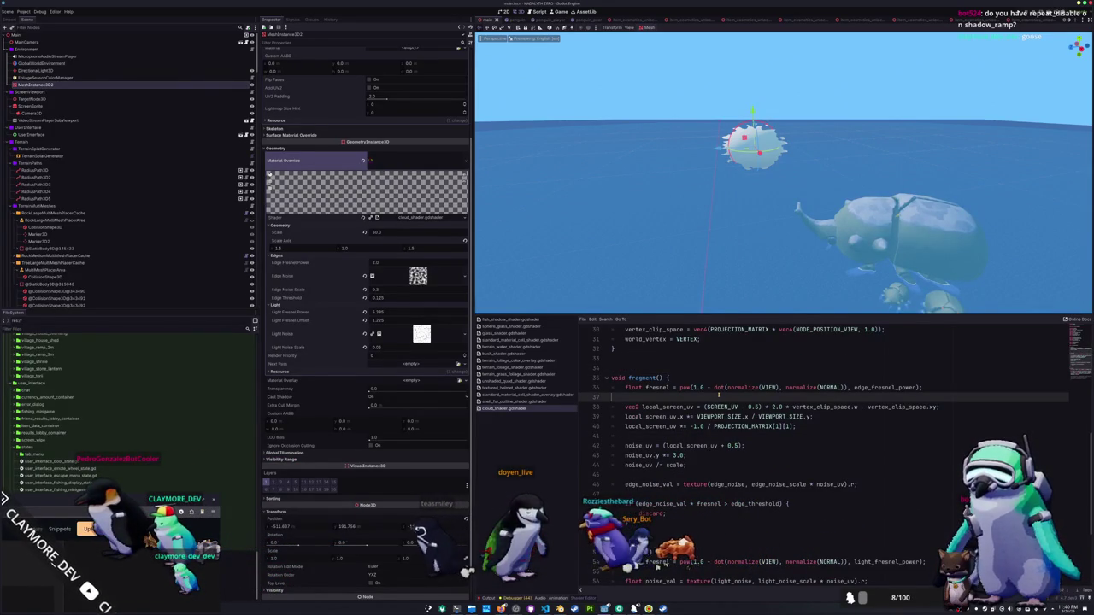
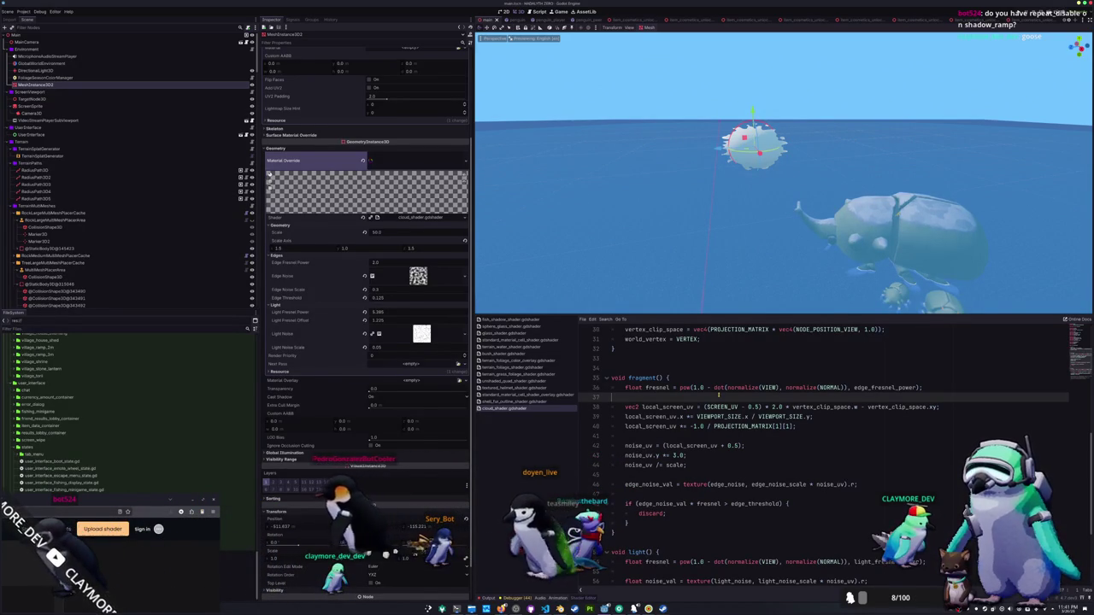
Remove world_vertex_coords from the cloud shader's render_mode line.
scroll(719, 395, up, 2)
scroll(796, 416, up, 8)
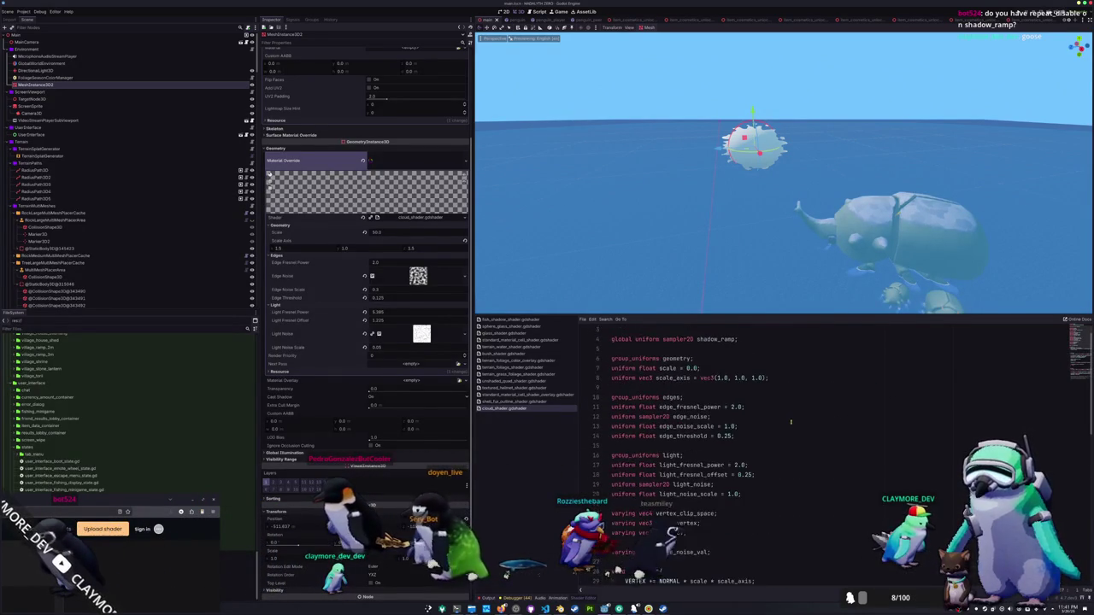
click(725, 340)
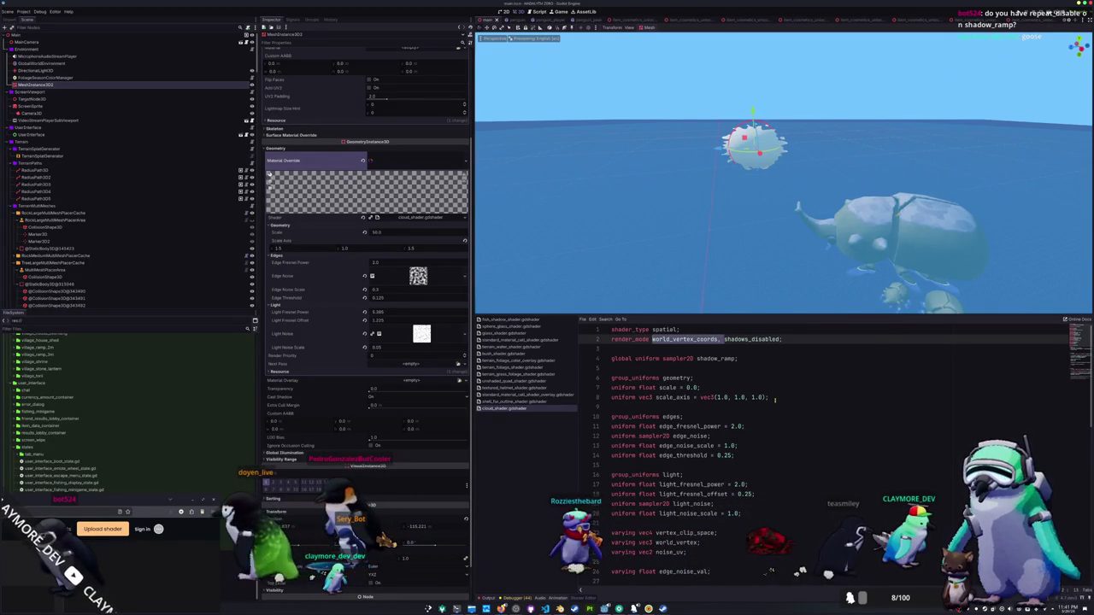
key(BackSpace)
Replace NODE_POSITION_VIEW with VERTEX on line 30, then consult the terrain grass foliage shader.
scroll(789, 445, down, 7)
double_click(816, 407)
text(X)
key(Escape)
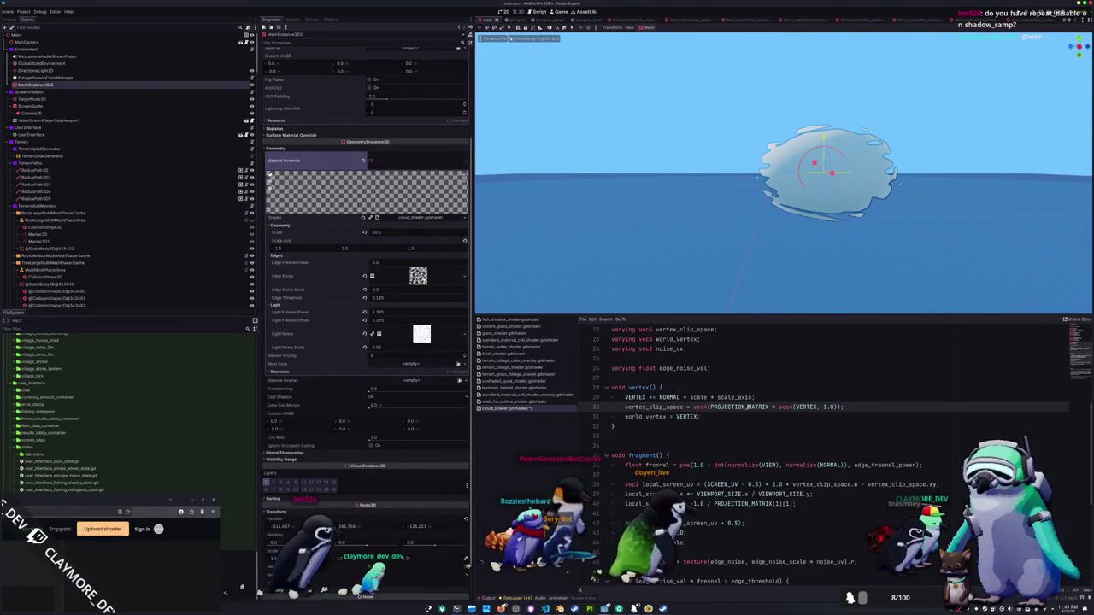
double_click(752, 406)
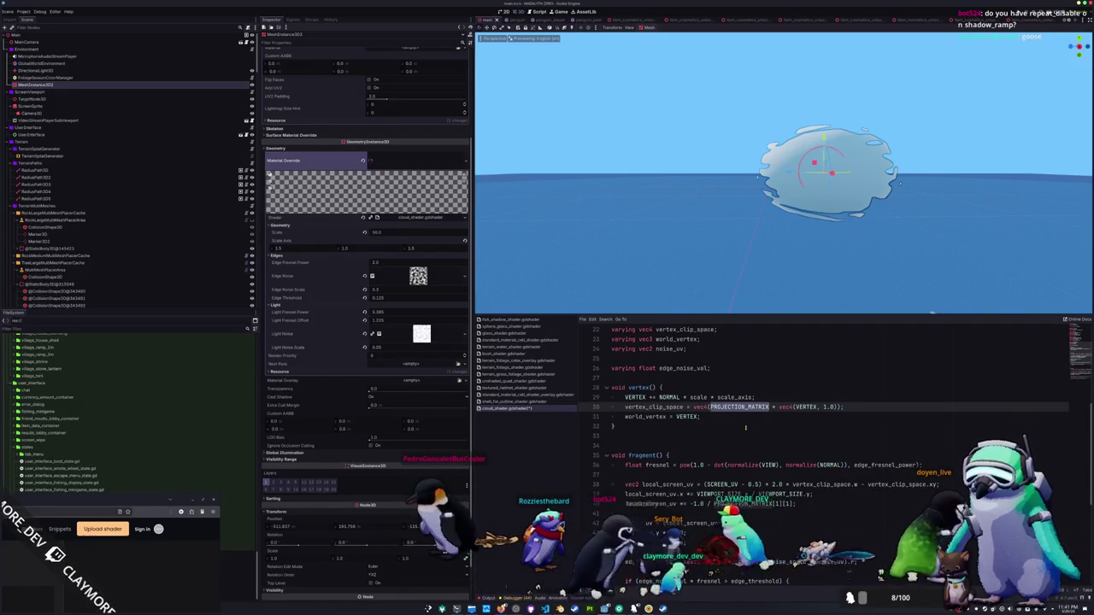
click(511, 375)
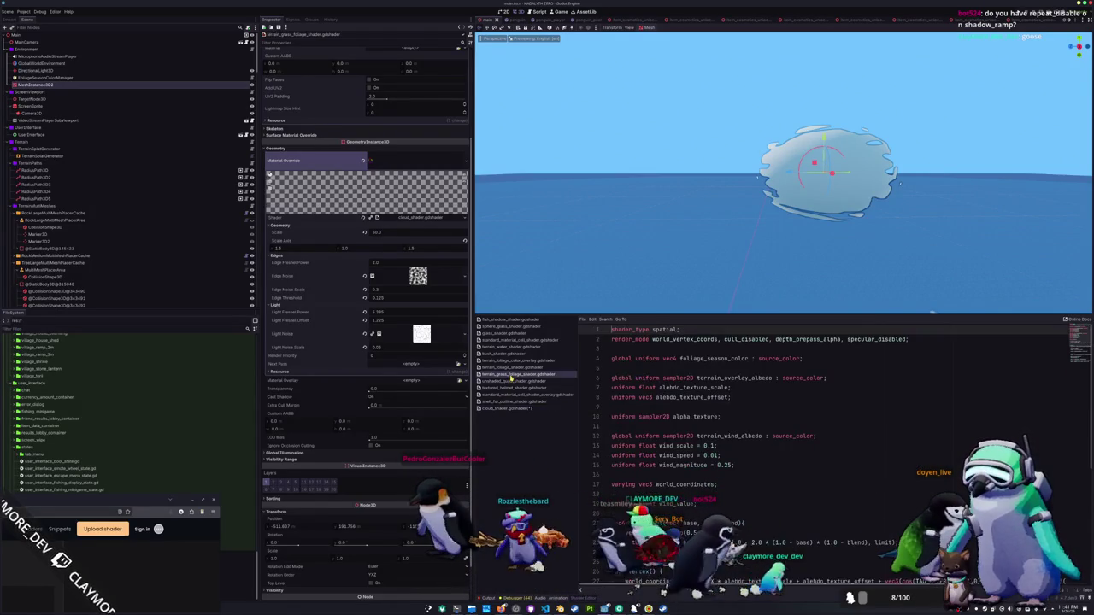
key(Up)
key(Up)
key(Up)
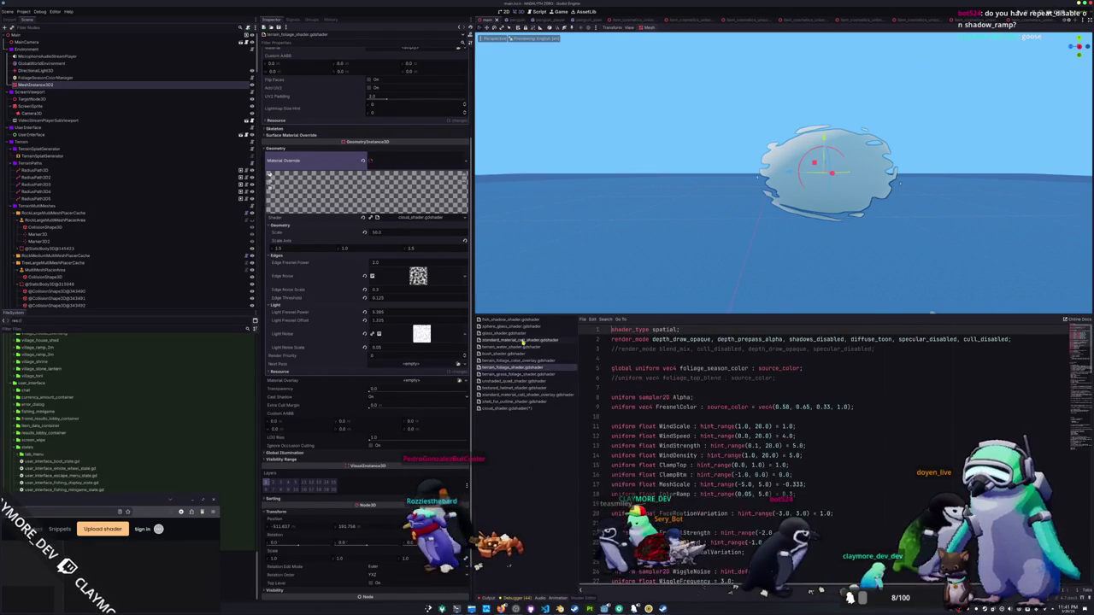
scroll(624, 421, down, 10)
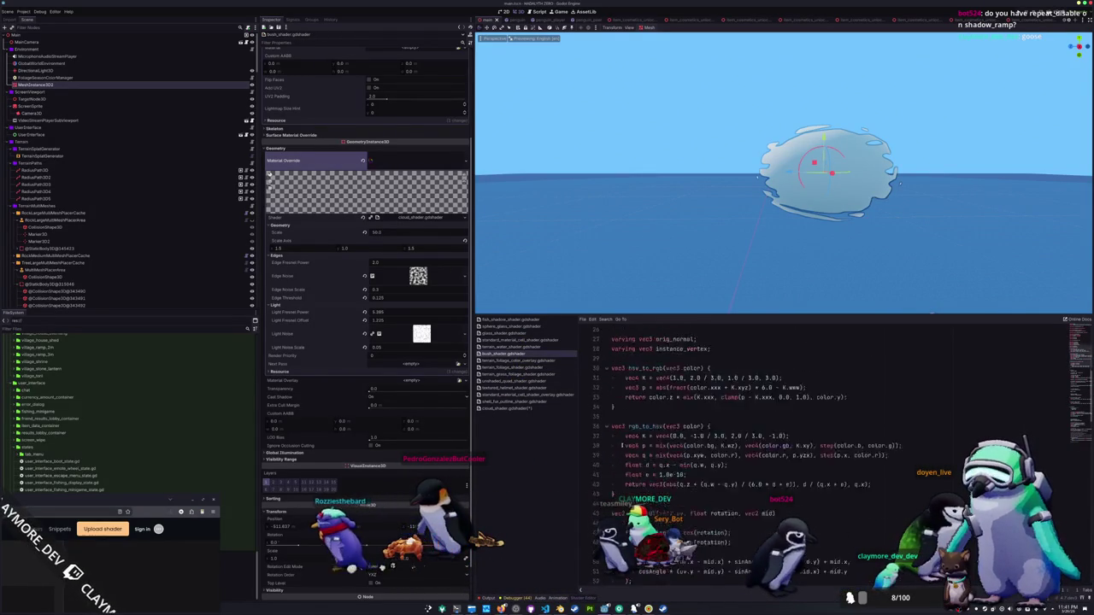
scroll(621, 456, down, 4)
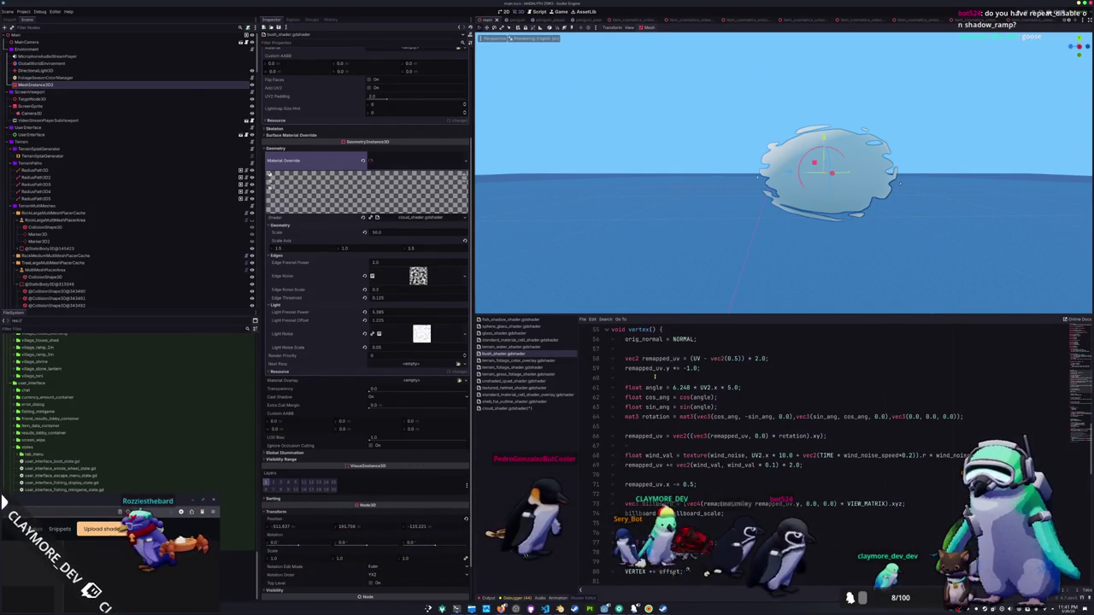
scroll(631, 432, down, 1)
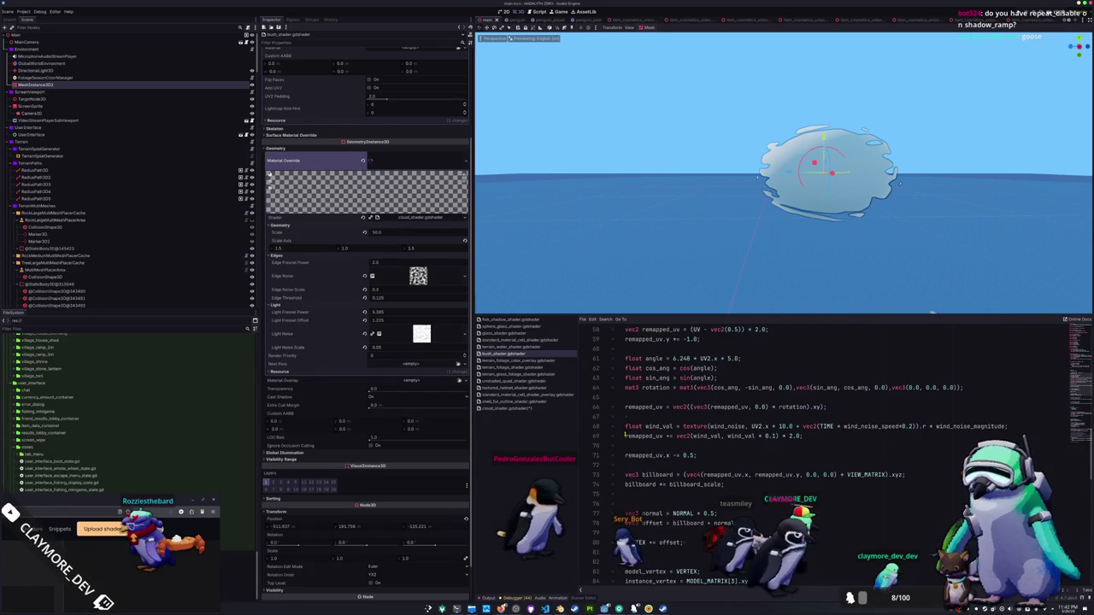
scroll(625, 434, down, 3)
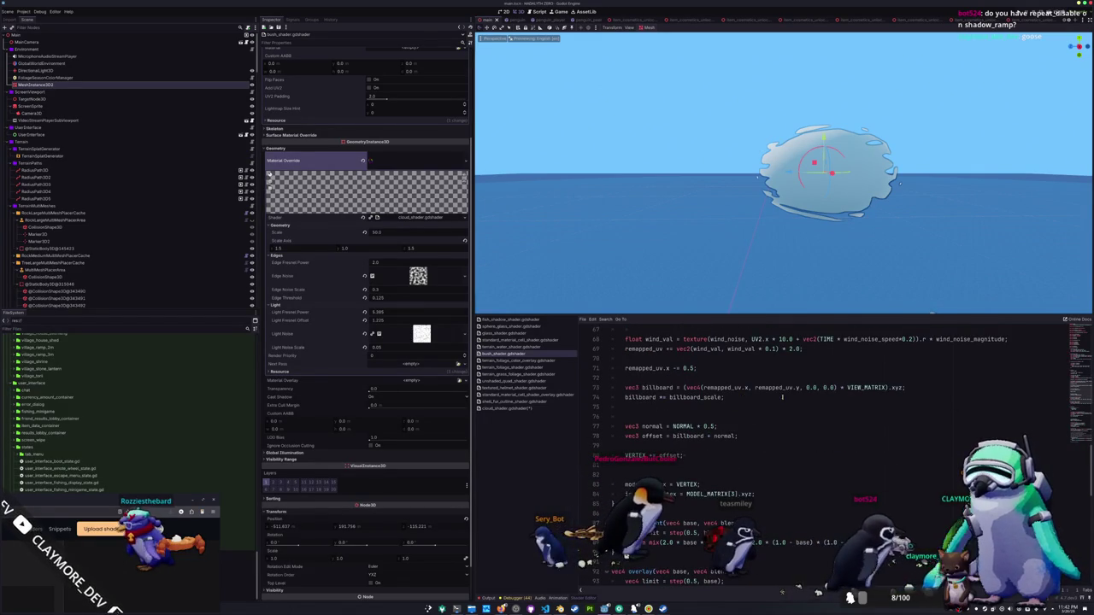
double_click(866, 387)
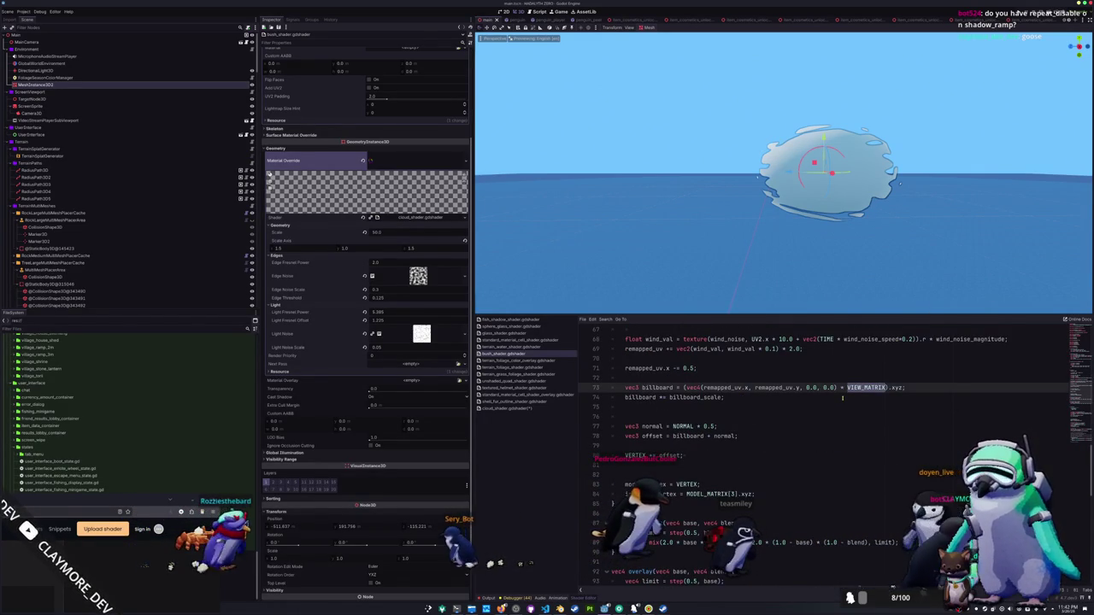
scroll(842, 397, up, 1)
scroll(842, 397, up, 1)
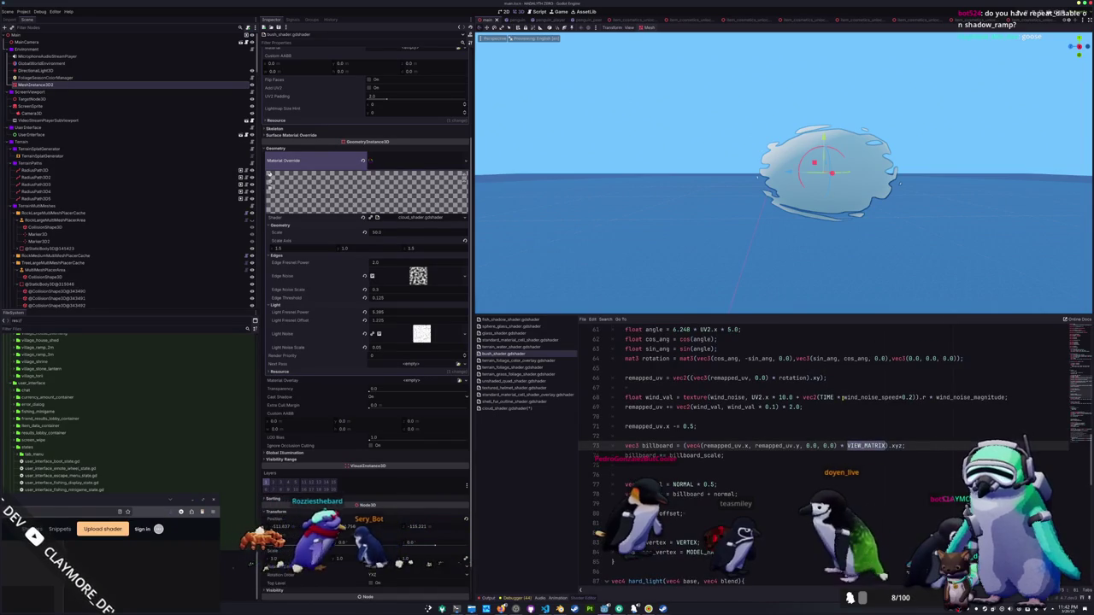
scroll(842, 397, down, 1)
scroll(842, 397, down, 1)
scroll(841, 397, down, 1)
scroll(842, 397, up, 1)
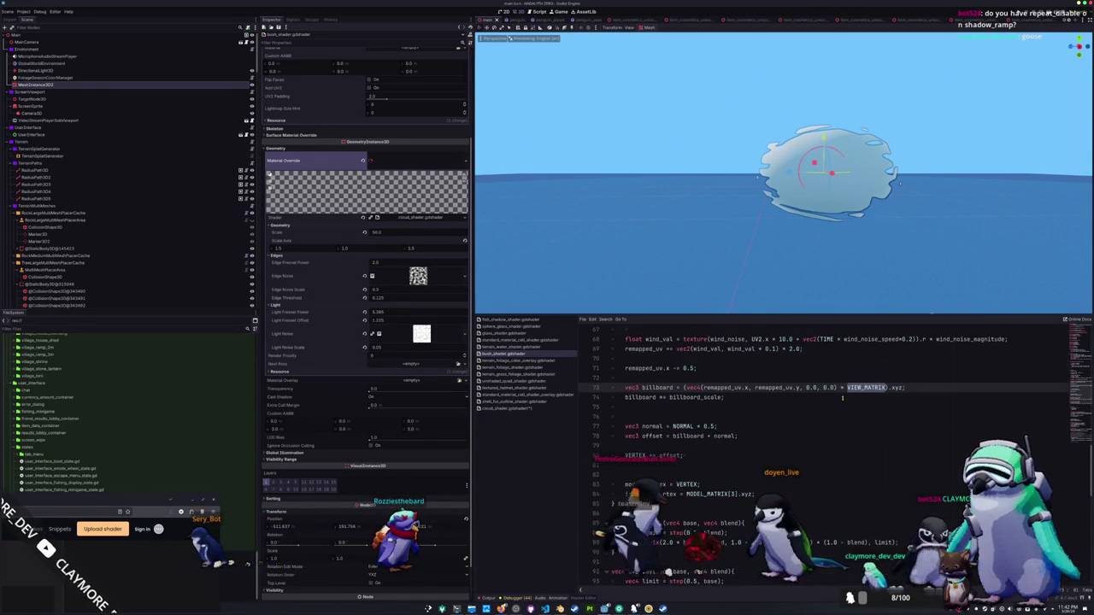
click(537, 409)
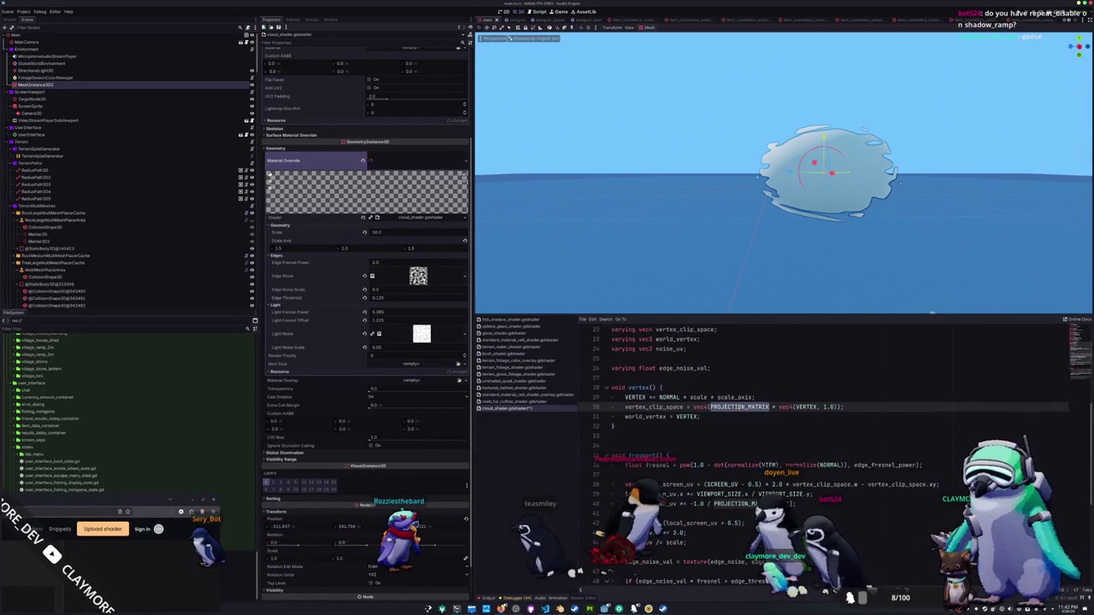
Change PROJECTION_MATRIX to VIEW_MATRIX on line 30 and slide the cloud mesh along X.
text(_MATRIX)
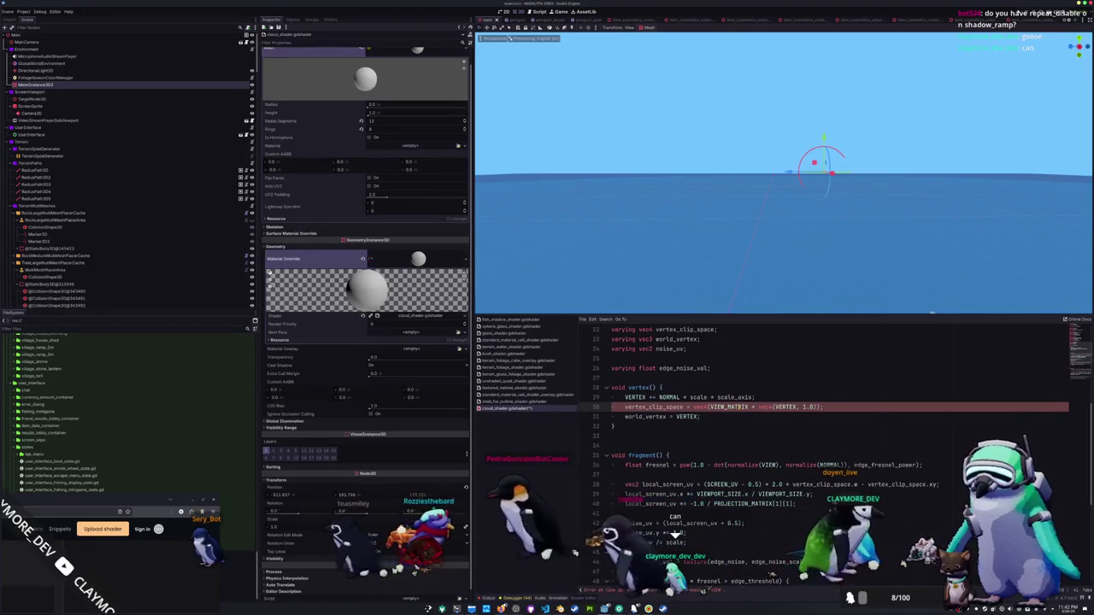
scroll(718, 197, down, 3)
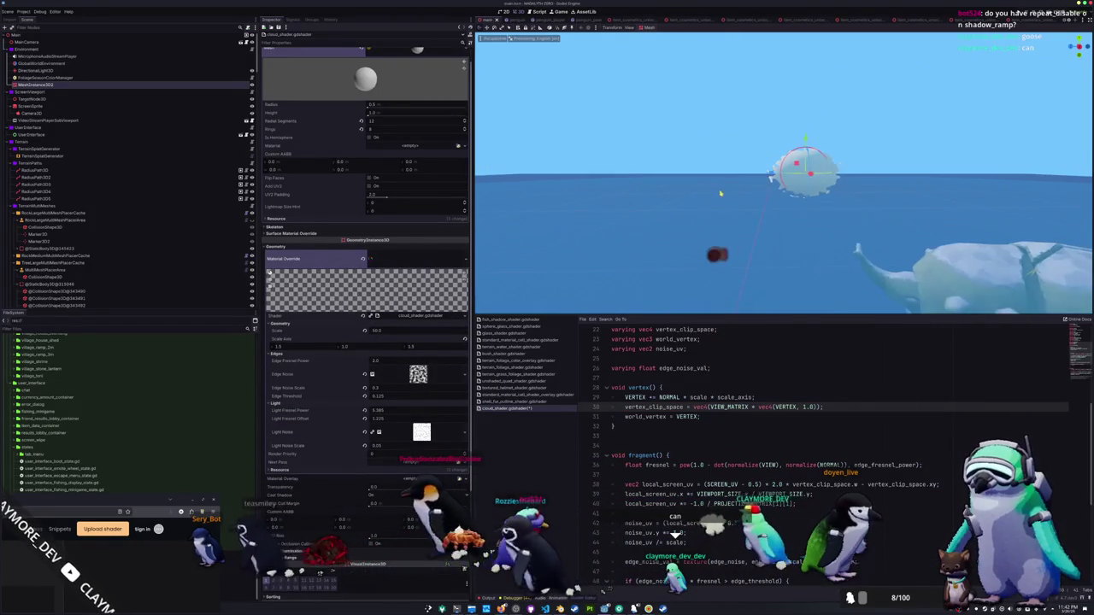
mouse_move(718, 197)
mouse_down()
mouse_move(655, 200)
mouse_move(674, 227)
mouse_up()
mouse_move(829, 175)
mouse_down()
mouse_move(916, 171)
mouse_move(758, 179)
mouse_move(752, 135)
mouse_up()
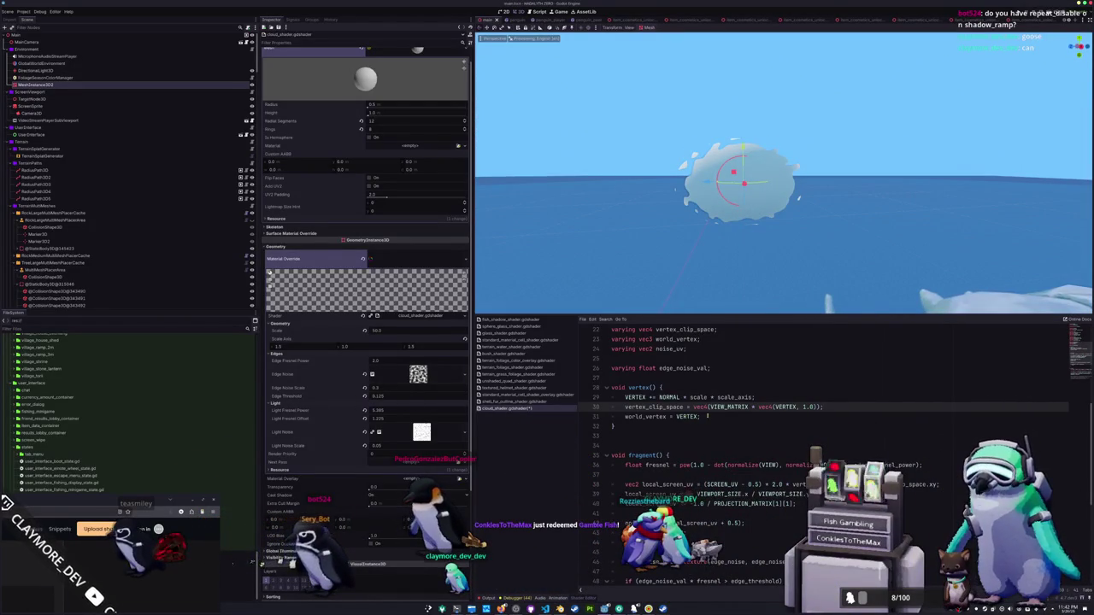
Comment out the two local_screen_uv adjustment lines, 39–40.
scroll(707, 416, down, 2)
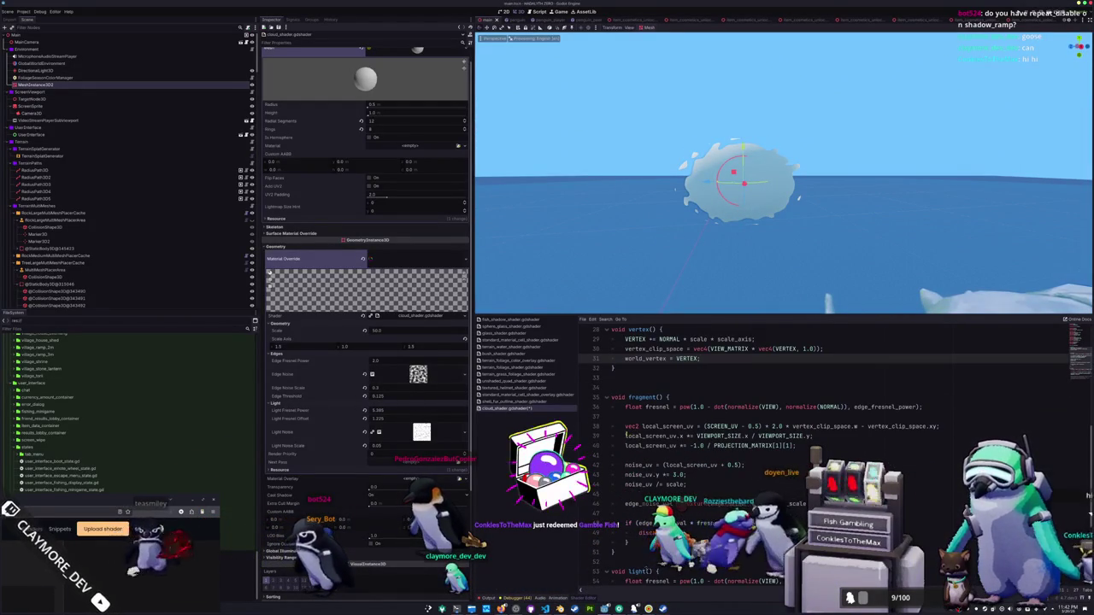
click(626, 435)
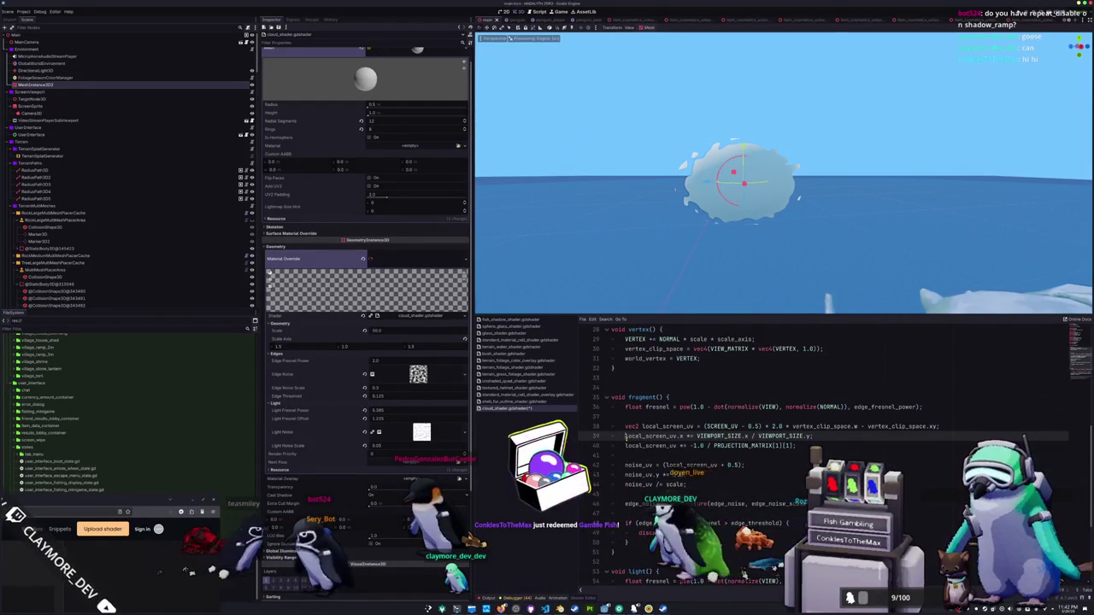
key(shift+Down)
key(shift+Down)
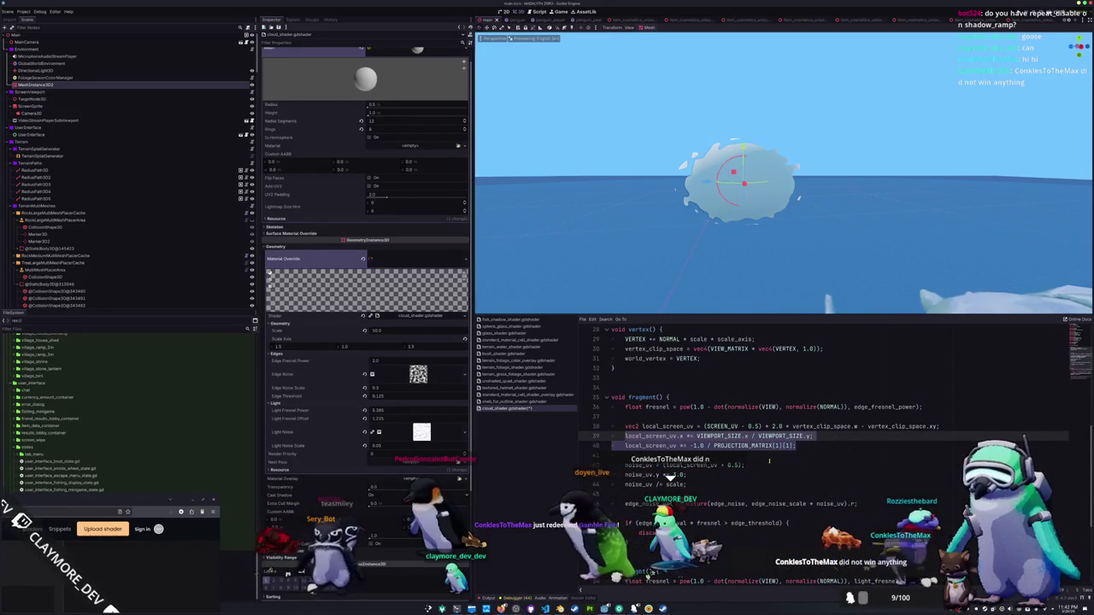
key(ctrl+k)
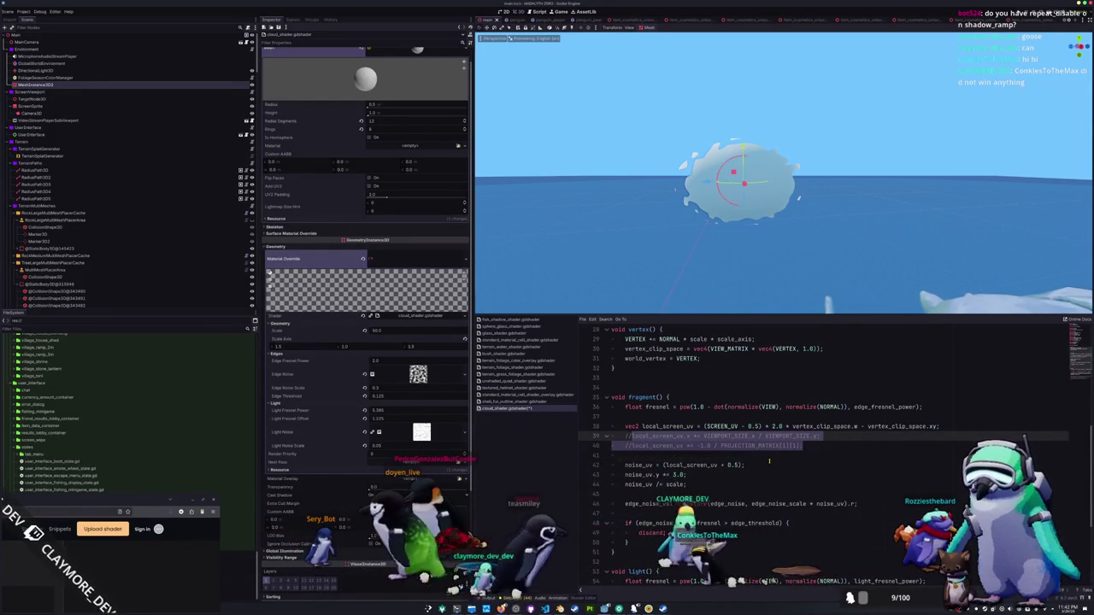